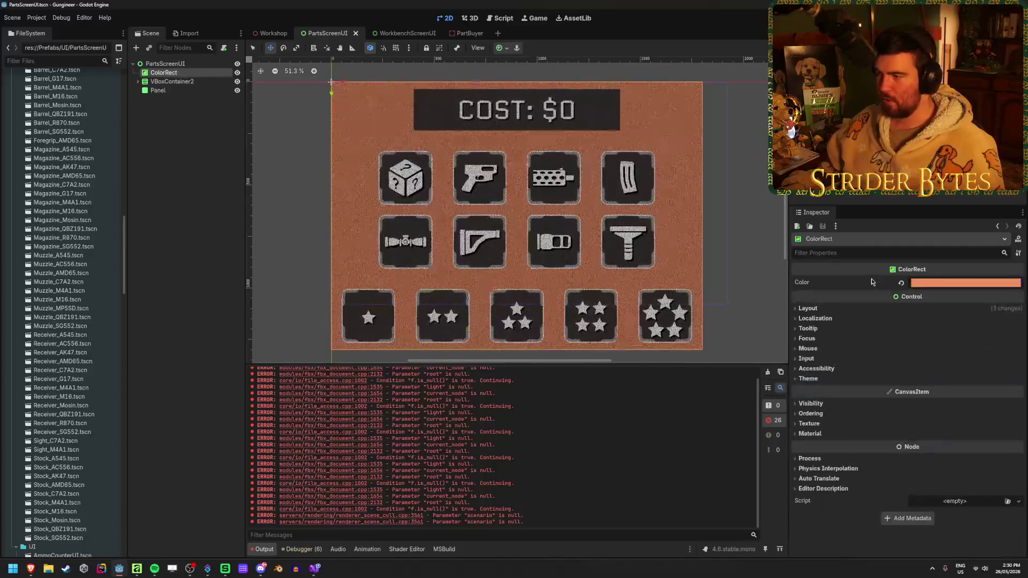
Push the ColorRect background to overbright white (intensity about 3.7), preview in Workshop, then open PartBuyer.
left_click(964, 283)
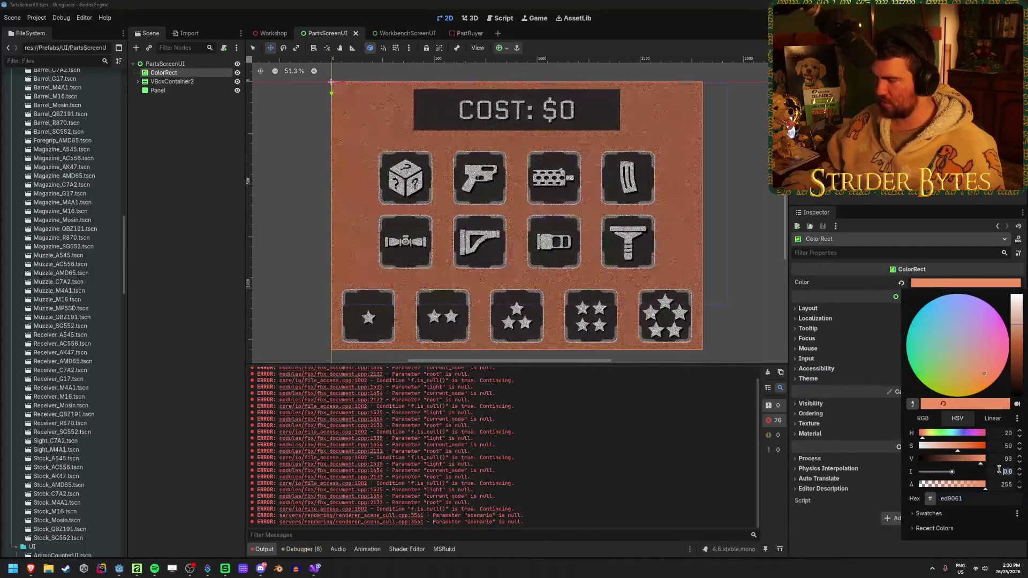
left_click_drag(1007, 472, 1017, 471)
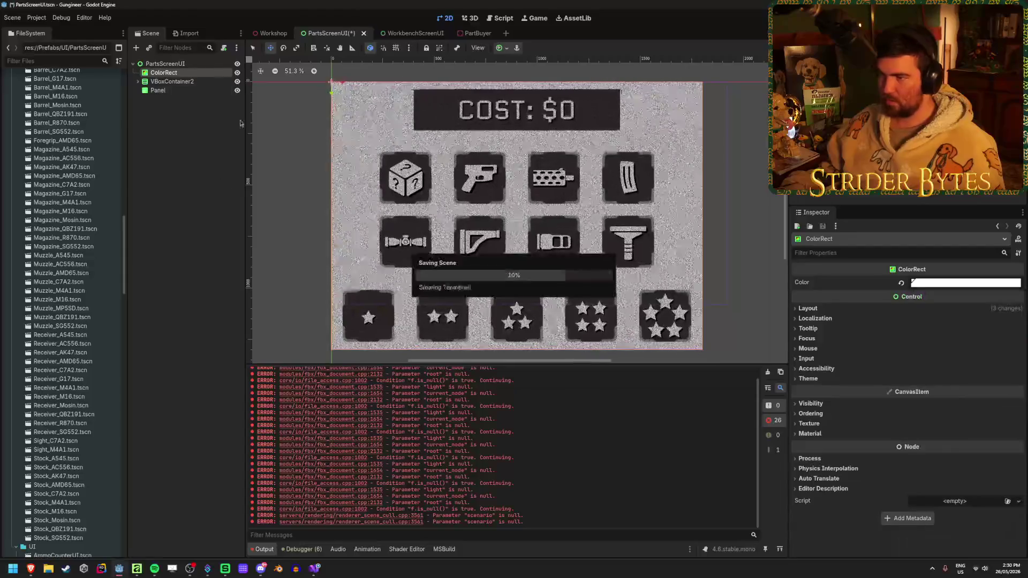
left_click(266, 33)
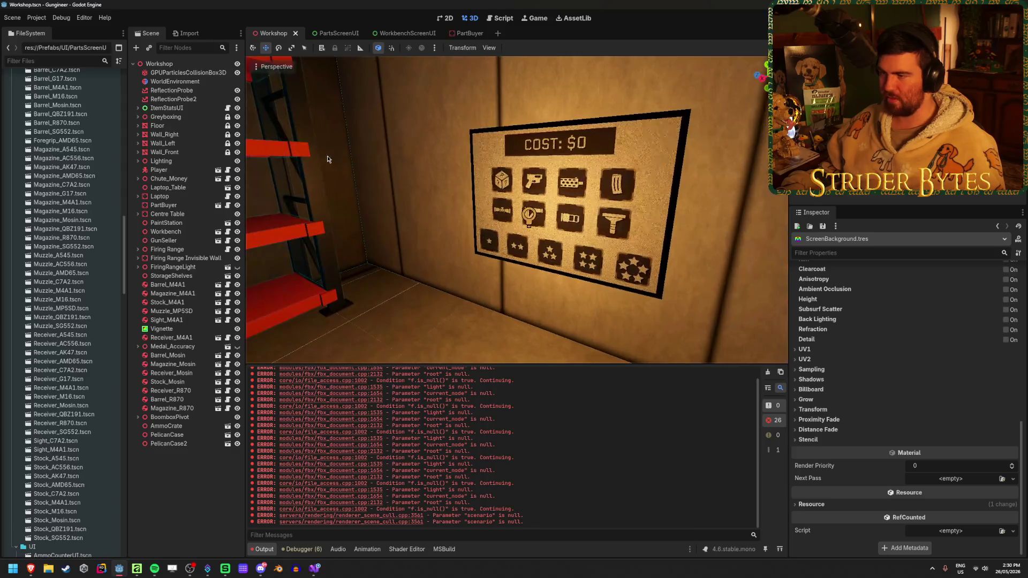
left_click(334, 32)
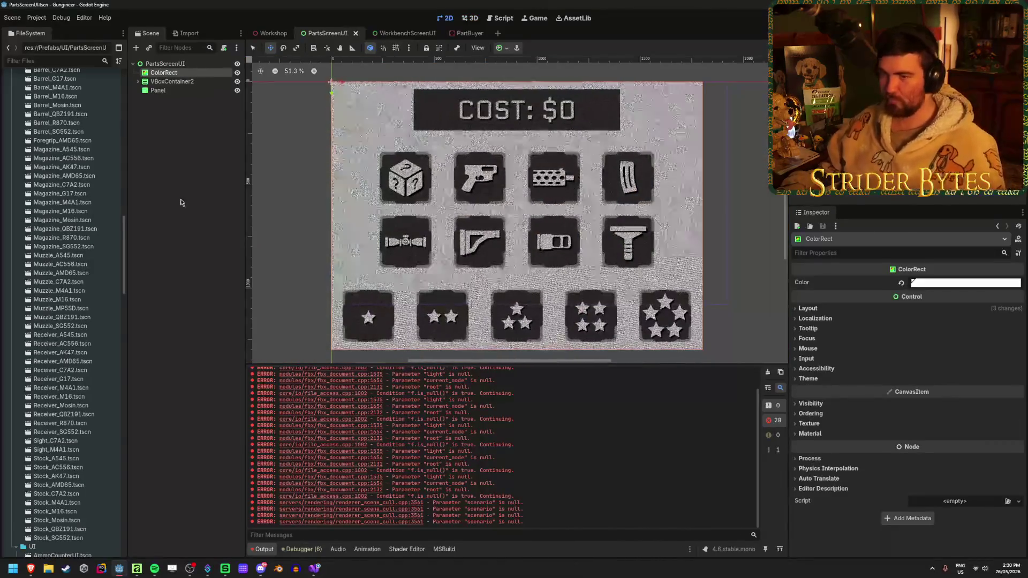
left_click(274, 32)
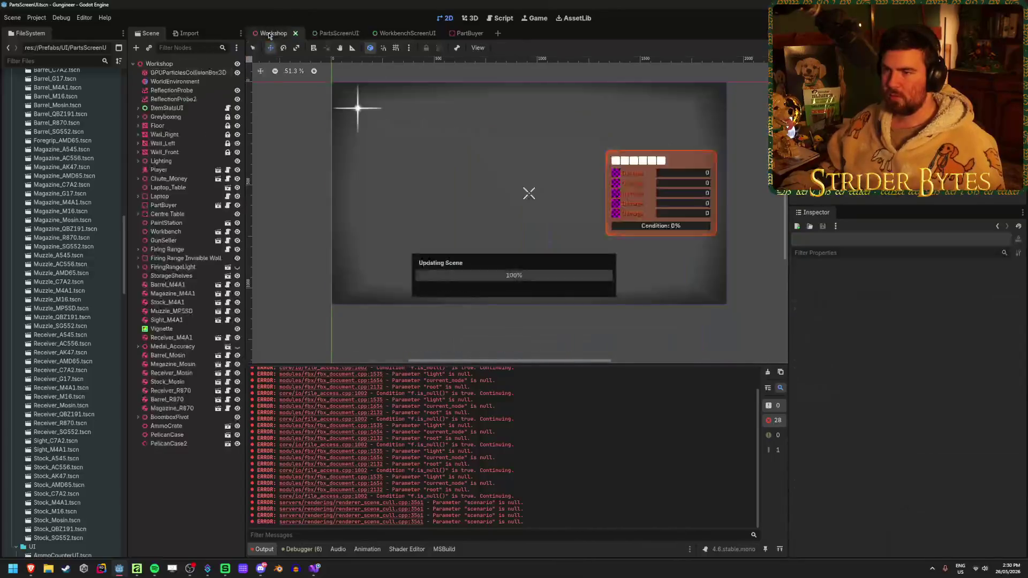
scroll(804, 355, "up", 5)
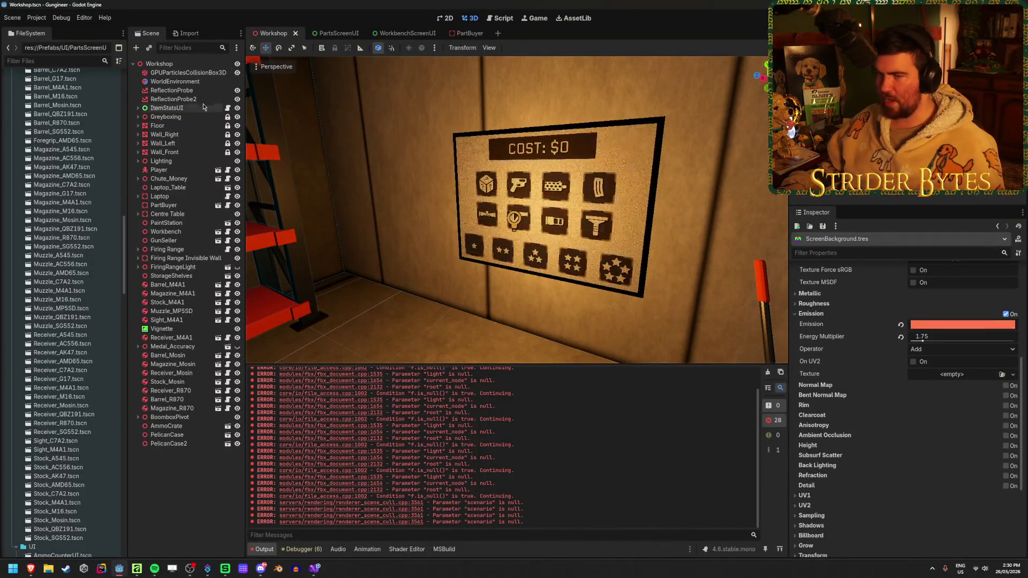
left_click(473, 35)
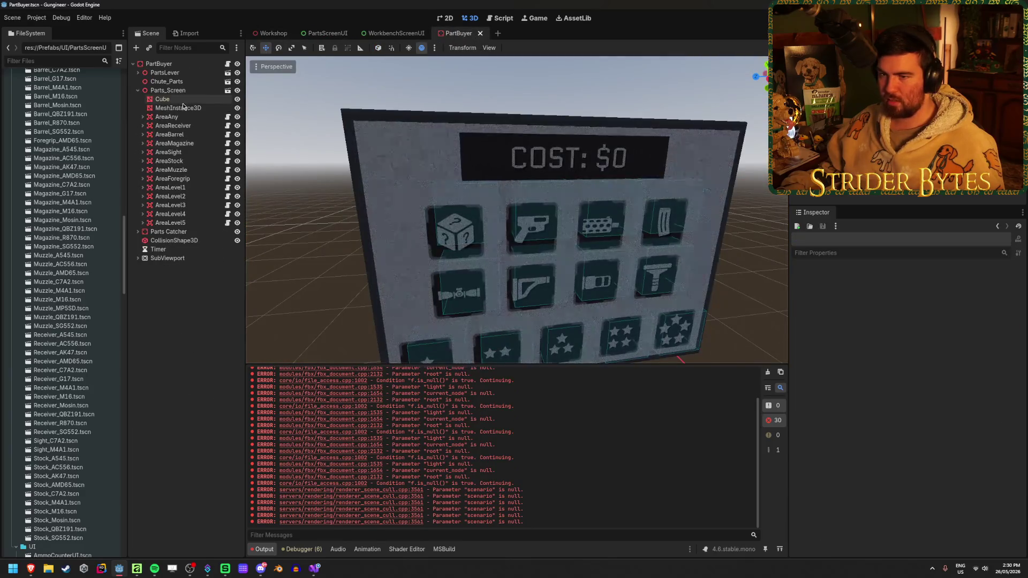
Select the screen's MeshInstance3D and scroll down to its material override settings.
left_click(182, 108)
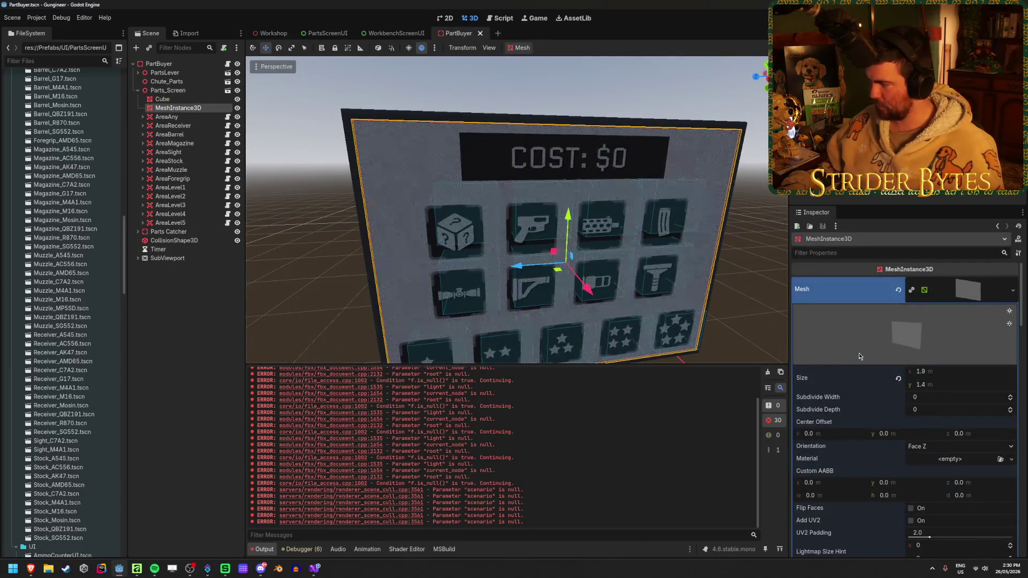
scroll(857, 354, "down", 10)
scroll(887, 313, "down", 3)
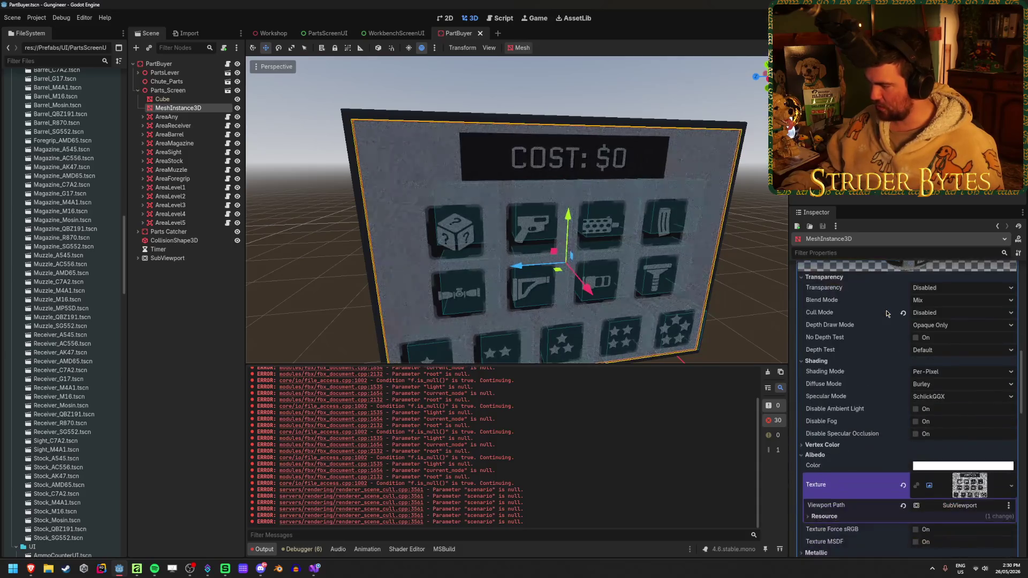
scroll(946, 401, "down", 2)
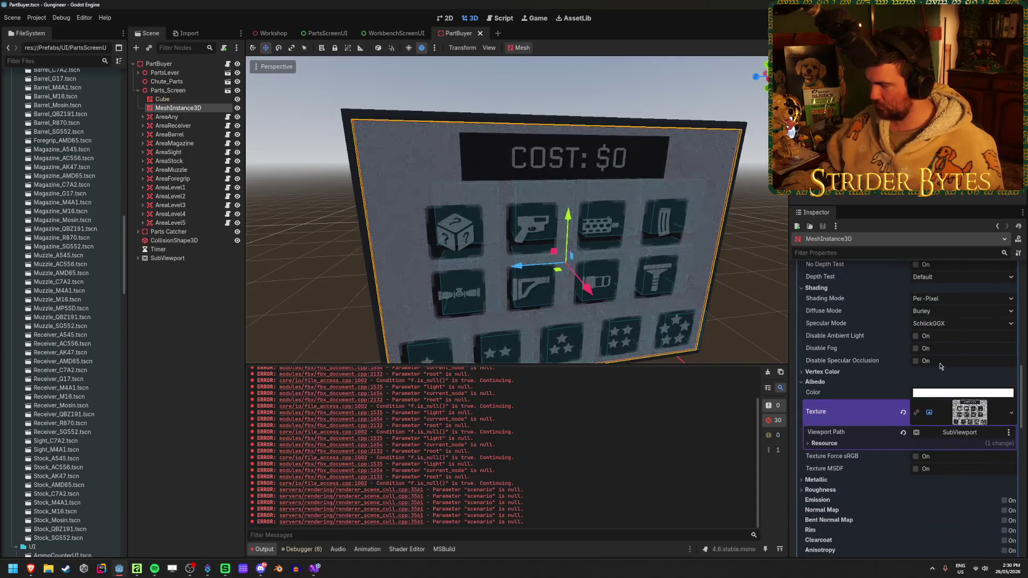
scroll(940, 366, "up", 5)
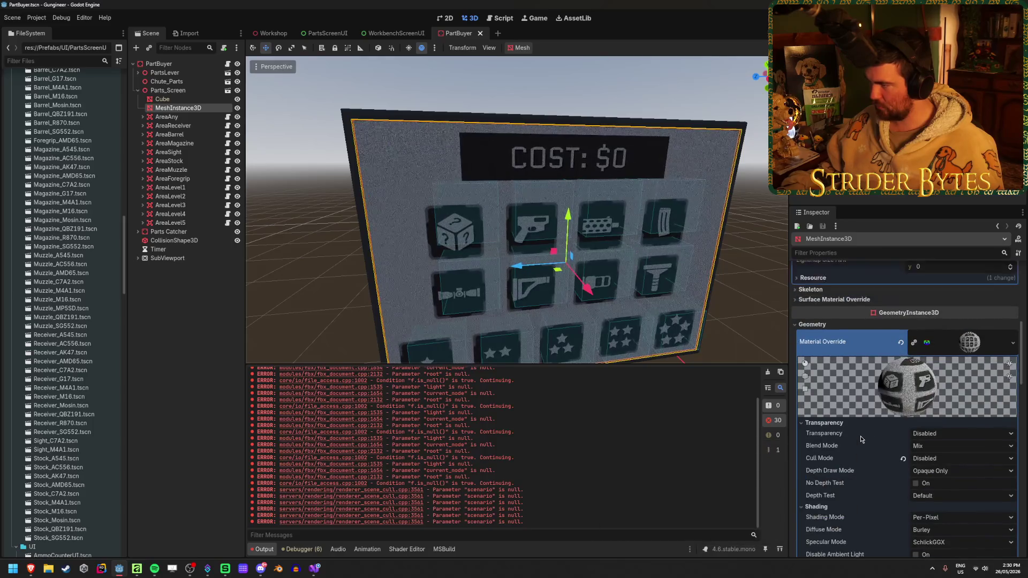
scroll(851, 428, "down", 3)
scroll(841, 424, "down", 3)
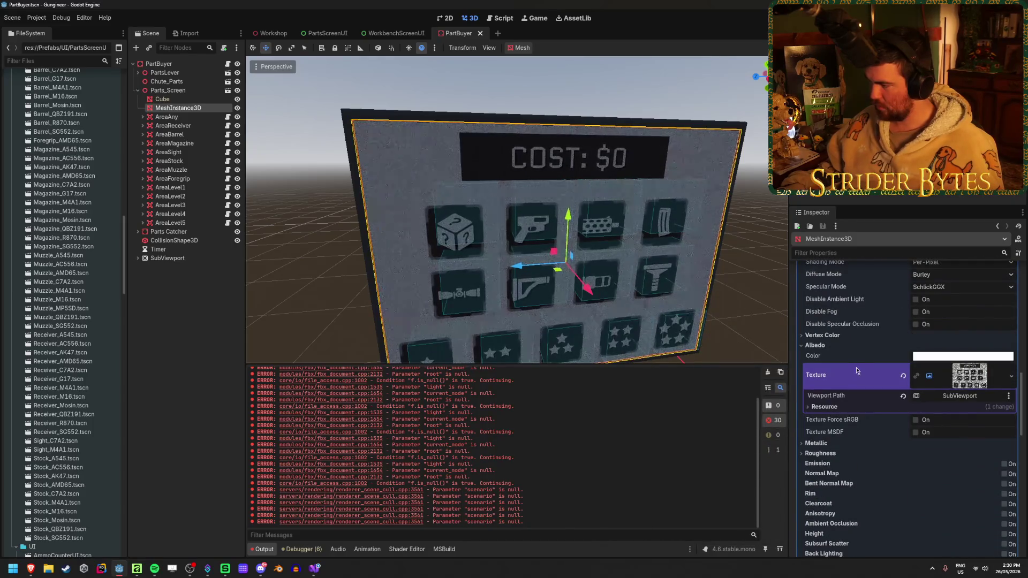
scroll(857, 370, "down", 3)
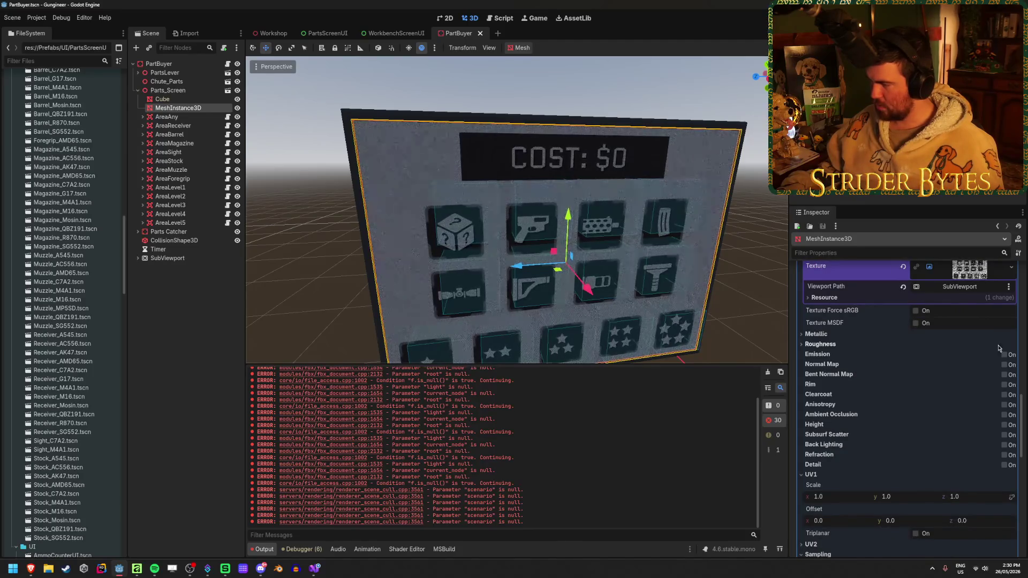
Enable emission on the screen material, raise energy multiplier to 3.15, and set emission colour black.
left_click(1005, 355)
left_click(945, 365)
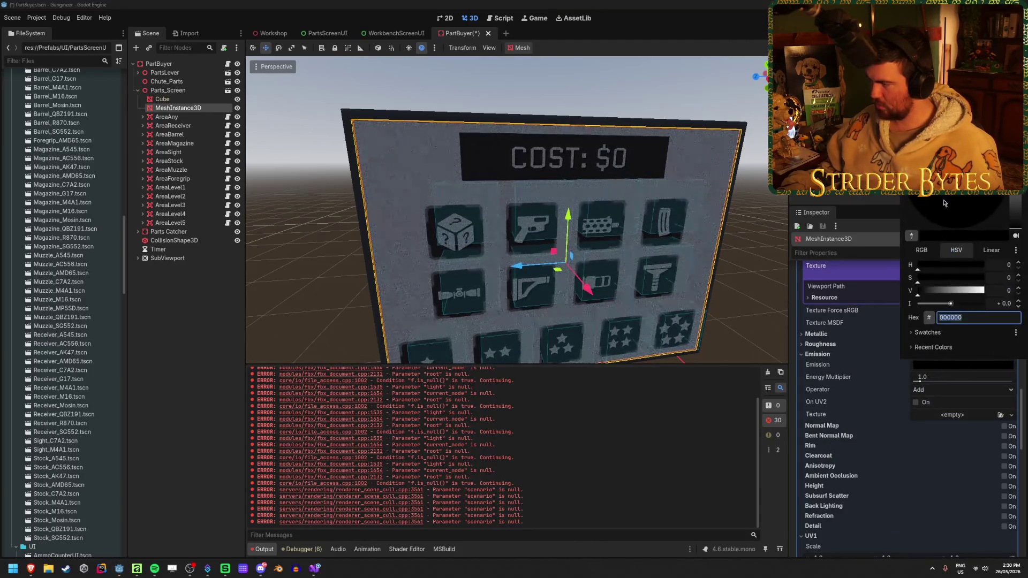
mouse_move(1019, 196)
left_mouse_down()
mouse_move(1018, 150)
mouse_move(1020, 196)
left_mouse_up()
left_click(891, 361)
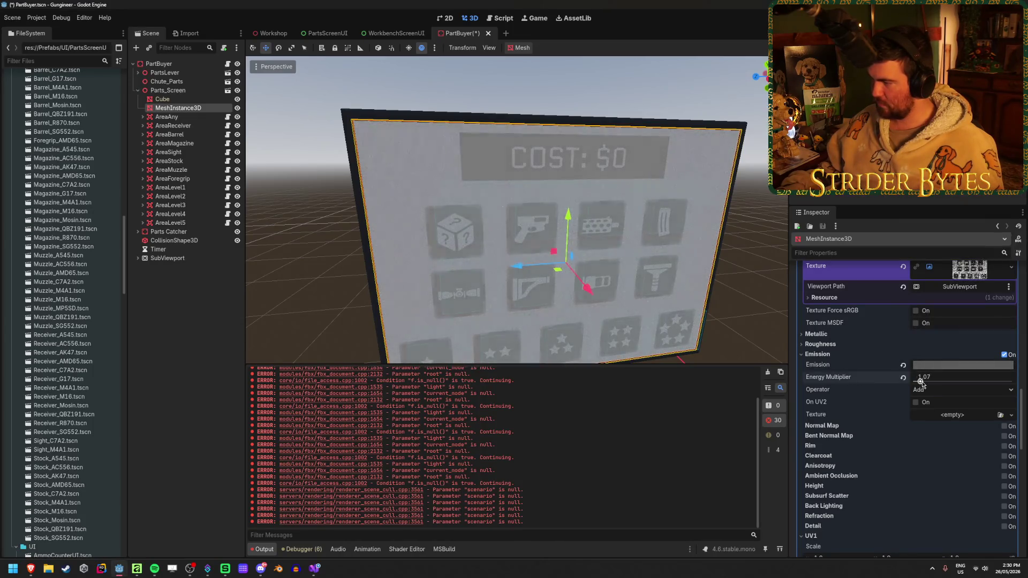
left_click_drag(920, 381, 933, 381)
left_click(963, 365)
left_click(1000, 318)
left_click(1014, 235)
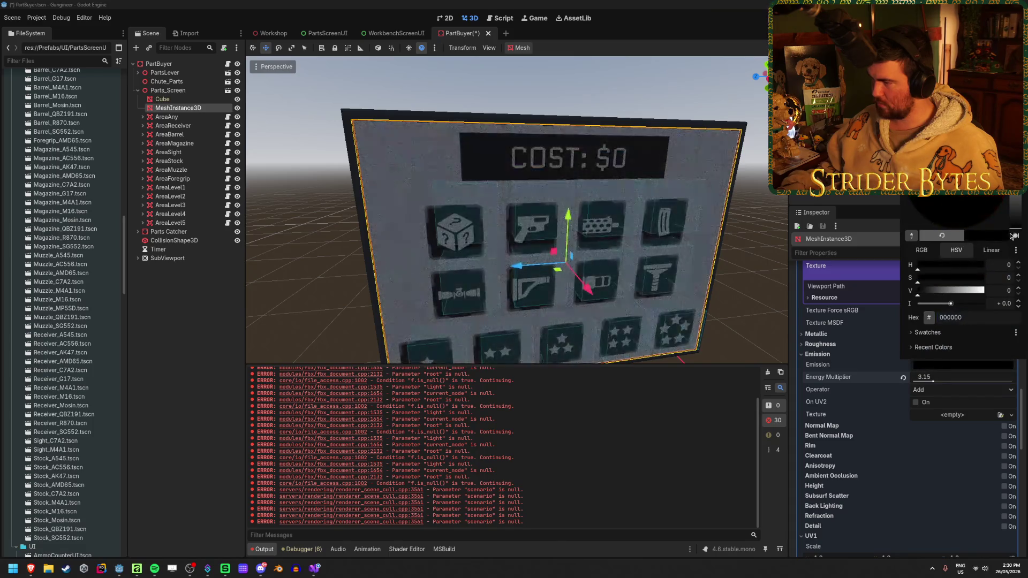
left_click(934, 381)
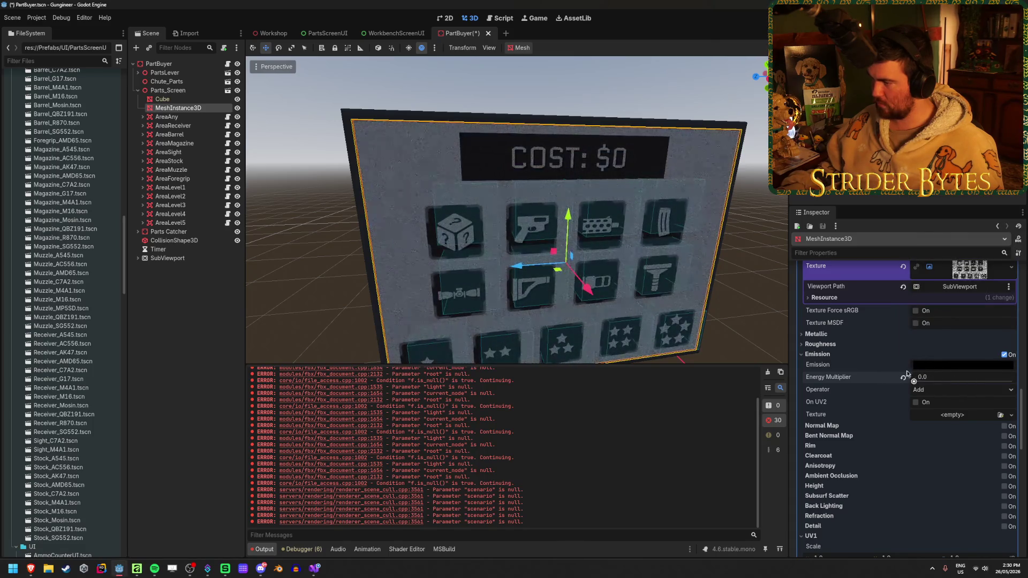
Save PartBuyer, compare it in Workshop, then change the emission colour to light grey.
key("ctrl+s")
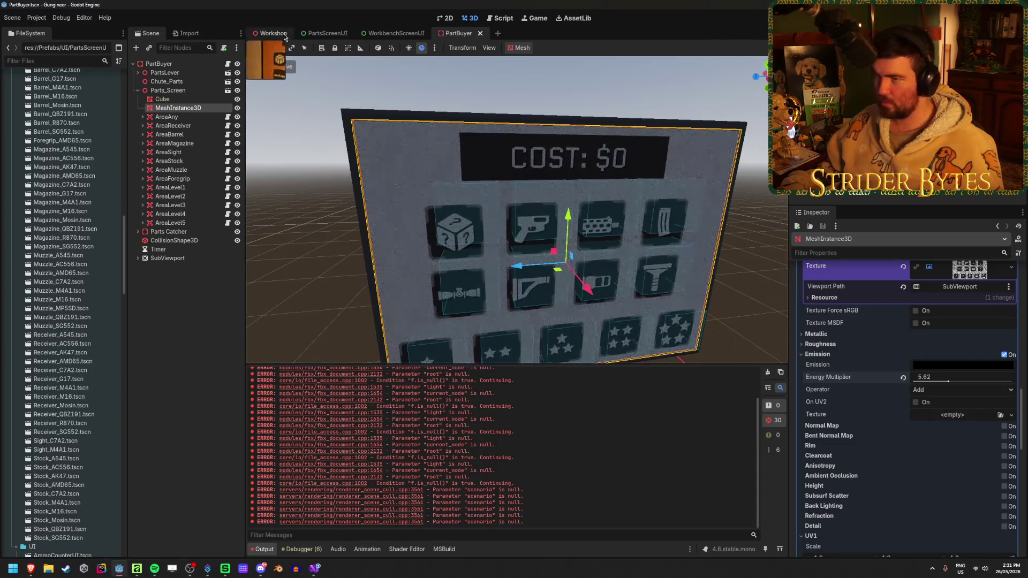
left_click(271, 34)
left_click(459, 33)
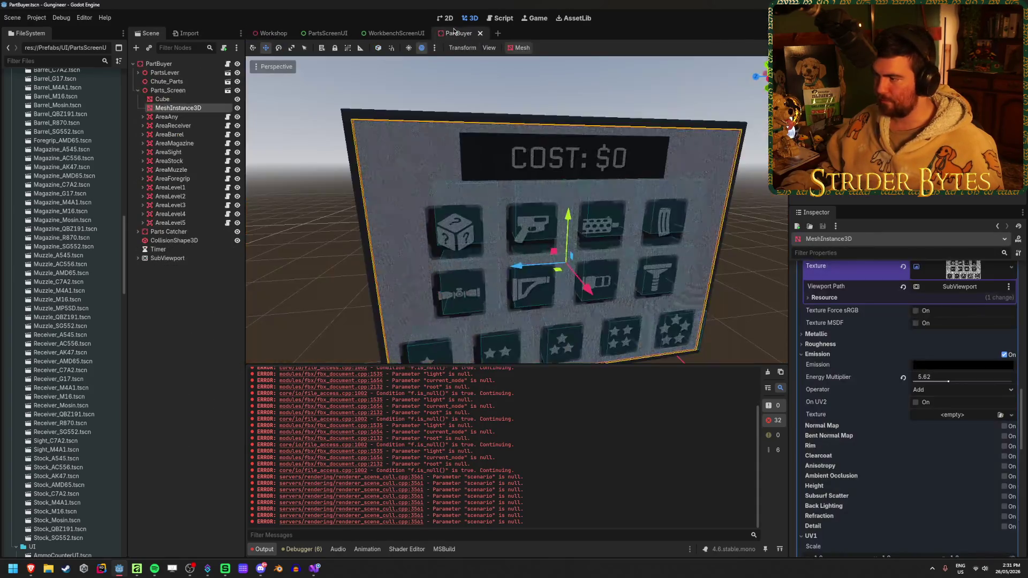
left_click(947, 367)
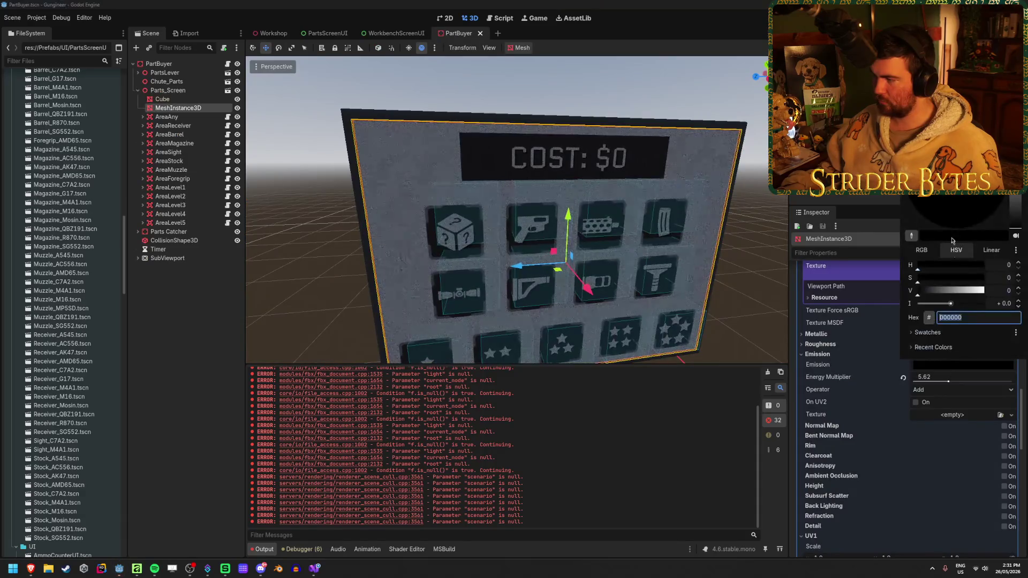
left_click(1019, 218)
left_click(185, 126)
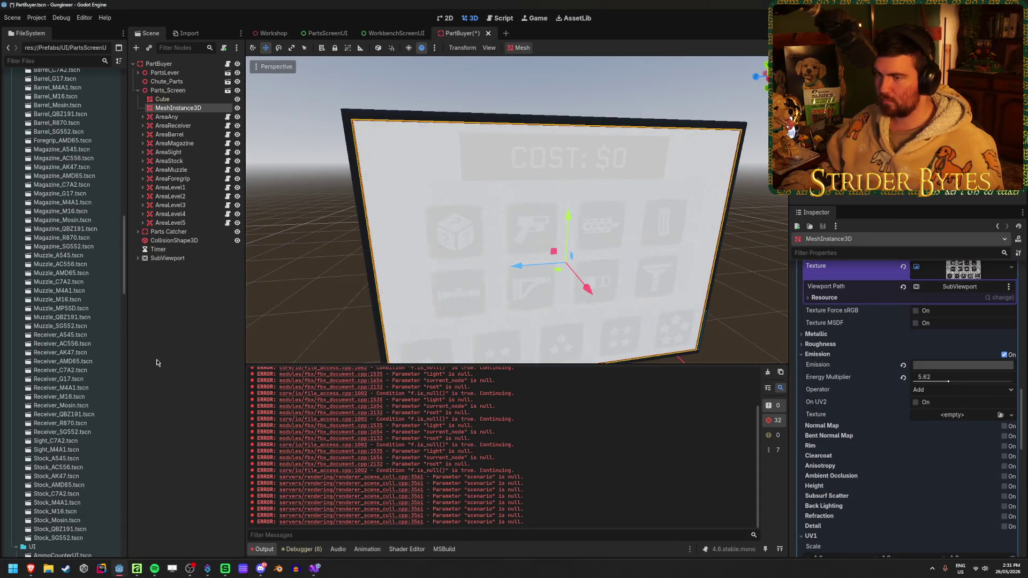
left_click(273, 33)
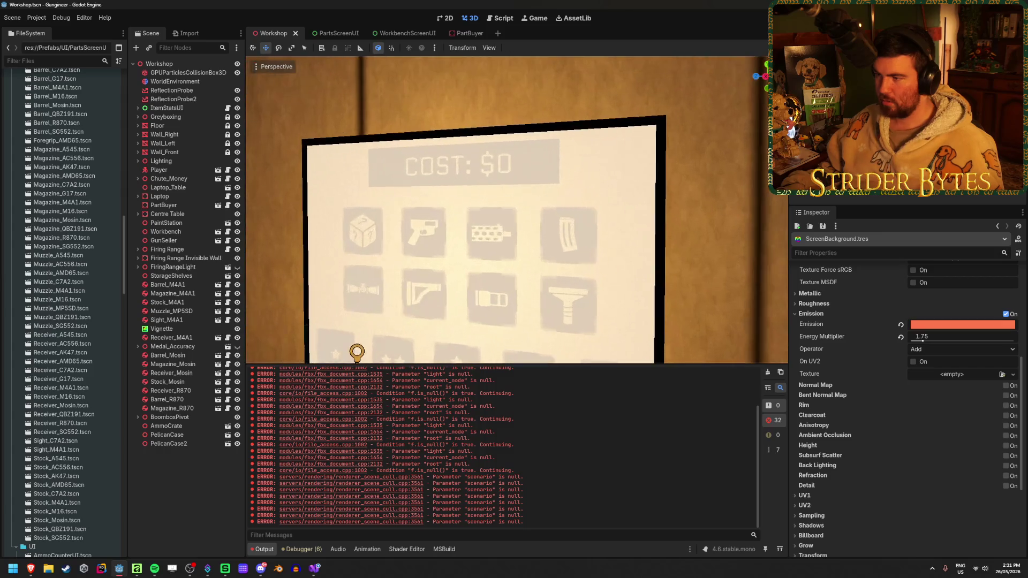
Raise the screen's emission energy to 8.68 and tint the emission colour reddish orange.
left_click_drag(517, 208, 428, 215)
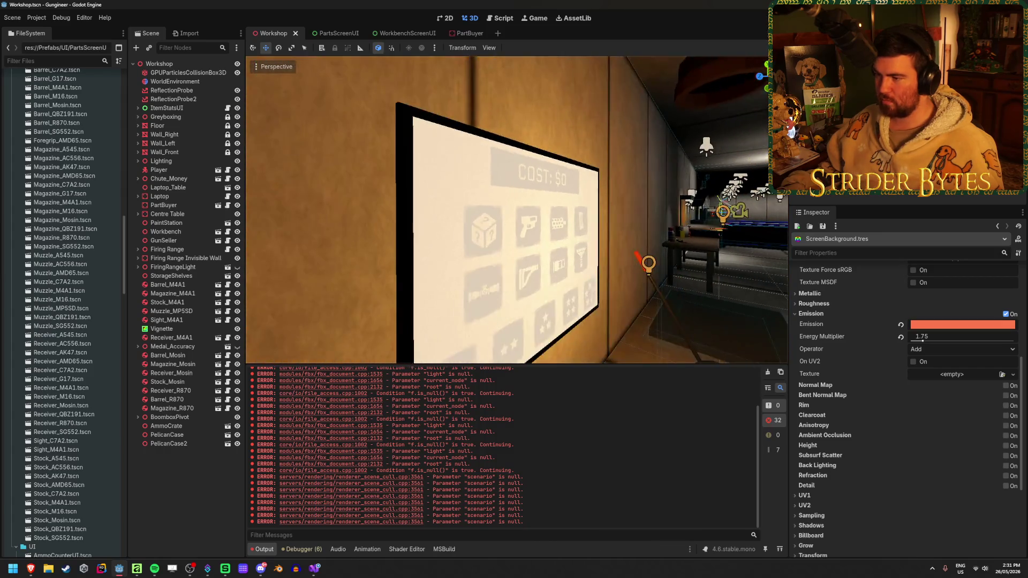
left_click(459, 33)
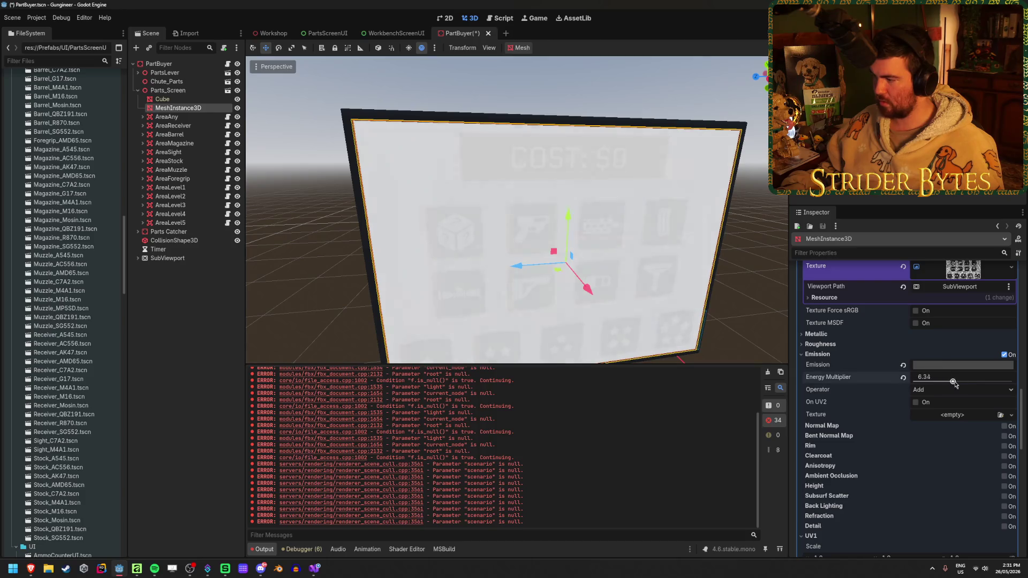
left_click_drag(948, 380, 967, 380)
left_click(963, 364)
left_click_drag(959, 201, 983, 198)
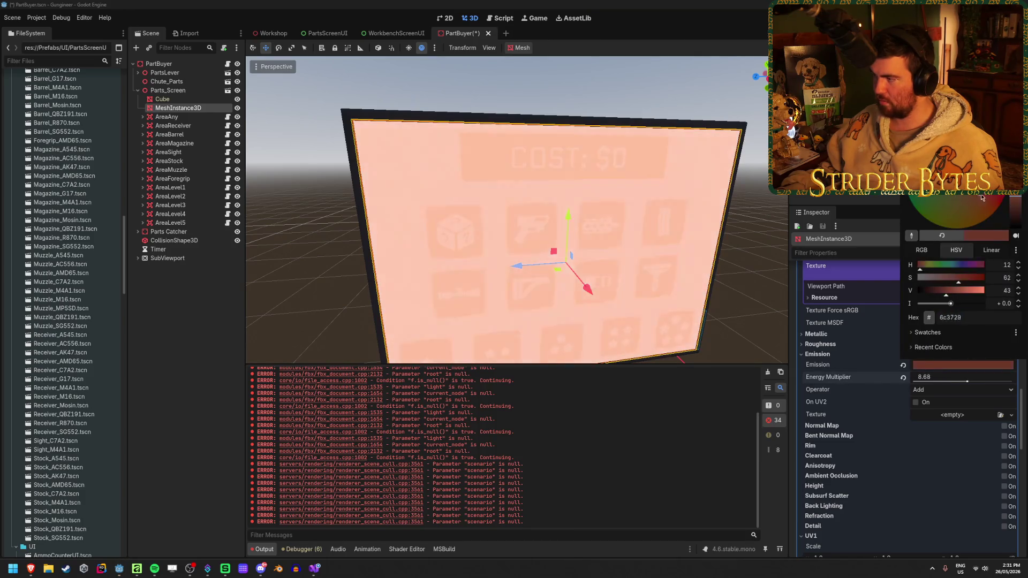
Preview the orange glow in Workshop, then undo it and save the PartBuyer scene.
left_click(269, 34)
mouse_move(529, 267)
left_mouse_down()
mouse_move(449, 267)
mouse_move(471, 252)
mouse_move(602, 276)
mouse_move(575, 276)
left_mouse_up()
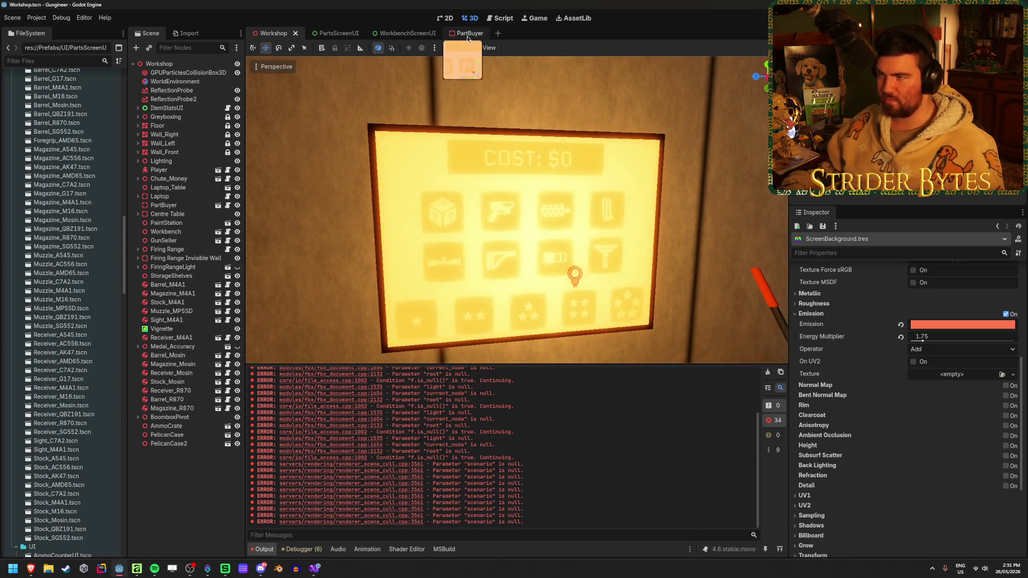
left_click(467, 34)
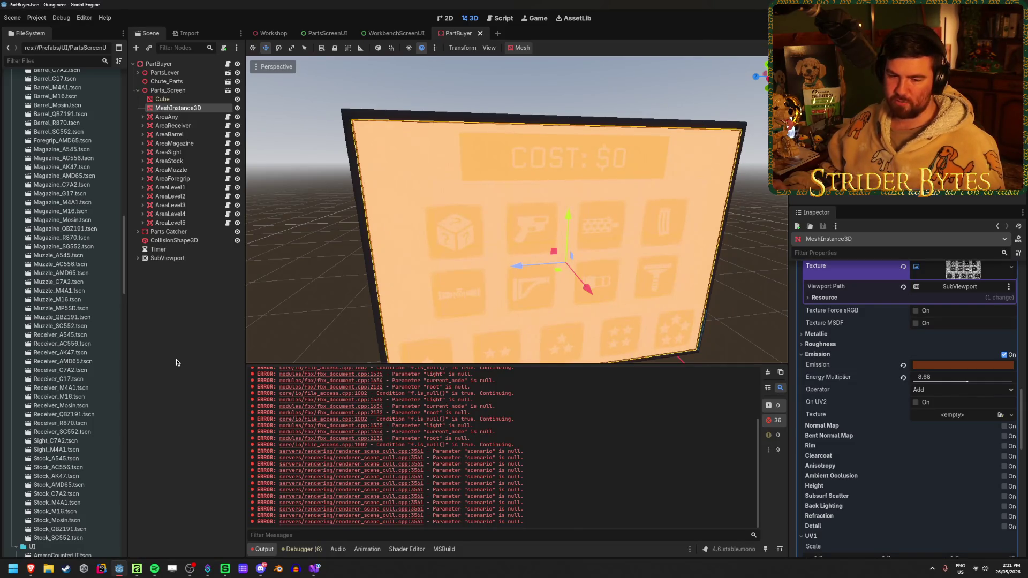
key("ctrl+z")
key("ctrl+z")
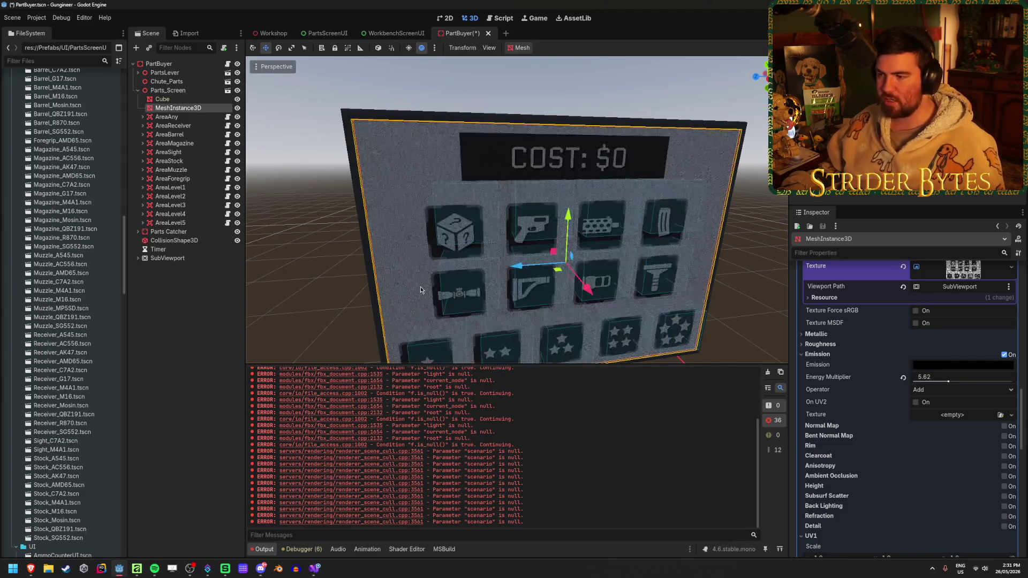
key("ctrl+s")
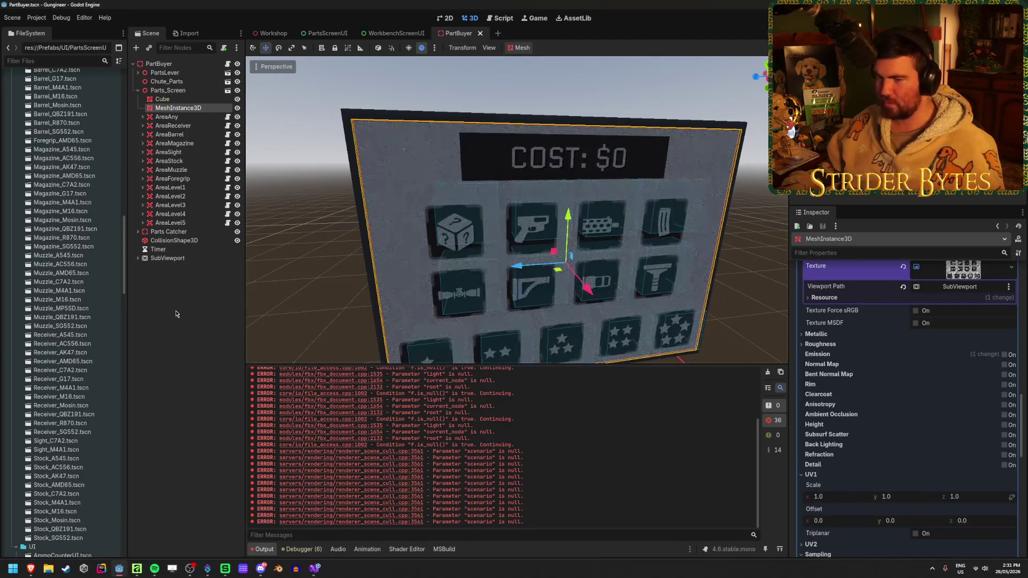
left_click(186, 326)
Select the ColorRect background in PartsScreenUI, then return to the Workshop scene.
left_click(269, 32)
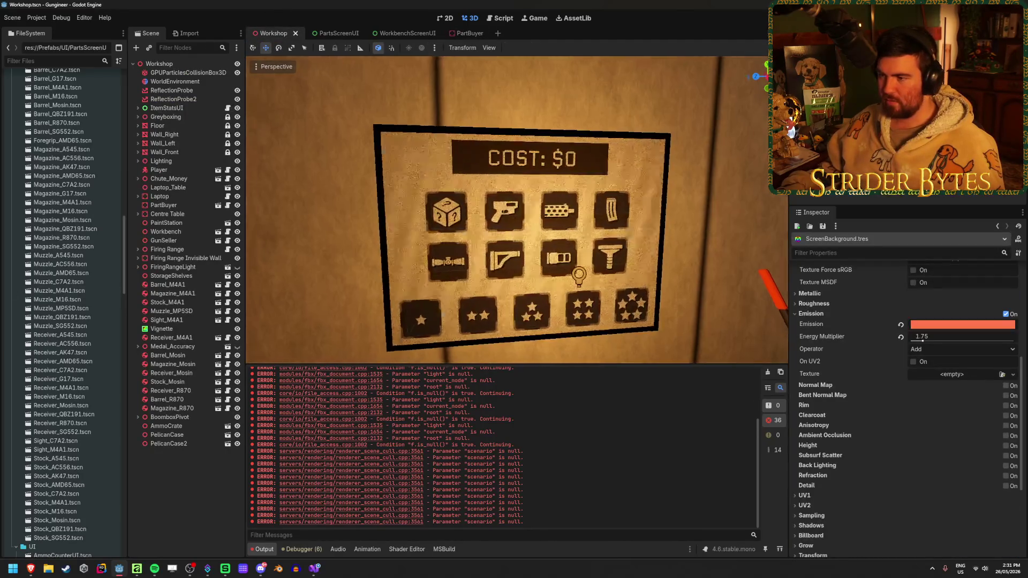
left_click(461, 33)
left_click(328, 34)
left_click(178, 75)
left_click(279, 33)
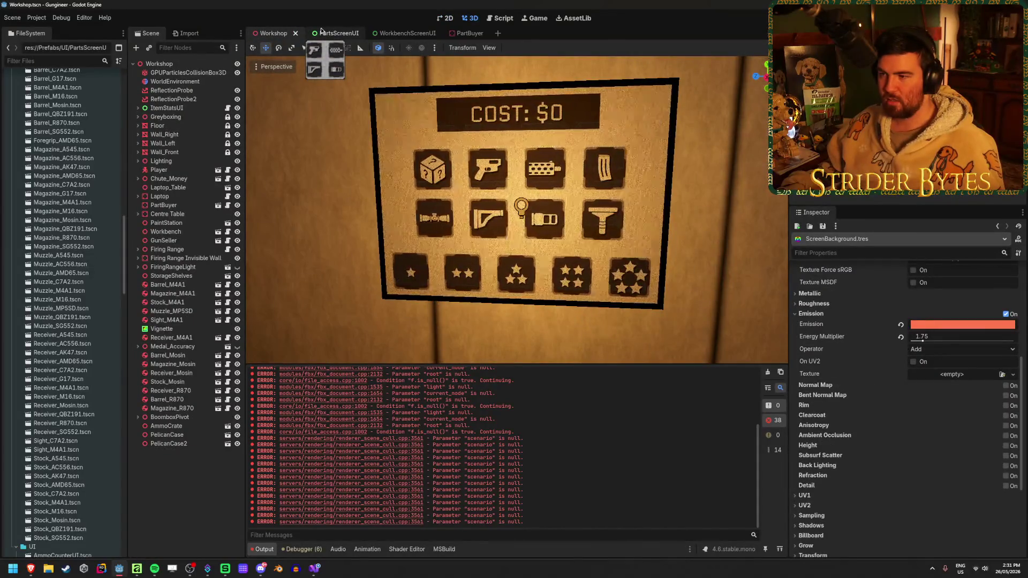
Shift OrangeLight_PartScreen sideways to the front of the parts screen and save Workshop.
mouse_move(348, 120)
left_mouse_down()
mouse_move(463, 175)
mouse_move(316, 217)
mouse_move(573, 202)
mouse_move(391, 215)
mouse_move(394, 257)
left_mouse_up()
left_click(452, 213)
key("ctrl+s")
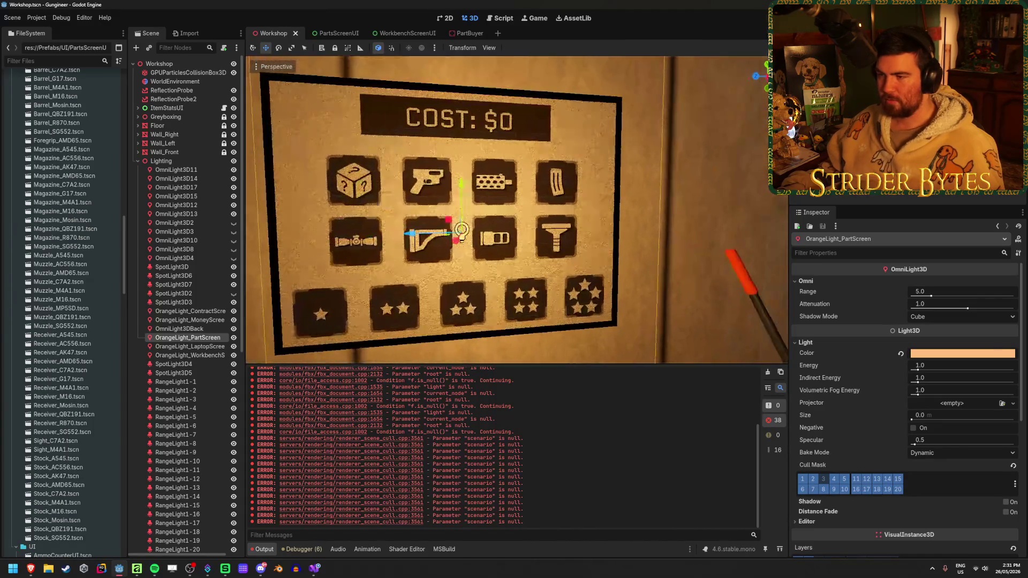
key("a")
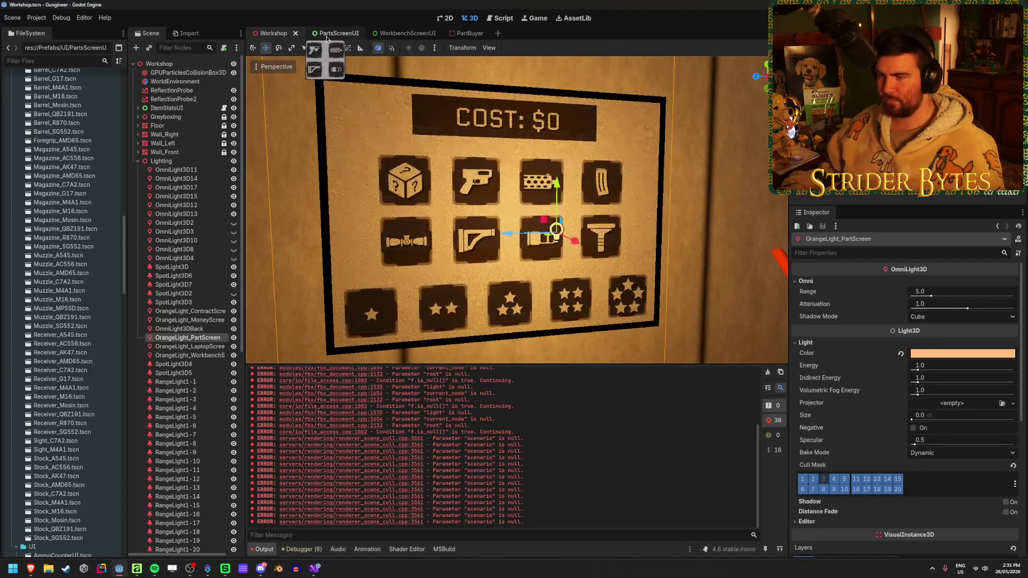
left_click(330, 33)
Change the background colour to yellow with intensity 0 and check it in Workshop.
left_click(954, 284)
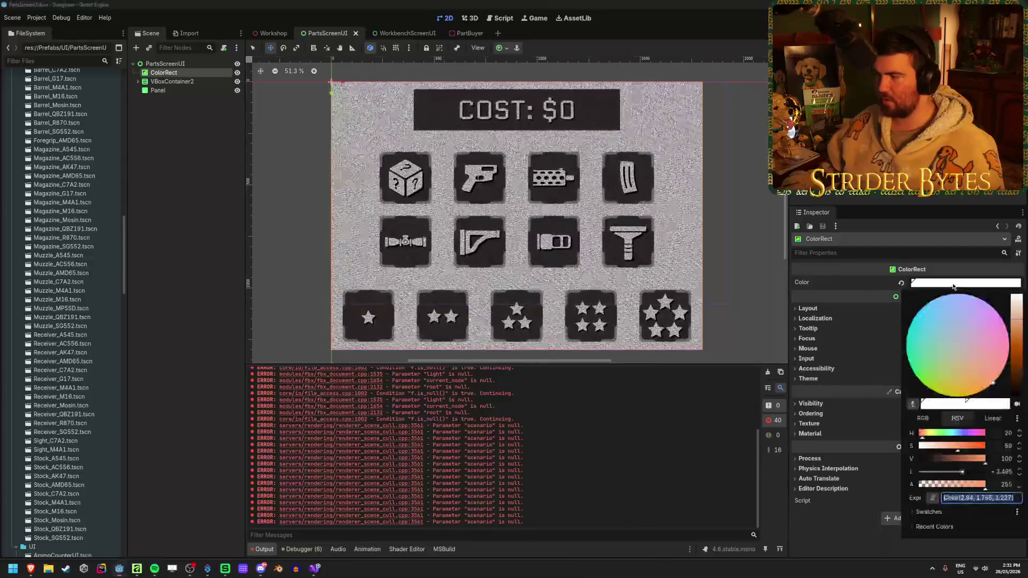
left_click(1019, 347)
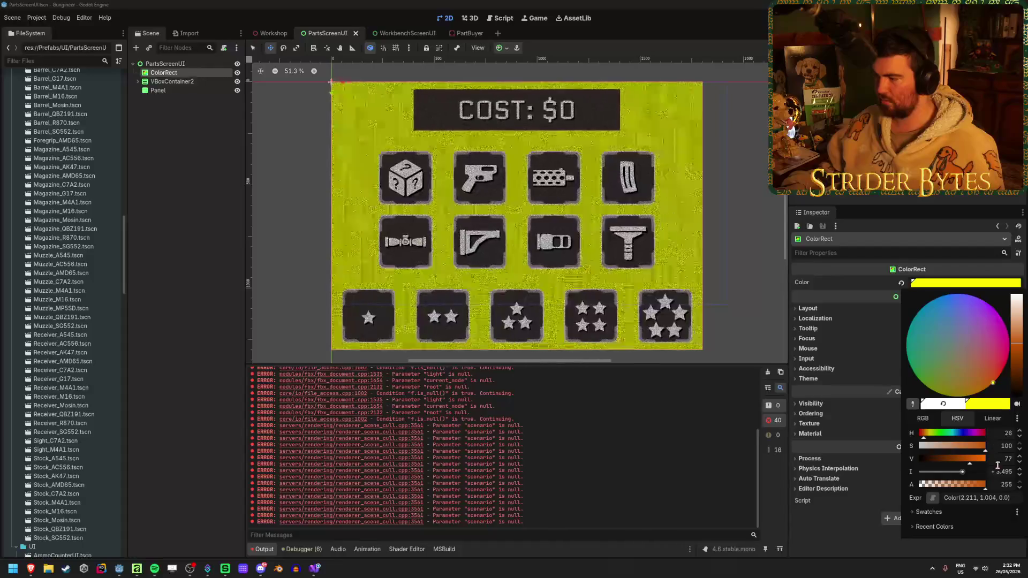
type("0")
key("Return")
left_click(739, 160)
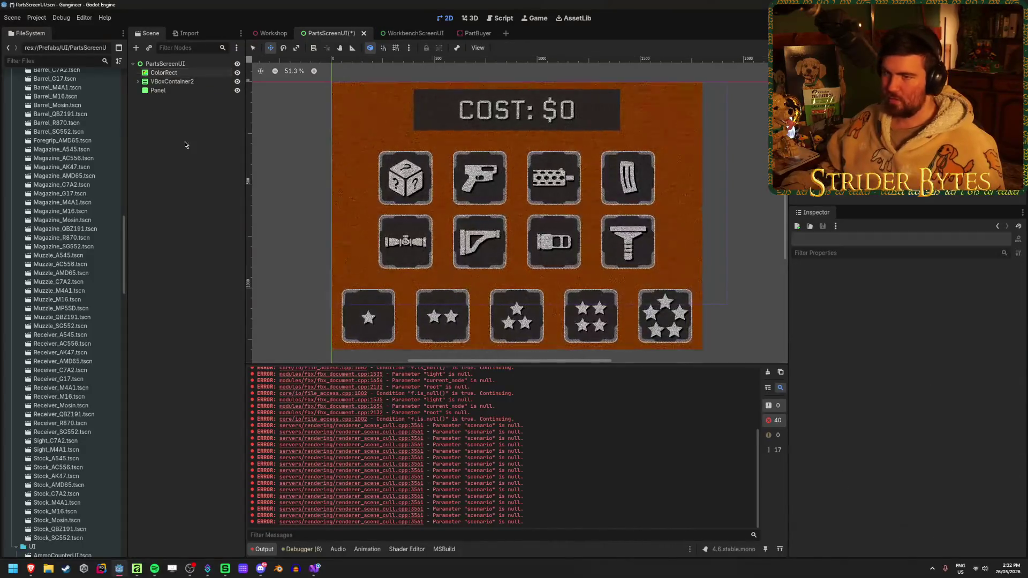
left_click(273, 33)
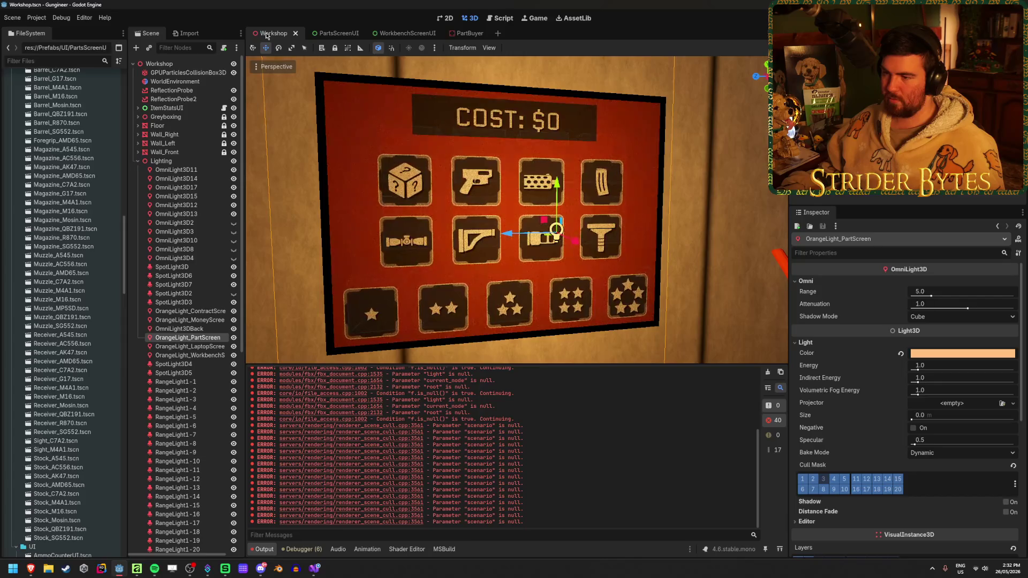
left_click(328, 34)
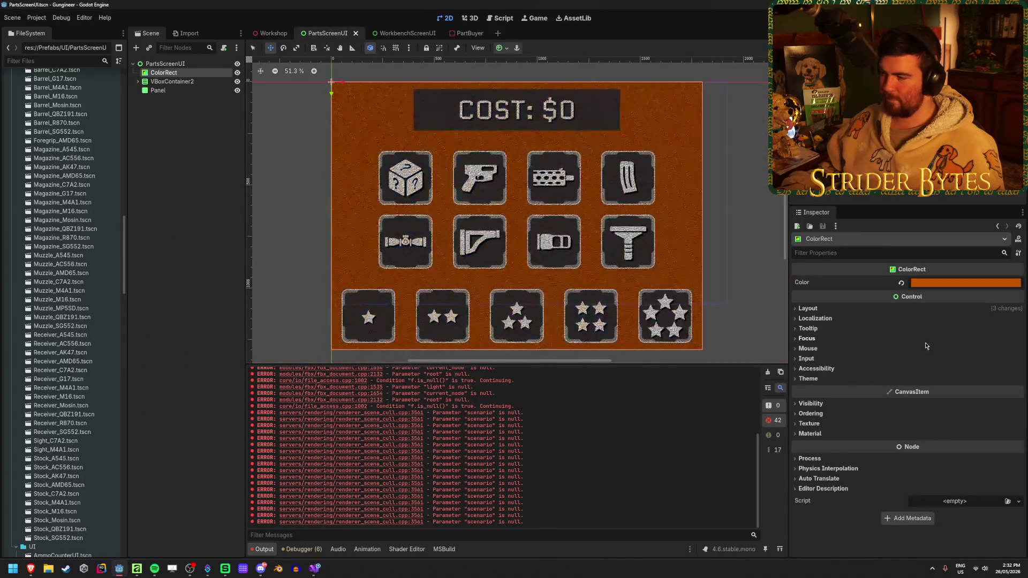
Brighten the orange background colour and check the brighter screen in Workshop.
left_click(951, 286)
left_click_drag(1020, 345, 1021, 326)
left_click(132, 295)
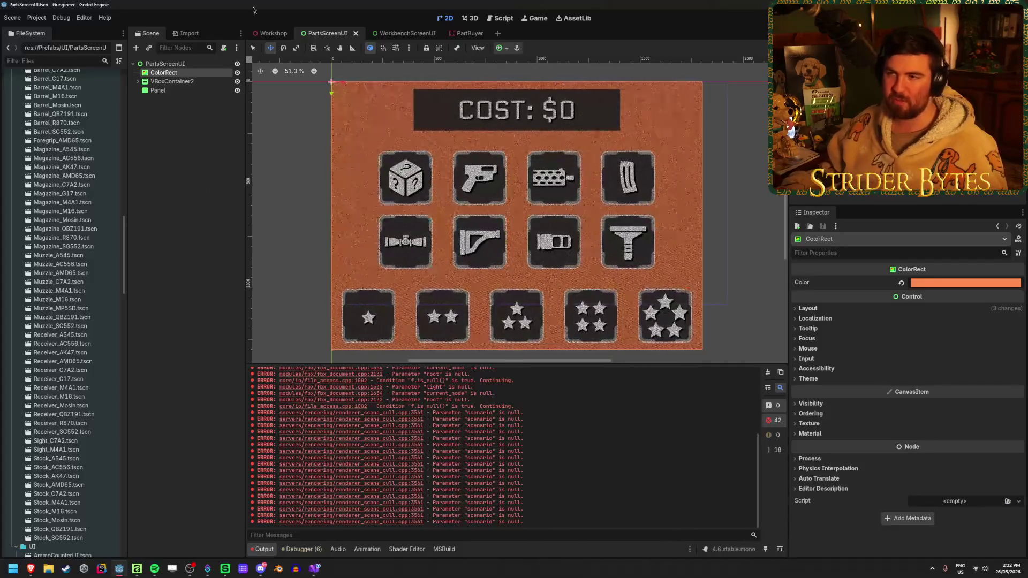
left_click(268, 35)
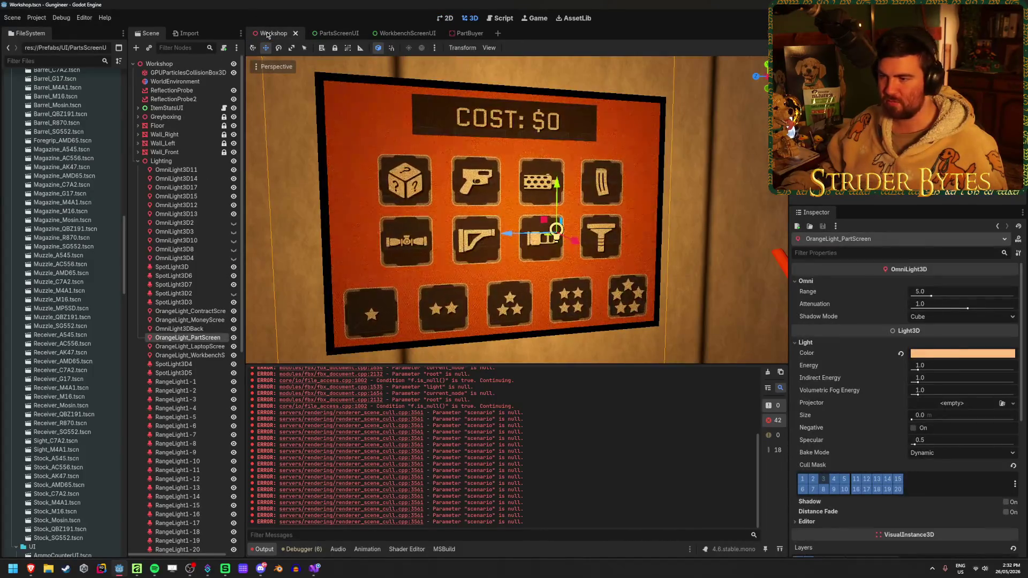
left_click(328, 33)
Lighten the background to a salmon tone and then further, checking each in Workshop.
left_click(965, 283)
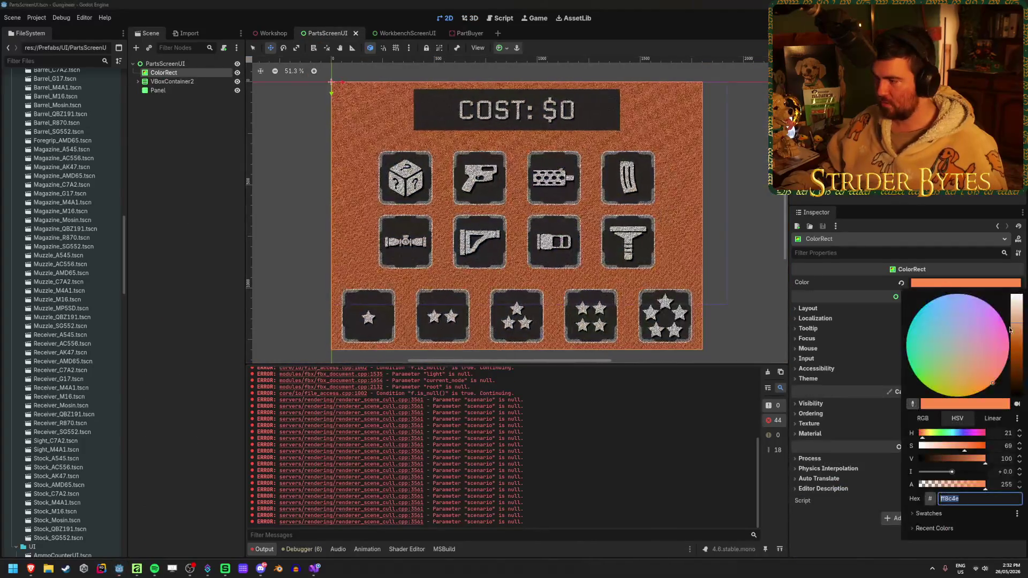
left_click_drag(1021, 324, 1020, 305)
left_click(745, 214)
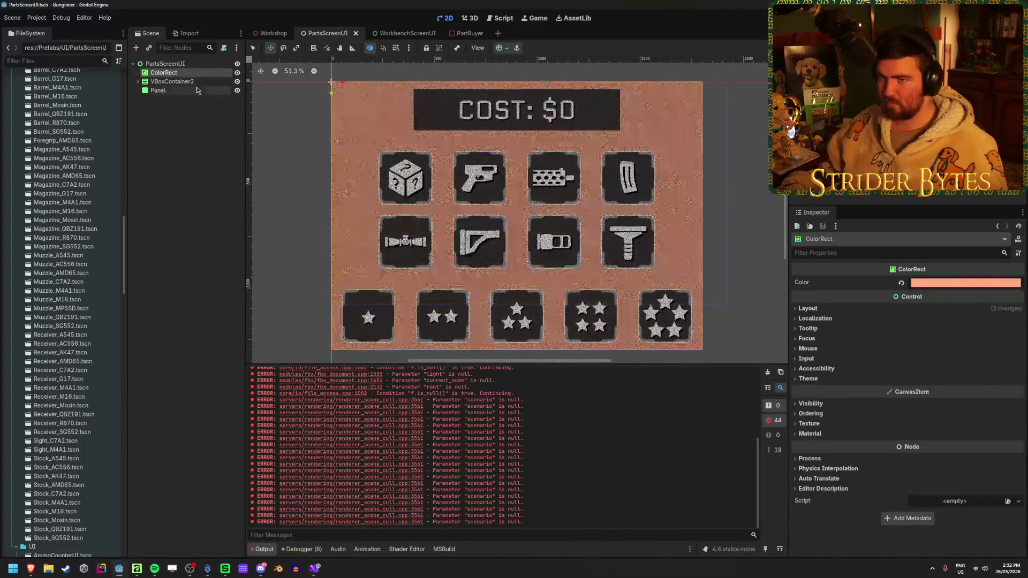
left_click(262, 35)
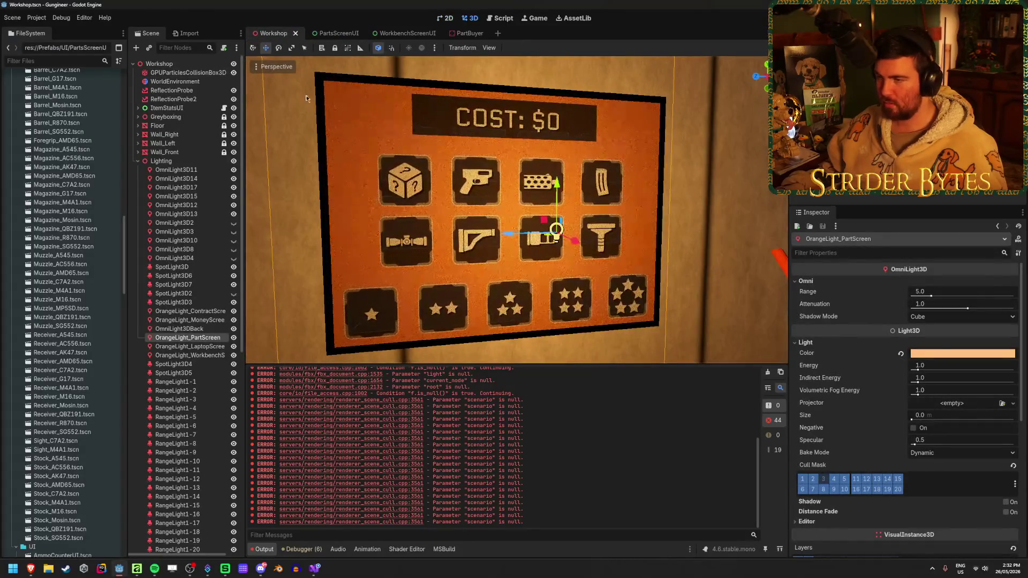
left_click(328, 33)
left_click(965, 283)
left_click_drag(1020, 332, 1019, 316)
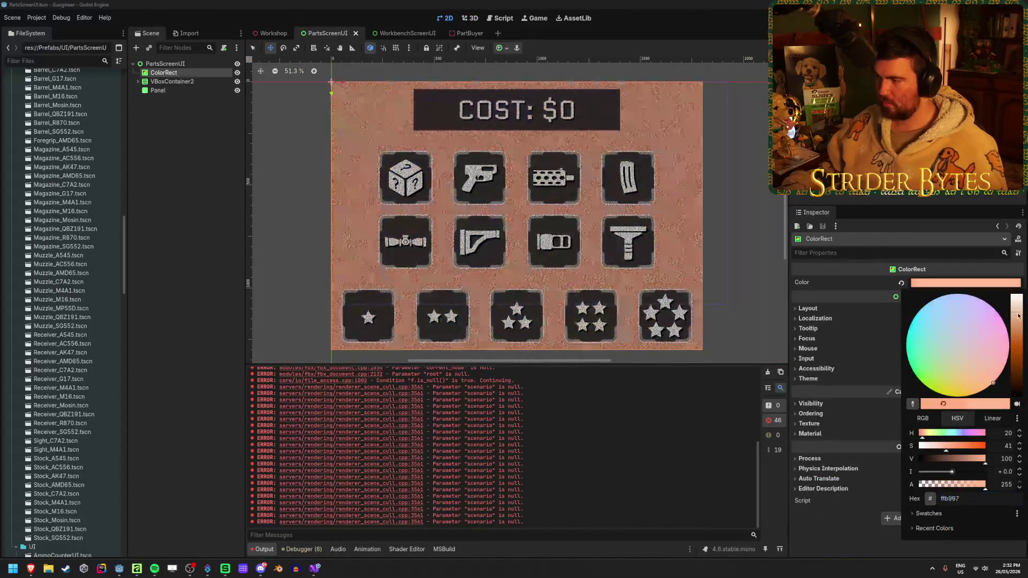
left_click(612, 103)
left_click(273, 33)
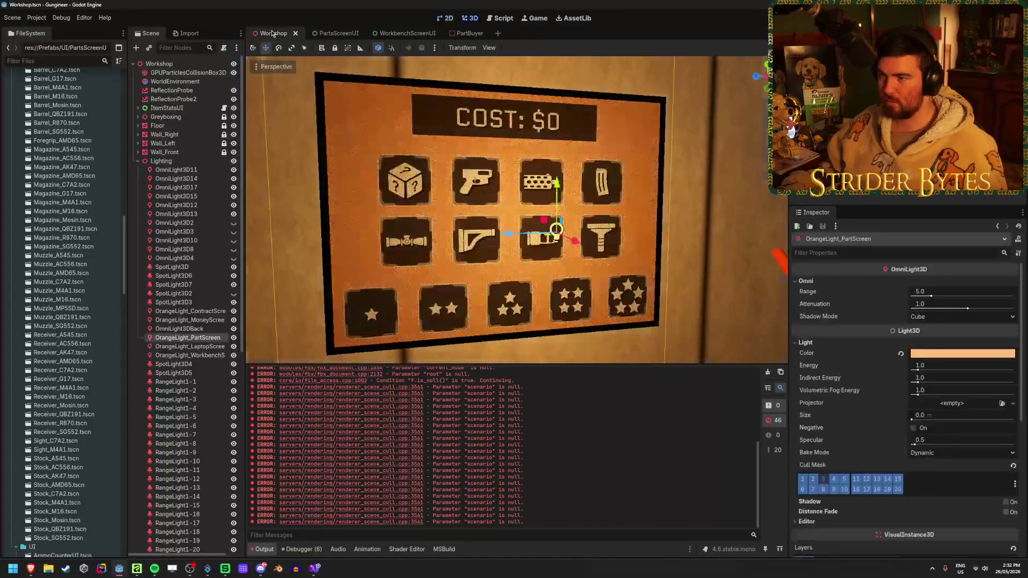
left_click(328, 33)
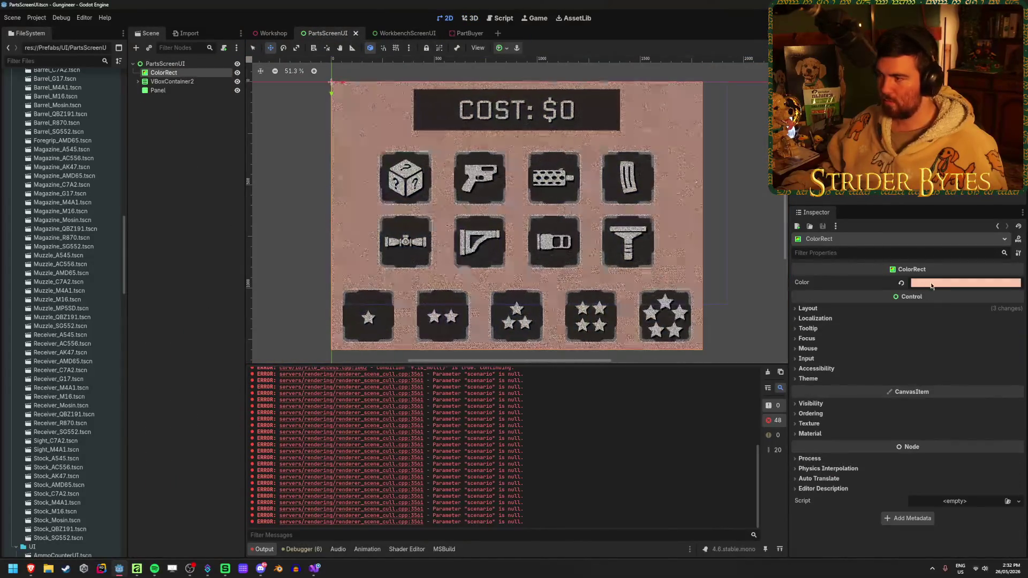
Desaturate the background to a pale peach tint and view it in Workshop.
left_click(966, 283)
left_click(1013, 310)
left_click_drag(1014, 310, 1014, 299)
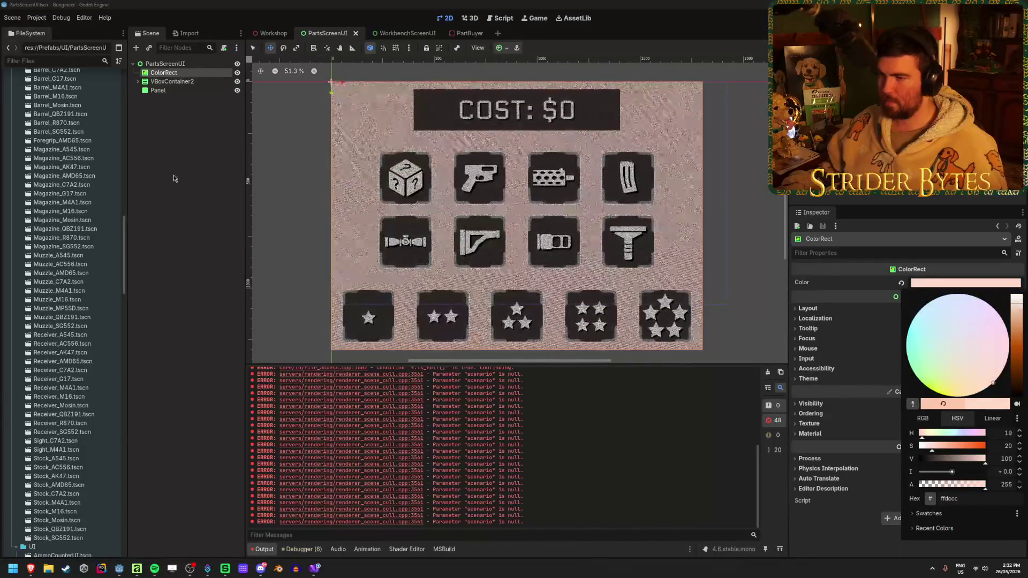
left_click(612, 103)
left_click(273, 33)
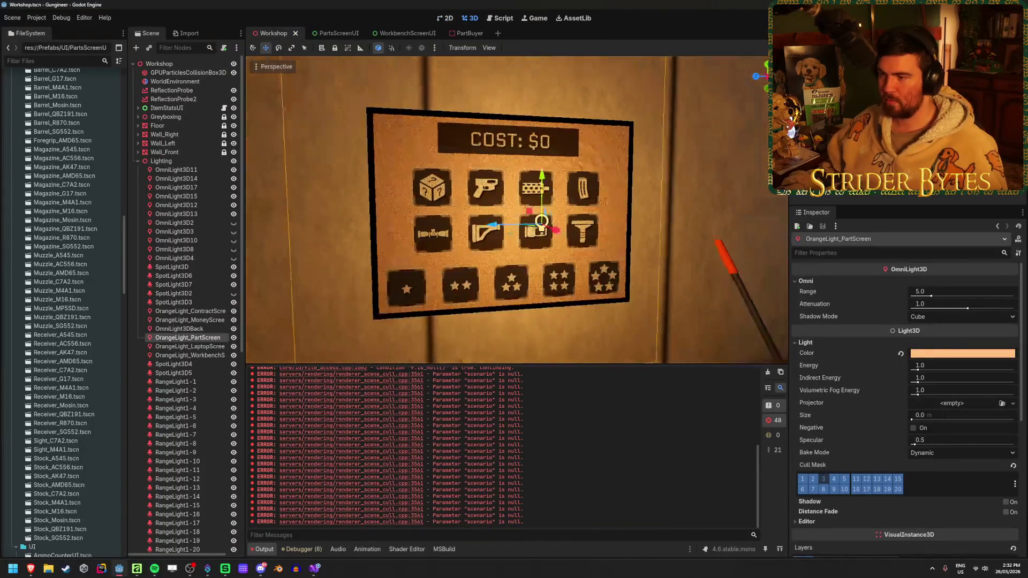
Frame the board head-on, run the game with F5 to preview, then stop it.
left_click(514, 161)
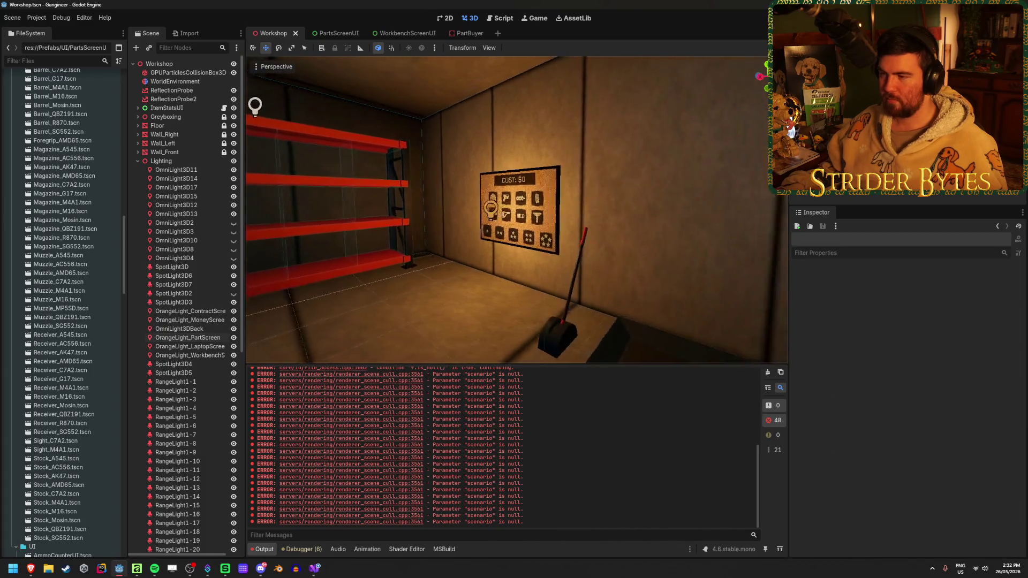
key("w")
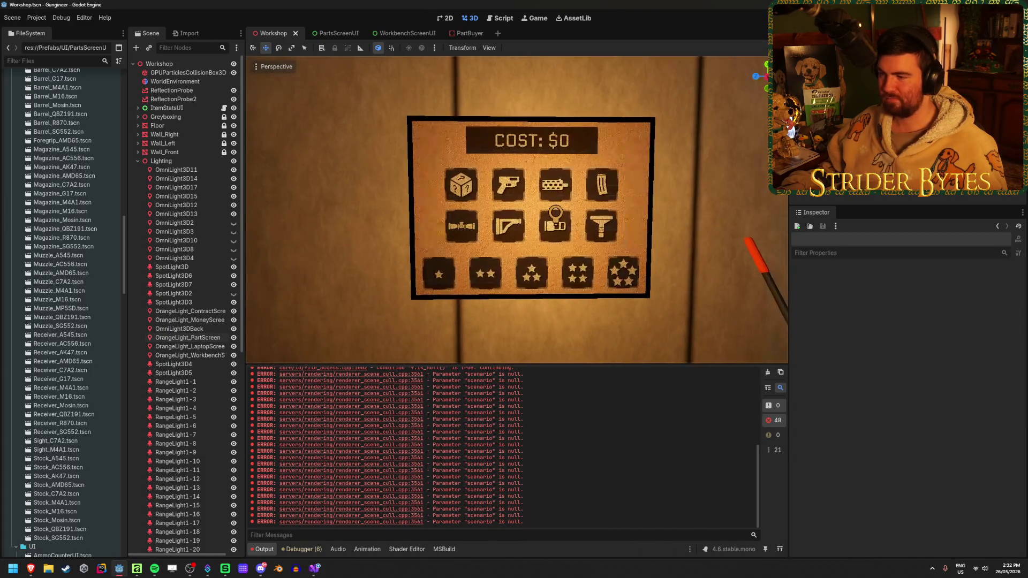
key("F5")
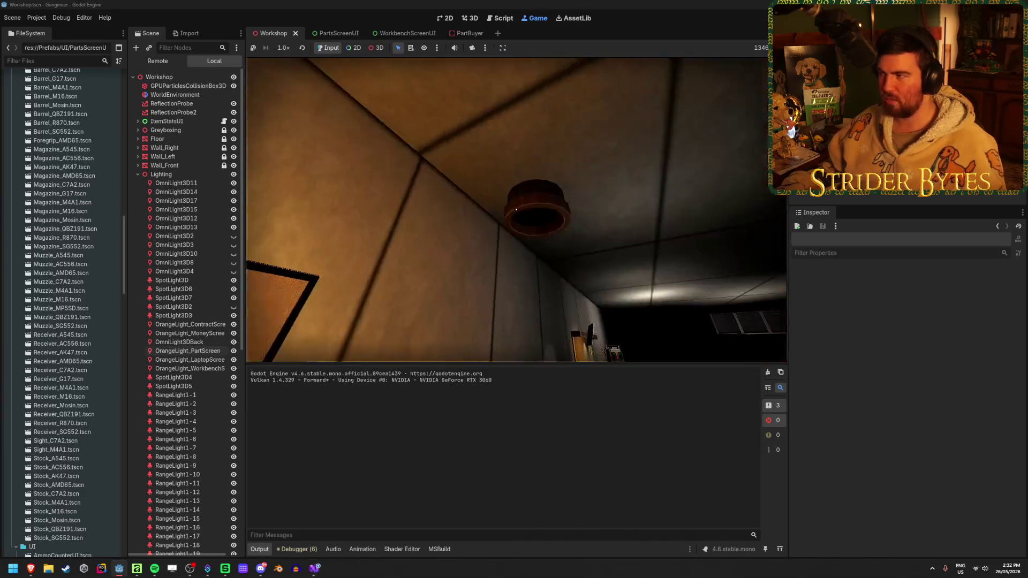
key("F8")
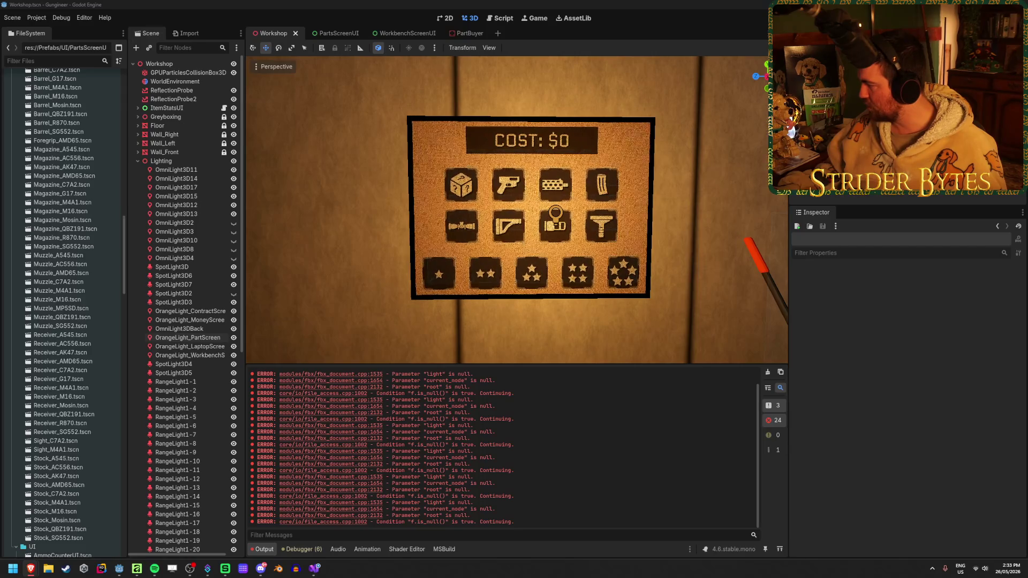
Bring up the browser showing the 'tv glow' Google image results.
key("alt+Tab")
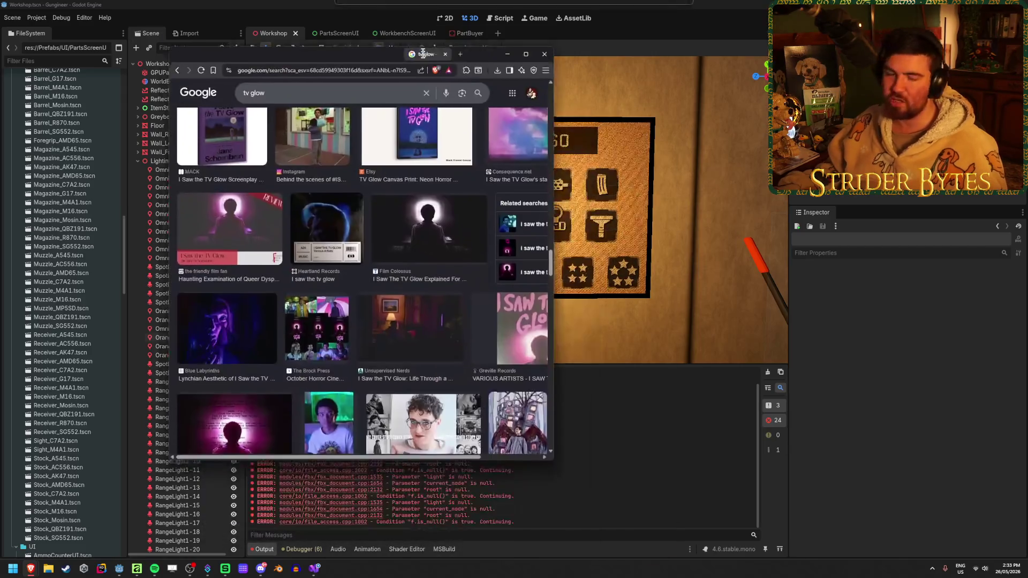
Maximize the browser and preview the I Saw The TV Glow soundtrack cover.
left_click_drag(394, 35, 394, 3)
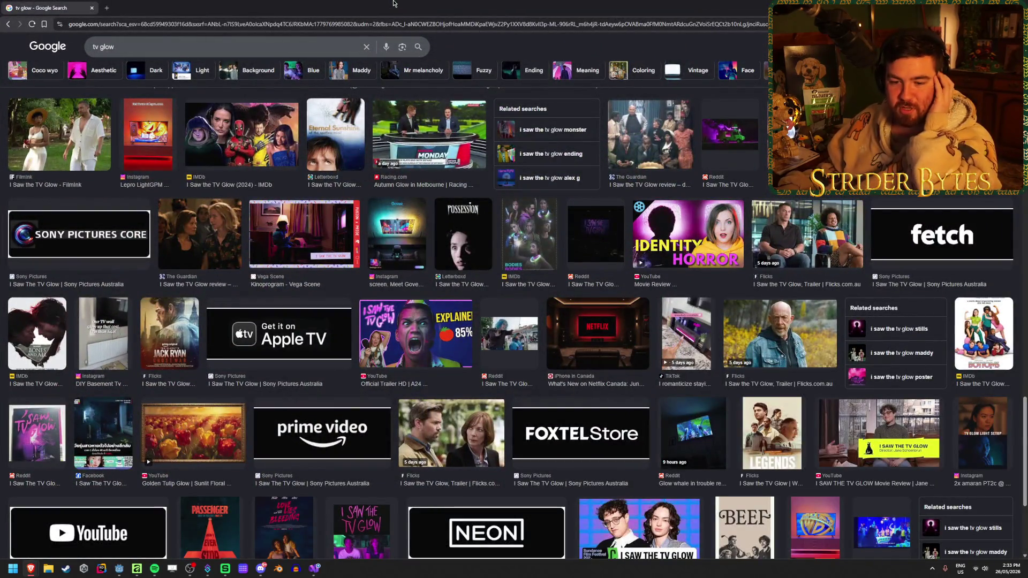
scroll(661, 341, "down", 10)
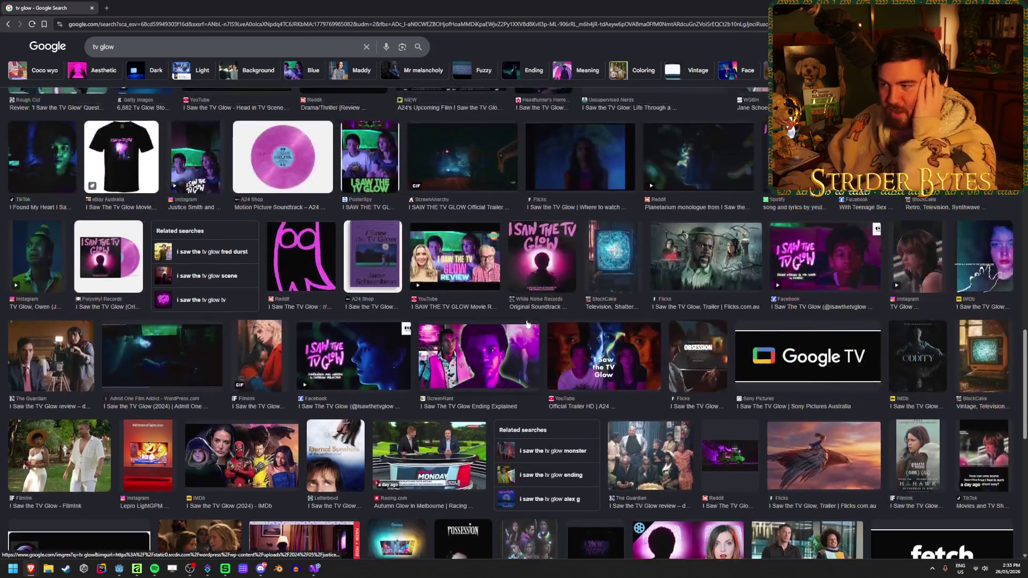
scroll(672, 333, "up", 1)
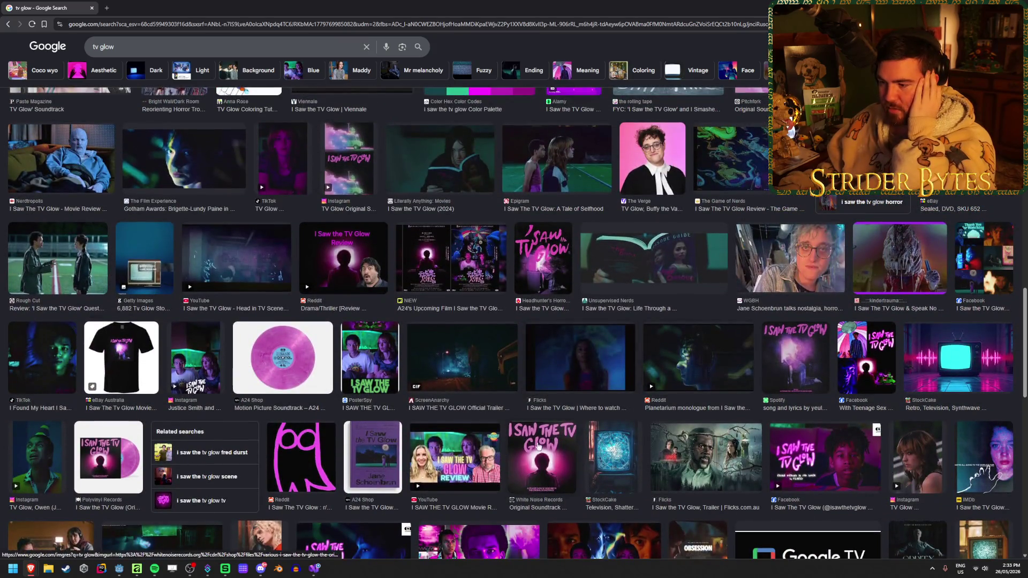
left_click(543, 462)
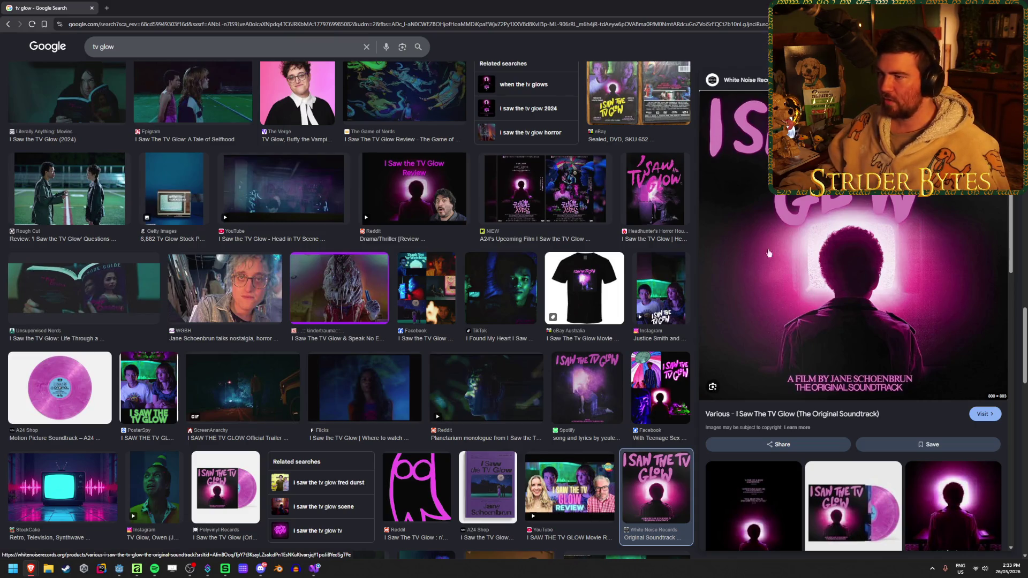
scroll(442, 339, "up", 15)
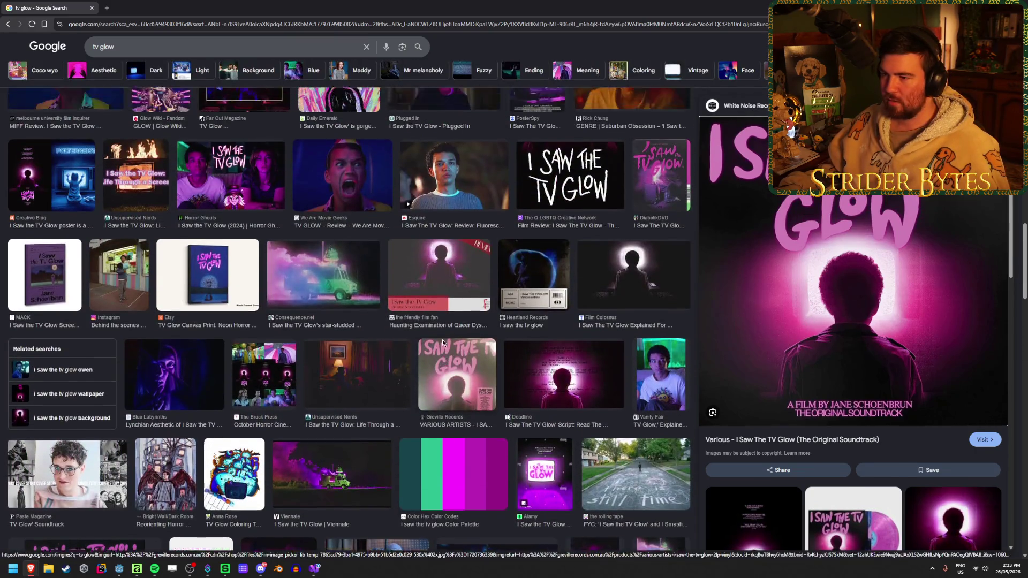
scroll(442, 343, "up", 5)
scroll(443, 343, "down", 2)
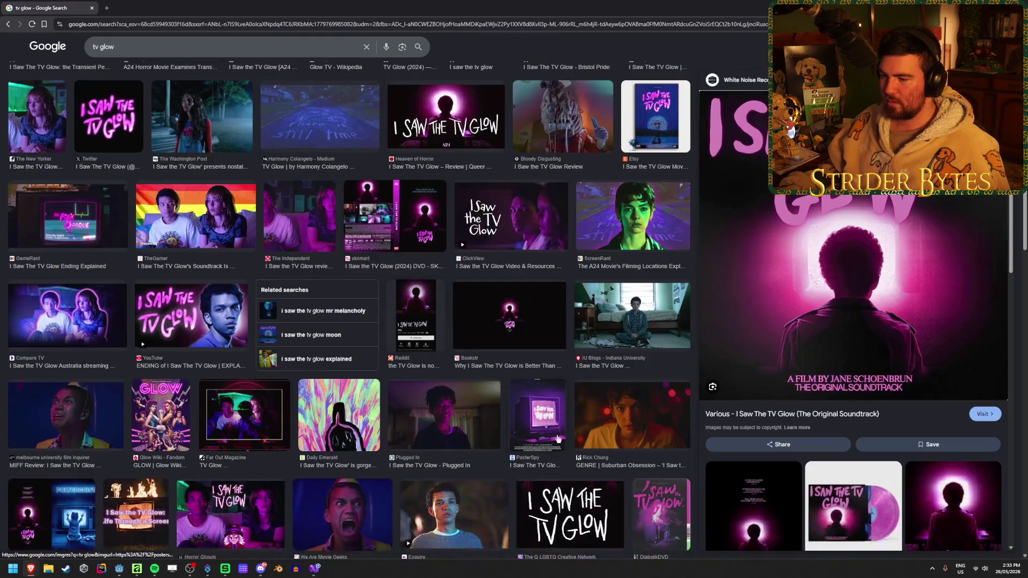
Preview the PosterSpy TV poster, then the iStock glowing-TV photo.
left_click(537, 415)
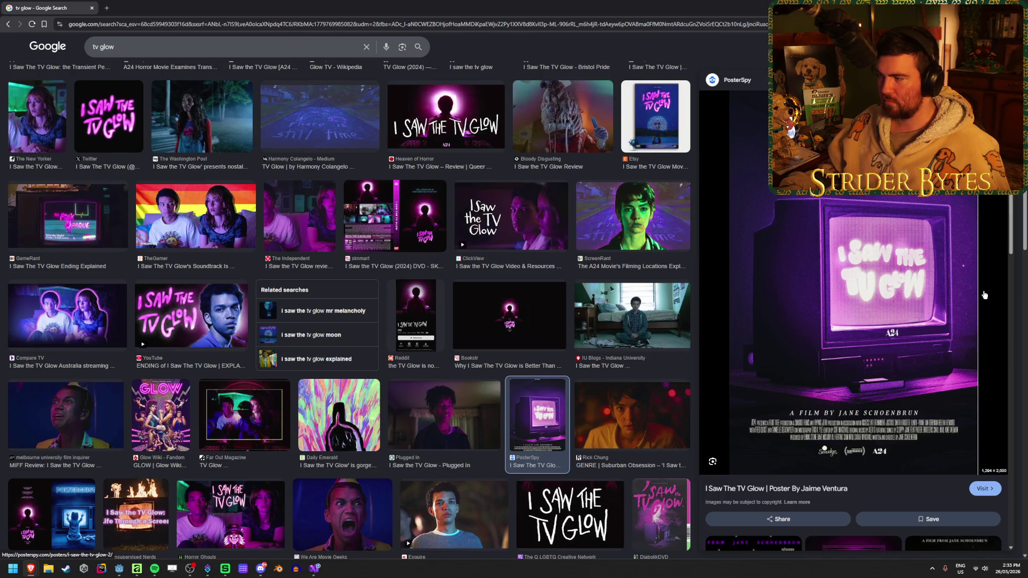
scroll(549, 370, "up", 5)
scroll(548, 371, "up", 4)
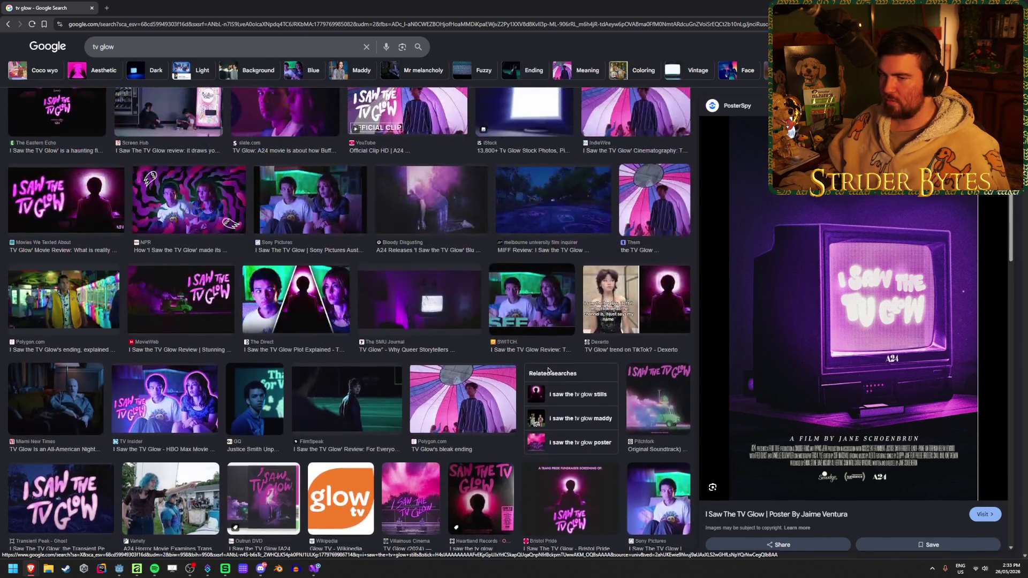
scroll(549, 371, "up", 4)
left_click(538, 344)
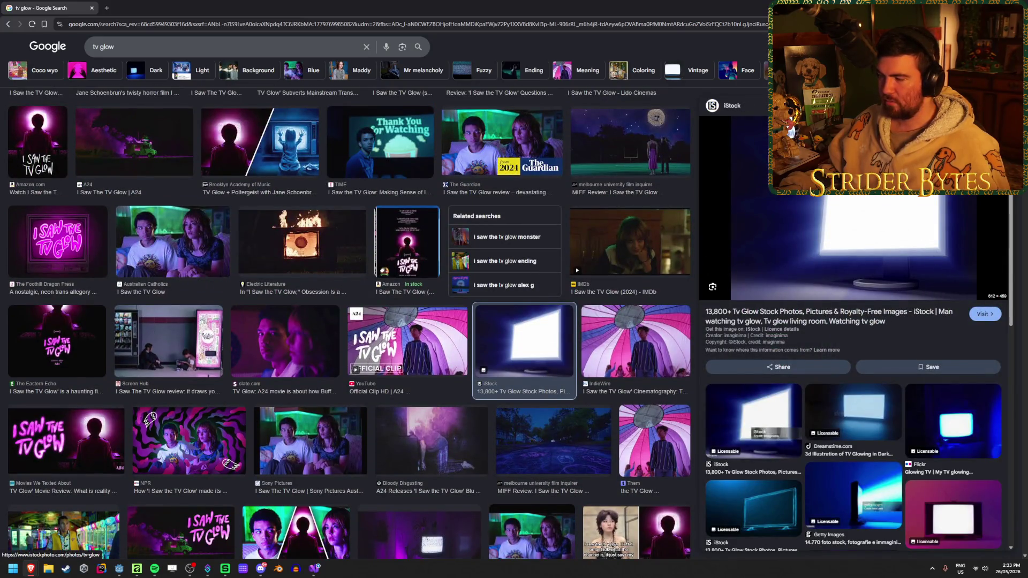
Scroll through the iStock preview and nearby results, then return to Godot.
scroll(498, 290, "up", 4)
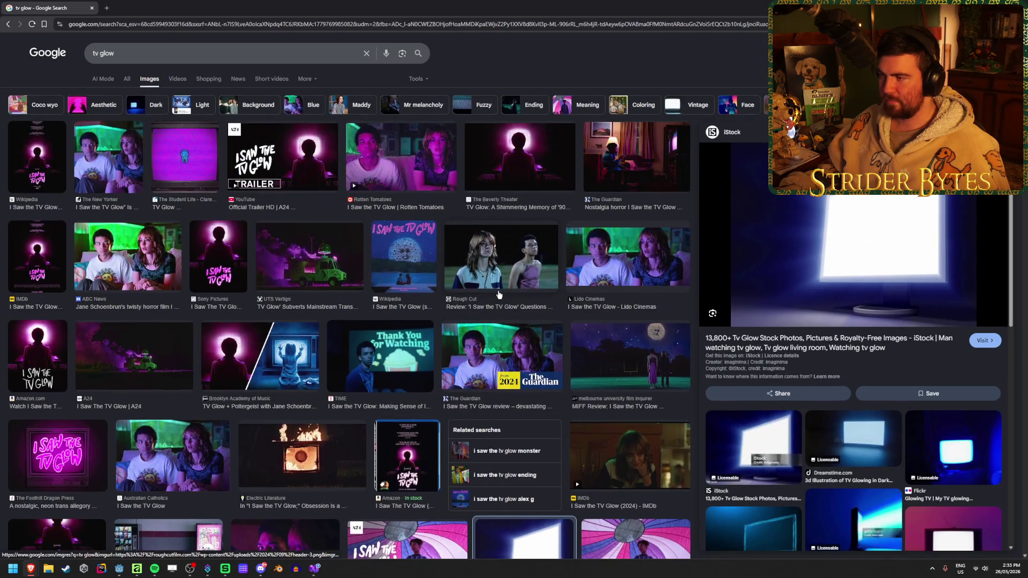
scroll(498, 293, "down", 15)
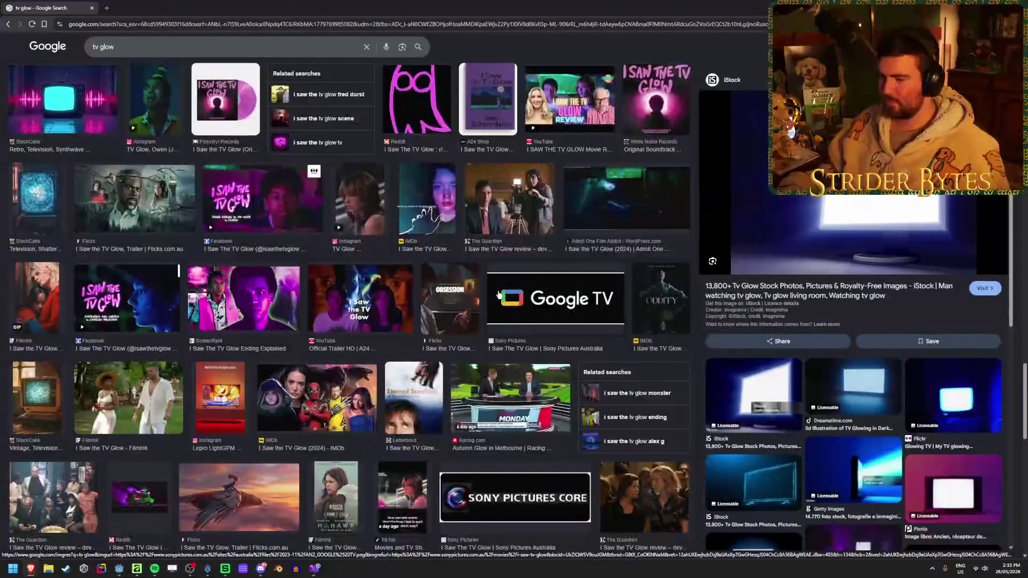
scroll(498, 295, "down", 2)
scroll(841, 307, "down", 5)
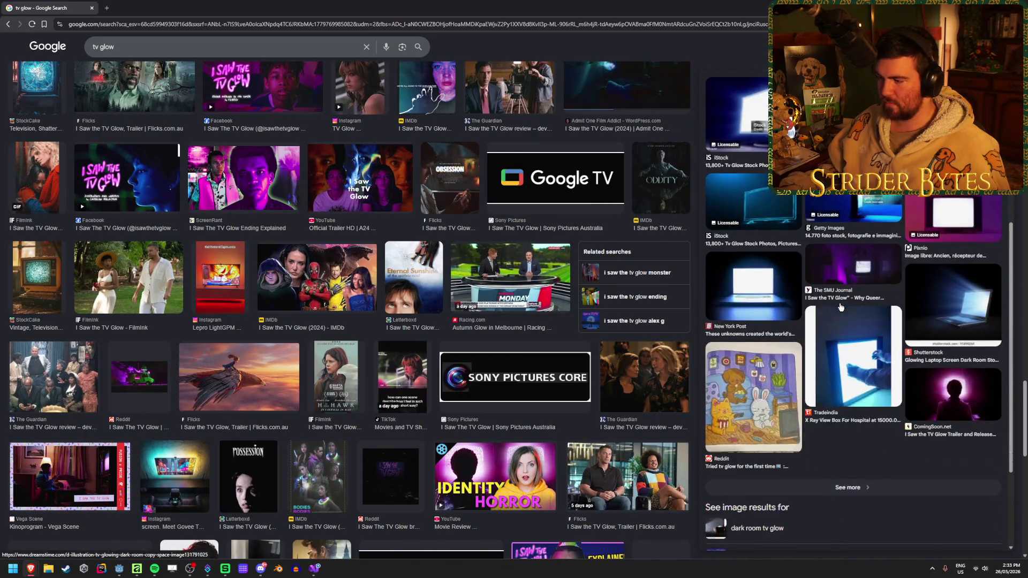
scroll(840, 306, "up", 1)
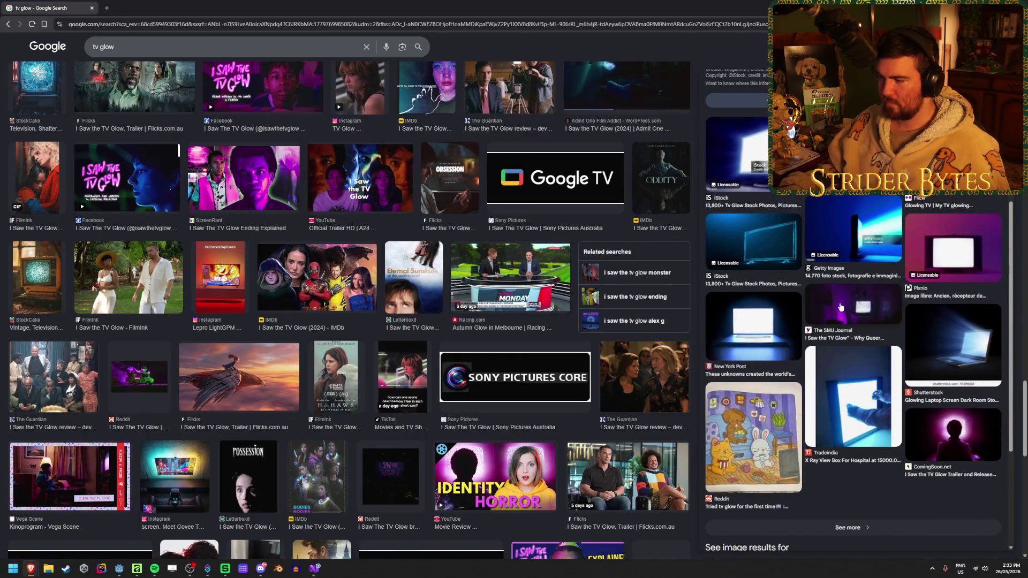
scroll(841, 307, "up", 5)
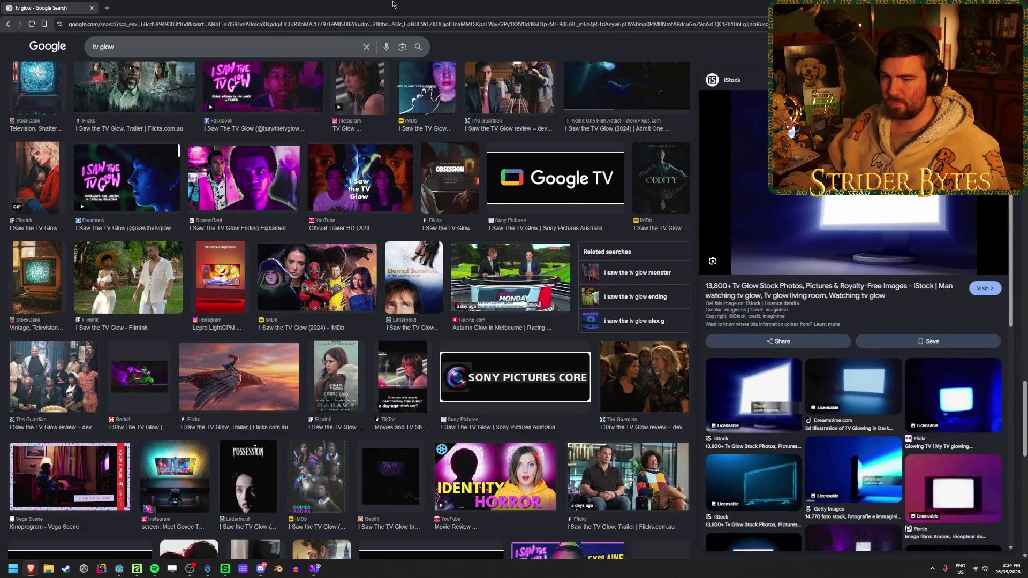
key("alt+Tab")
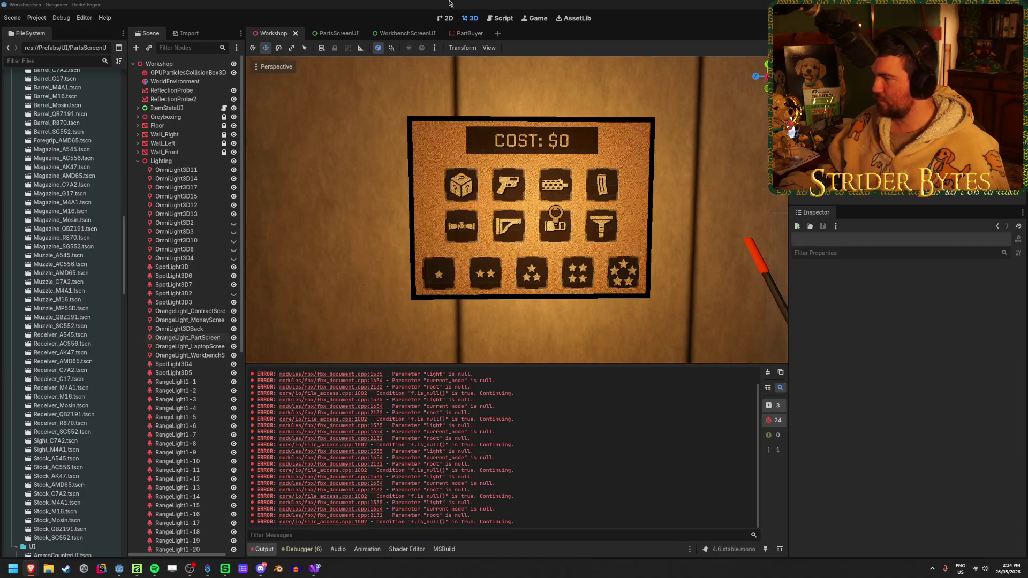
Clear the Output panel's error messages and drag the Reddit screen-glow thread into view.
left_click(769, 373)
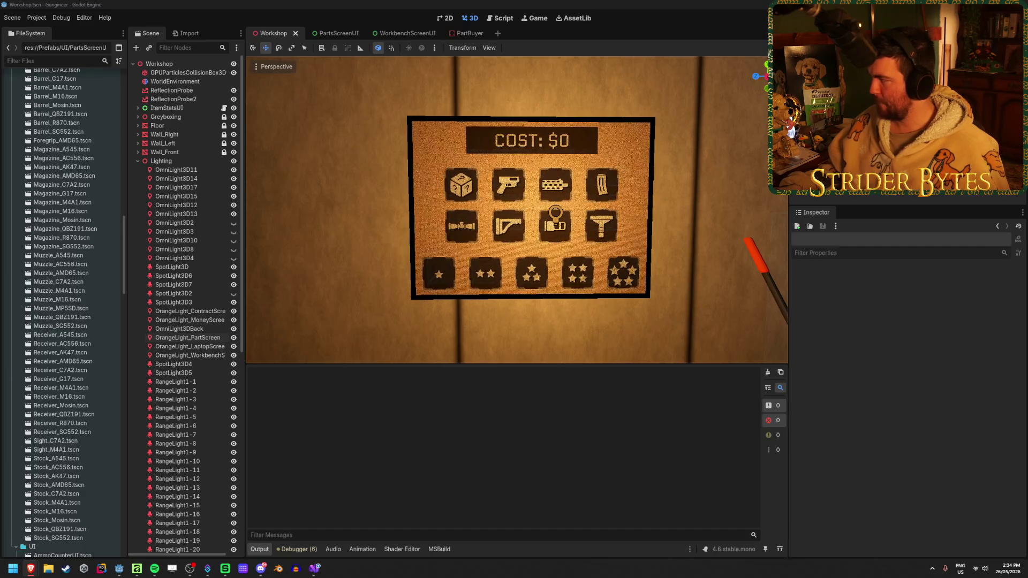
left_click_drag(0, 8, 279, 6)
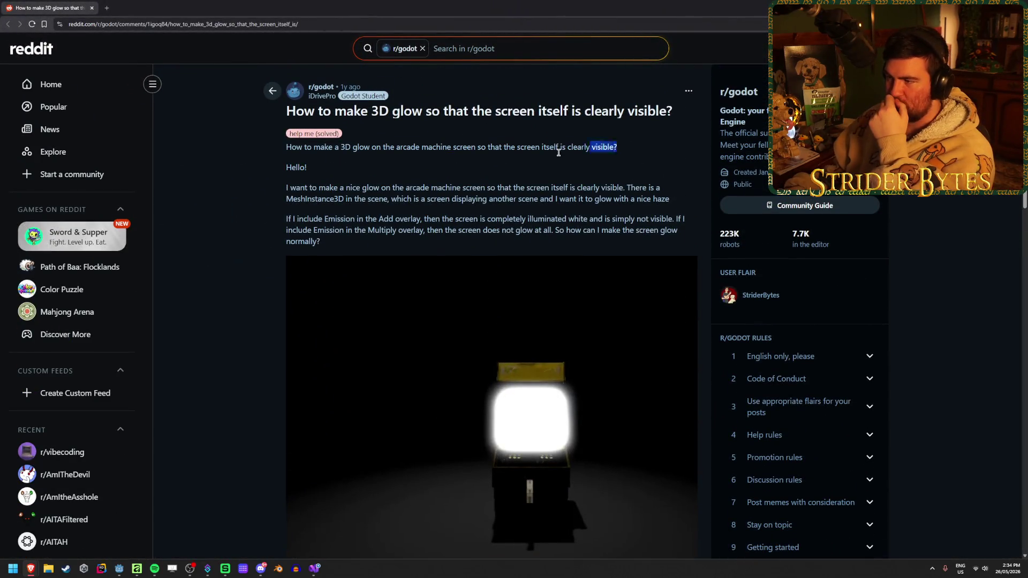
Highlight the post's passages about the nice glow, the screen mesh, and the all-white screen.
left_click_drag(326, 188, 387, 187)
mouse_move(451, 187)
left_mouse_down()
mouse_move(664, 198)
mouse_move(345, 198)
left_mouse_up()
left_click(426, 199)
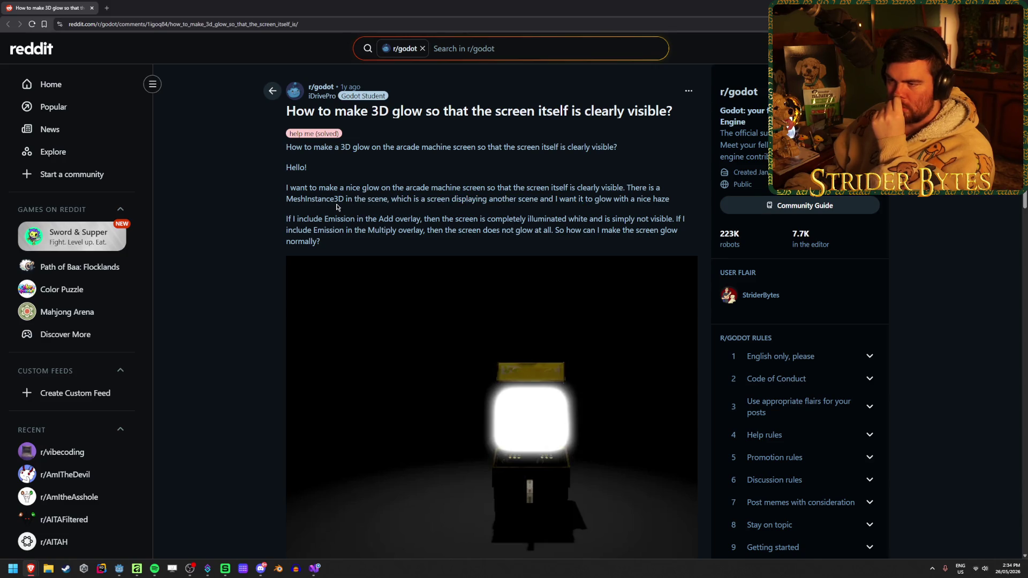
left_click_drag(304, 218, 432, 218)
left_click_drag(346, 218, 514, 218)
left_click(501, 219)
left_click(667, 219)
mouse_move(408, 218)
left_mouse_down()
mouse_move(625, 219)
mouse_move(458, 212)
left_mouse_up()
left_click(458, 211)
Highlight the Multiply overlay passage, then scroll down to the replies.
left_click_drag(299, 229, 679, 241)
left_click(359, 230)
left_click_drag(431, 229, 344, 230)
left_click(344, 229)
scroll(220, 213, "down", 10)
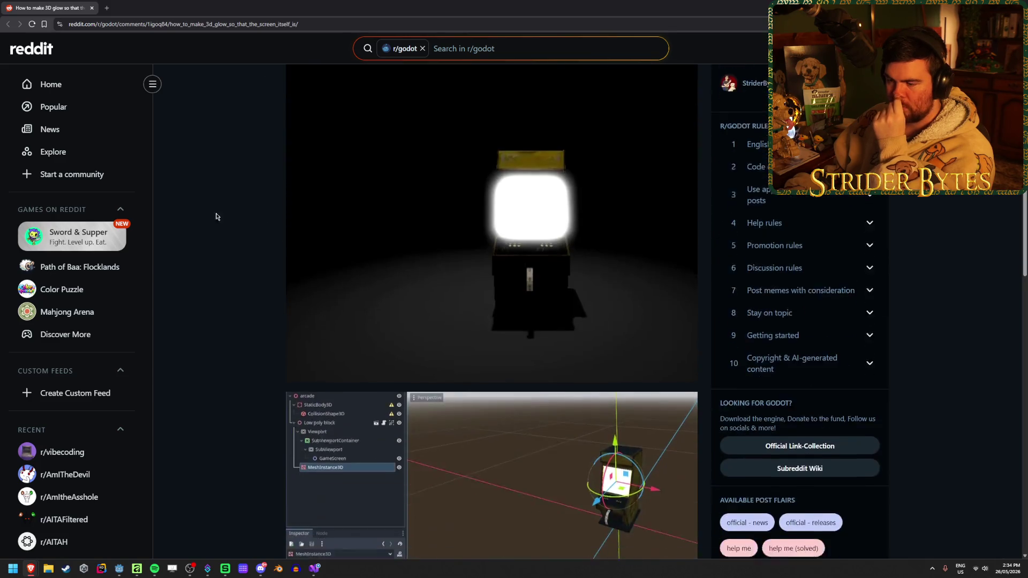
scroll(227, 212, "down", 3)
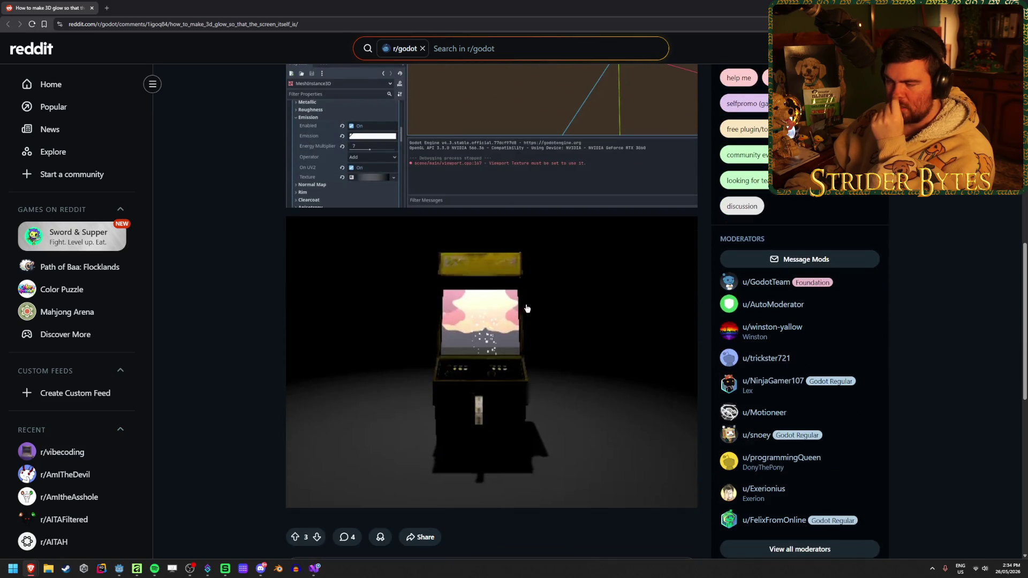
scroll(225, 271, "down", 6)
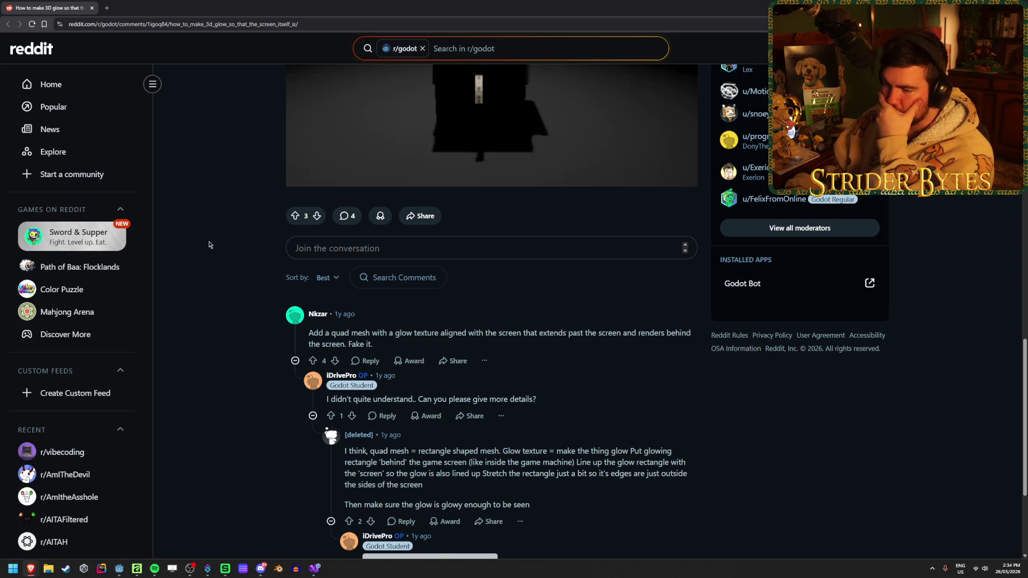
Highlight the reply's advice to use a quad mesh rectangle placed behind the screen.
scroll(208, 242, "down", 2)
scroll(206, 243, "down", 2)
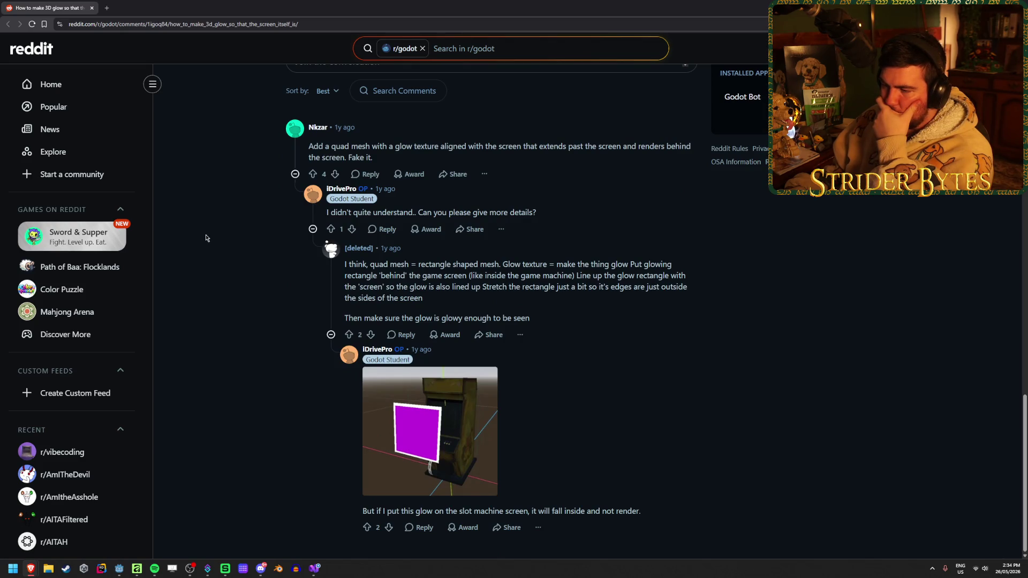
left_click_drag(442, 265, 382, 266)
left_click(381, 266)
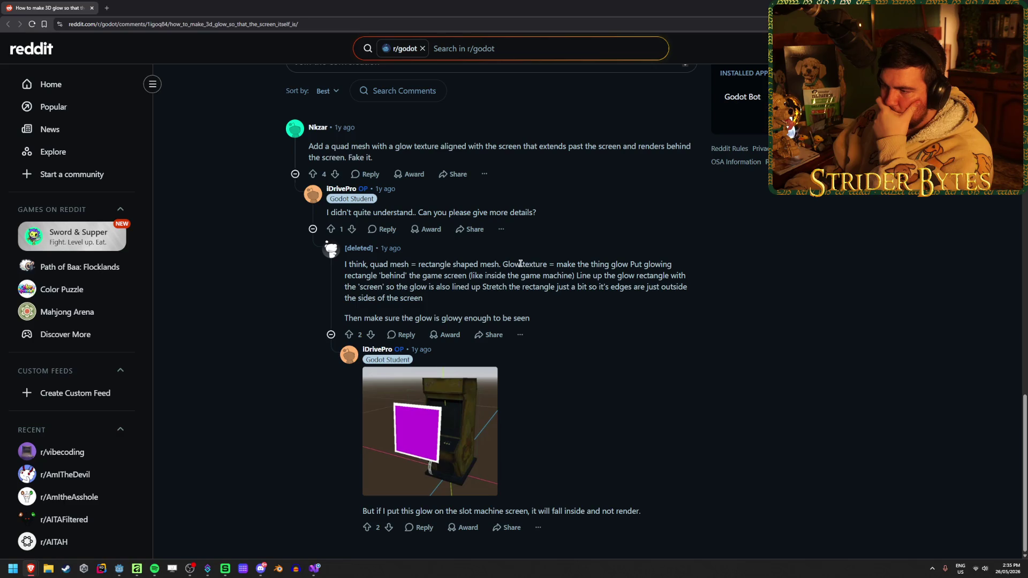
left_click_drag(362, 276, 458, 276)
left_click(456, 277)
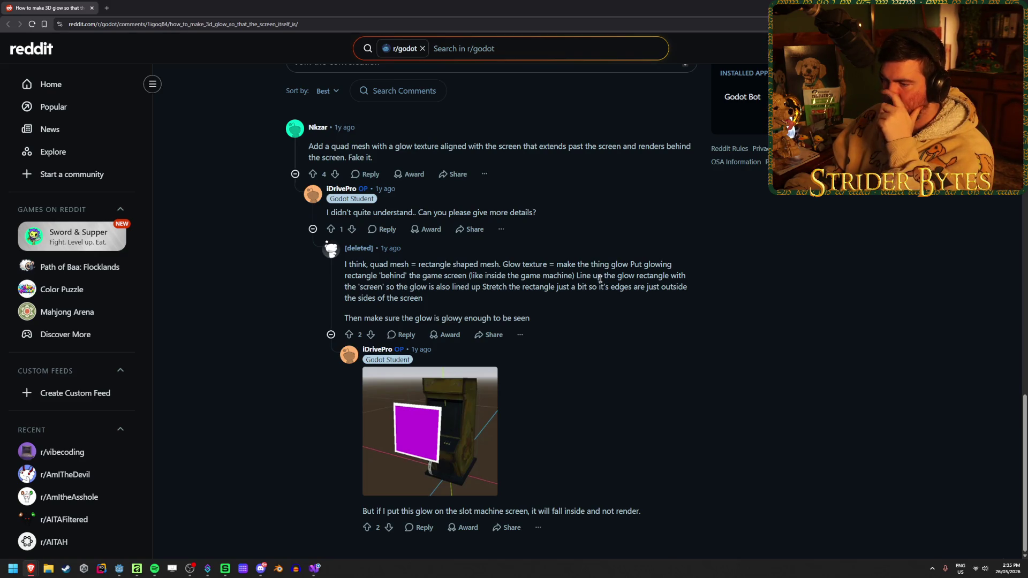
Highlight the first comment's screen mention and the last reply about glow on the slot machine screen.
scroll(600, 279, "up", 2)
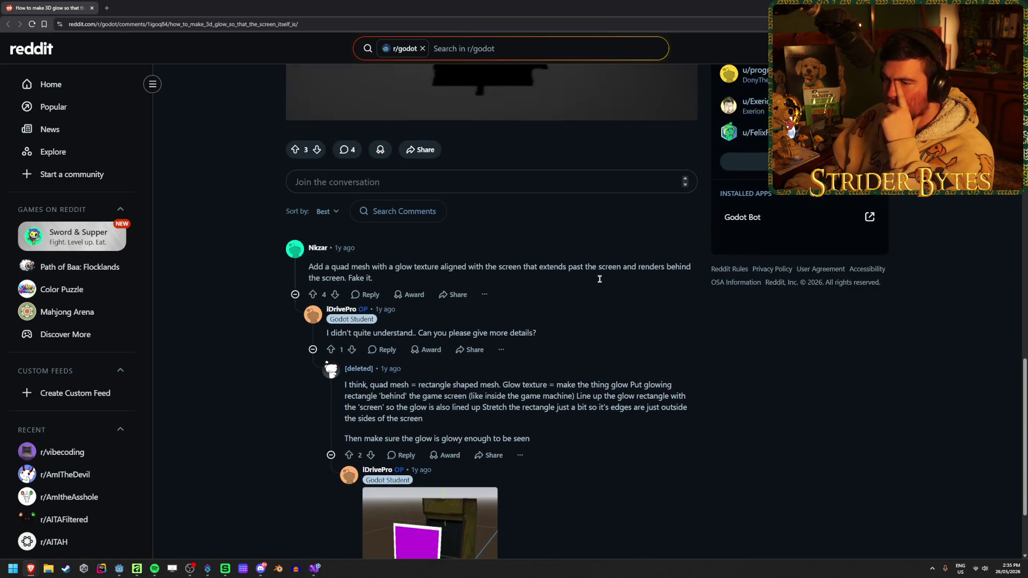
left_click_drag(486, 267, 522, 267)
left_click(600, 269)
scroll(601, 269, "down", 2)
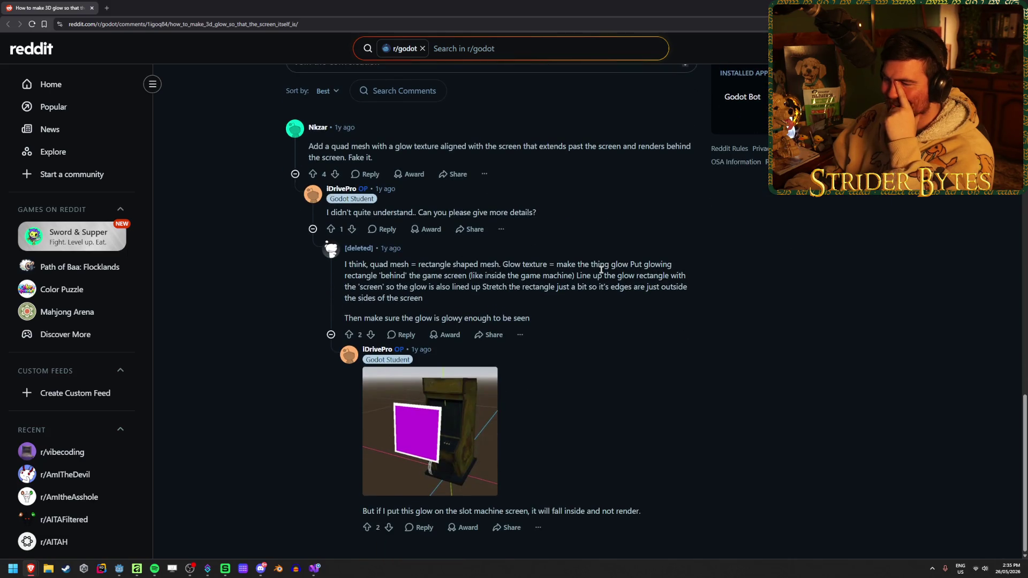
scroll(601, 269, "up", 8)
scroll(215, 254, "up", 3)
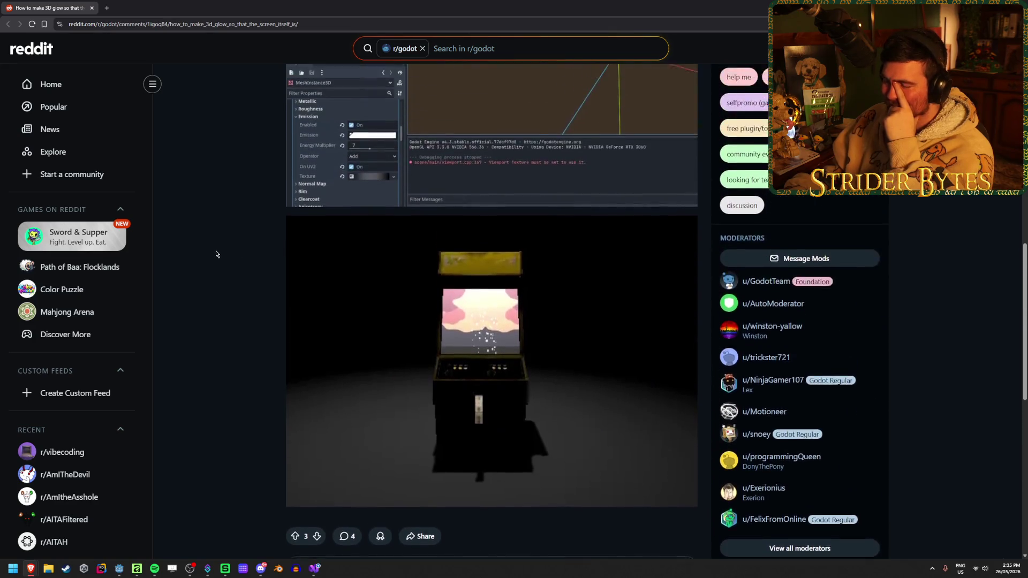
scroll(216, 254, "up", 5)
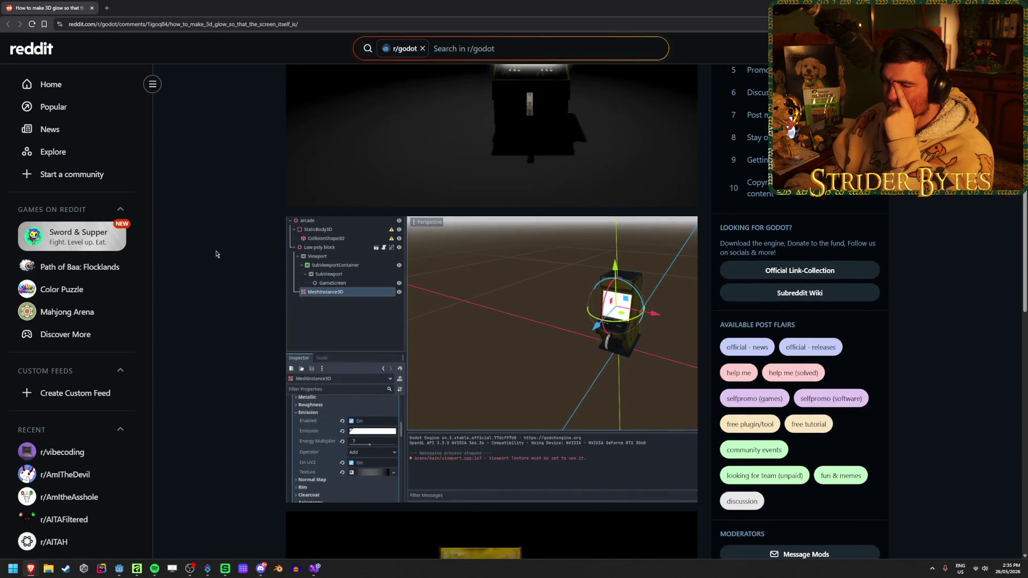
scroll(216, 254, "down", 12)
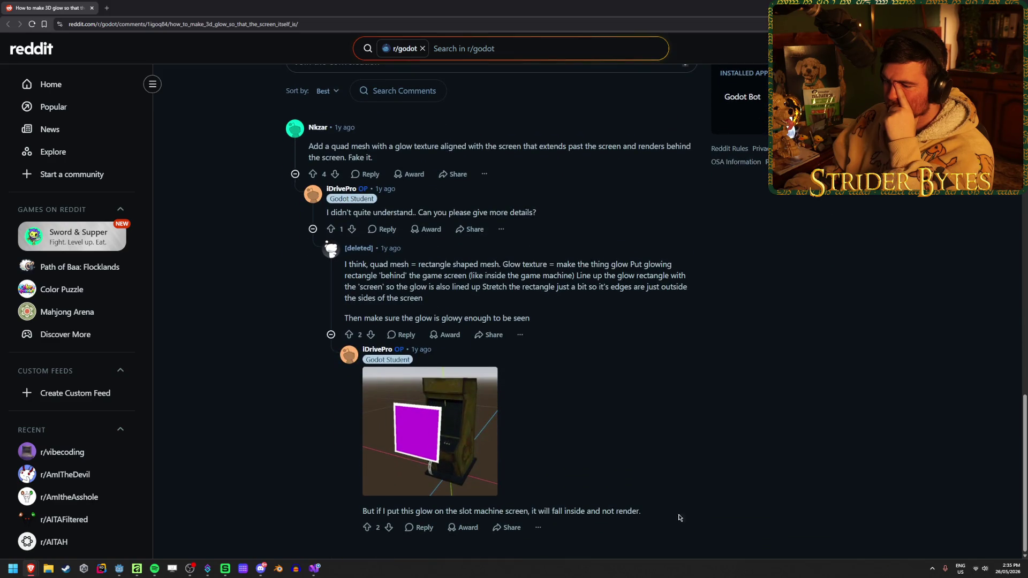
mouse_move(641, 511)
left_mouse_down()
mouse_move(536, 512)
mouse_move(640, 511)
left_mouse_up()
left_click(640, 510)
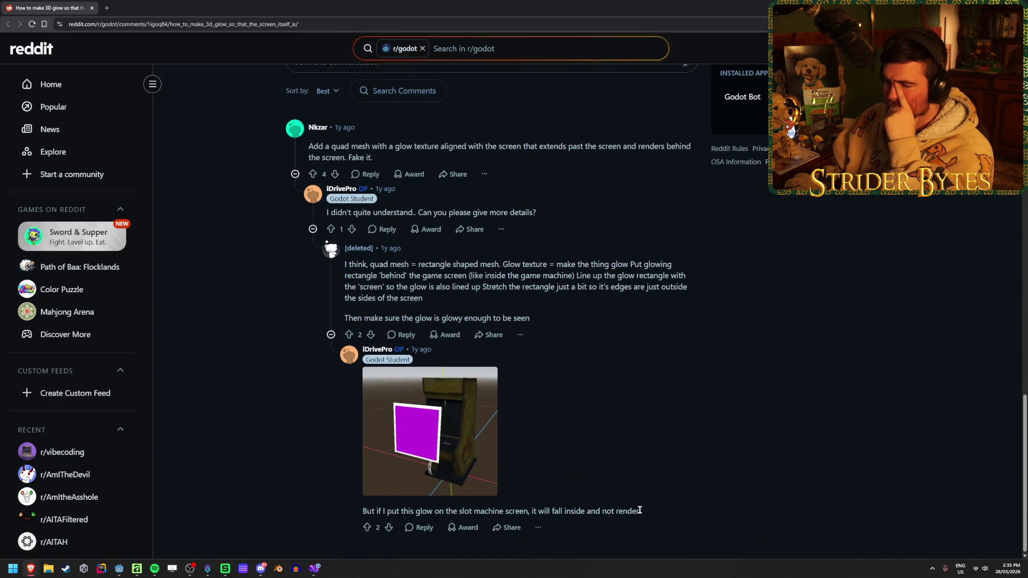
left_click_drag(506, 512, 397, 512)
left_click_drag(387, 511, 527, 511)
left_click(755, 482)
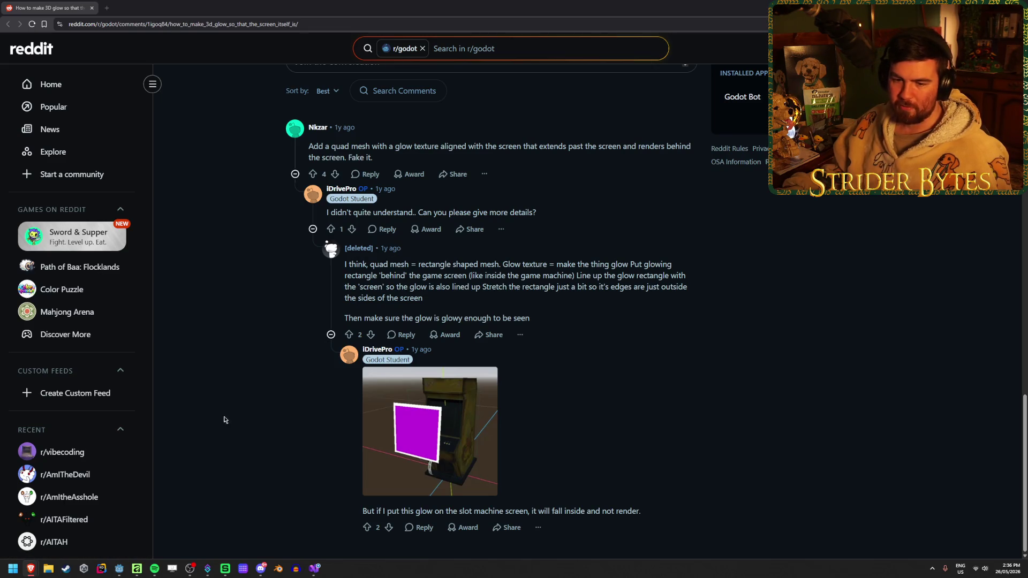
Highlight the quad mesh suggestion, scroll up to the editor screenshot, and return to Godot.
scroll(259, 405, "up", 1)
scroll(260, 405, "down", 1)
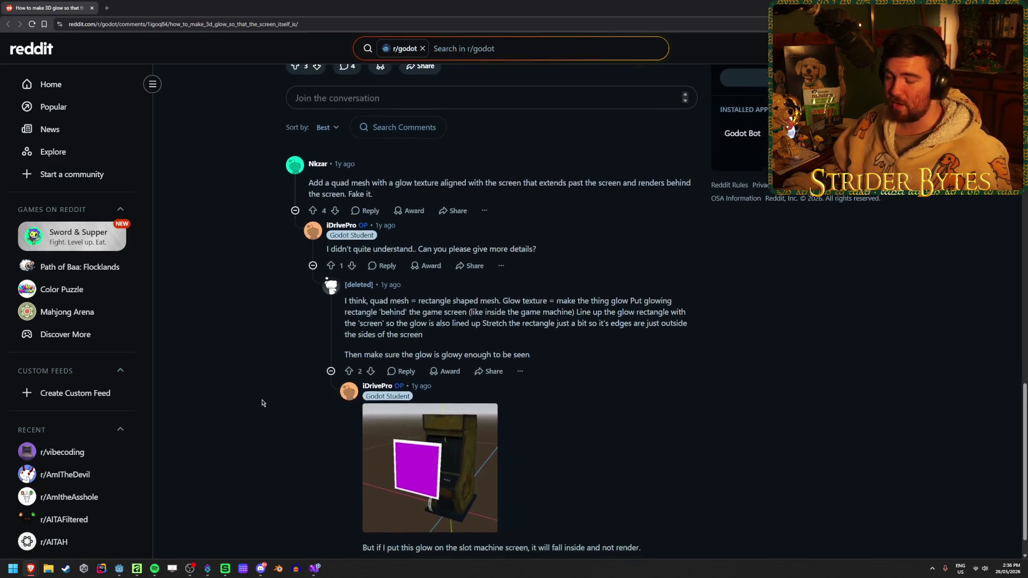
scroll(262, 403, "up", 4)
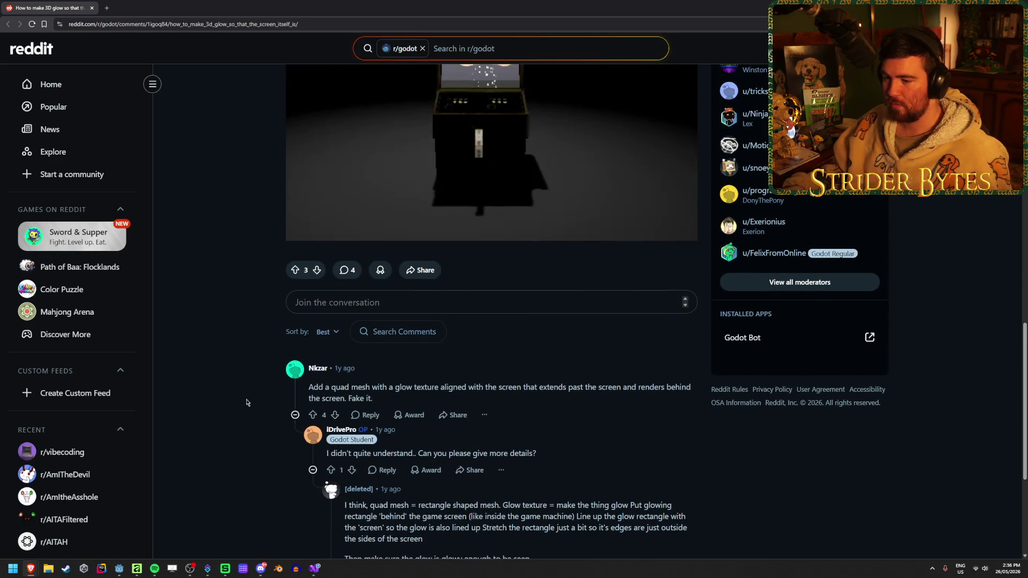
mouse_move(410, 386)
left_mouse_down()
mouse_move(546, 387)
mouse_move(332, 387)
mouse_move(373, 399)
mouse_move(392, 386)
mouse_move(528, 387)
left_mouse_up()
left_click(529, 387)
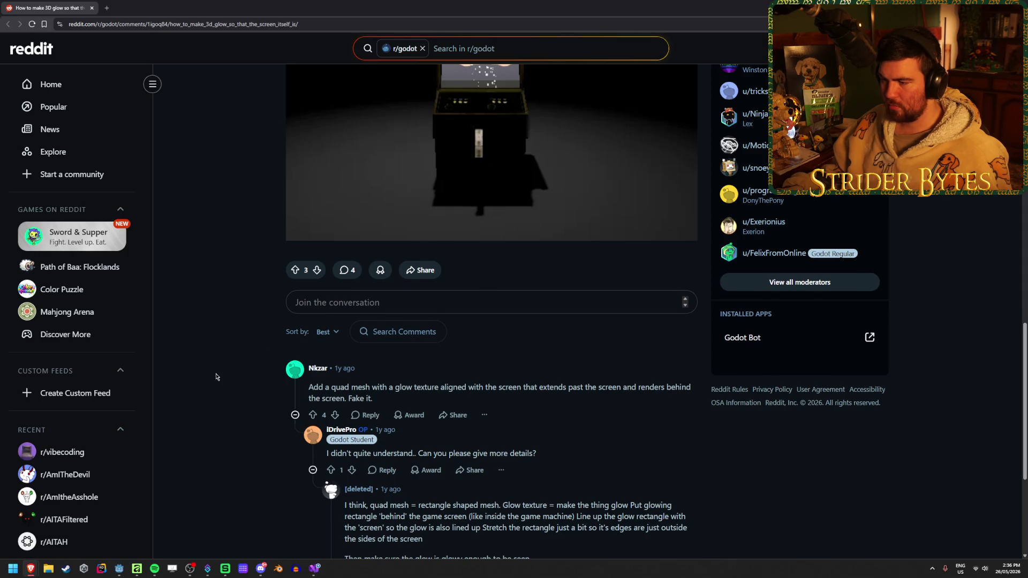
scroll(216, 377, "up", 1)
scroll(217, 377, "up", 5)
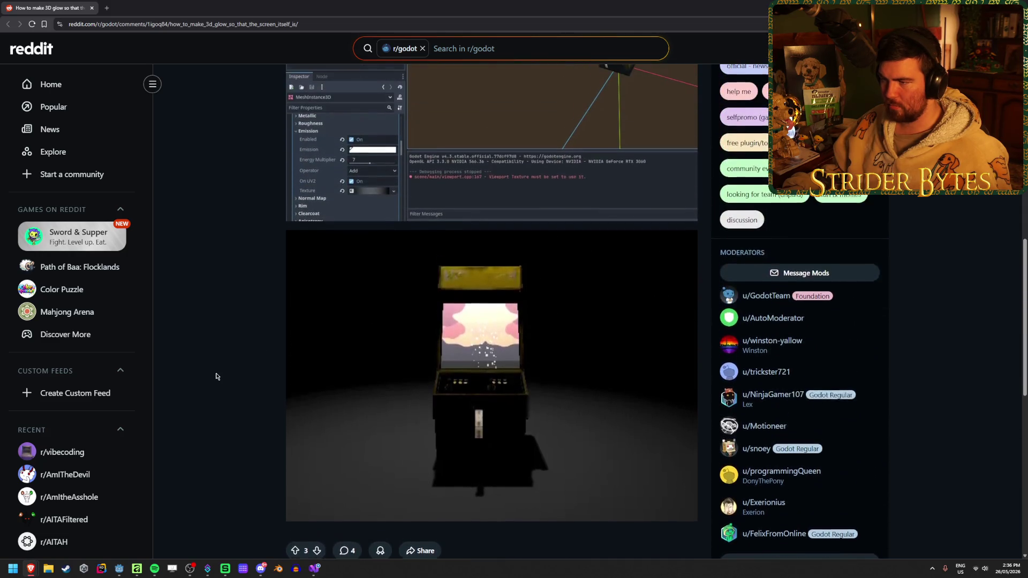
scroll(216, 377, "up", 3)
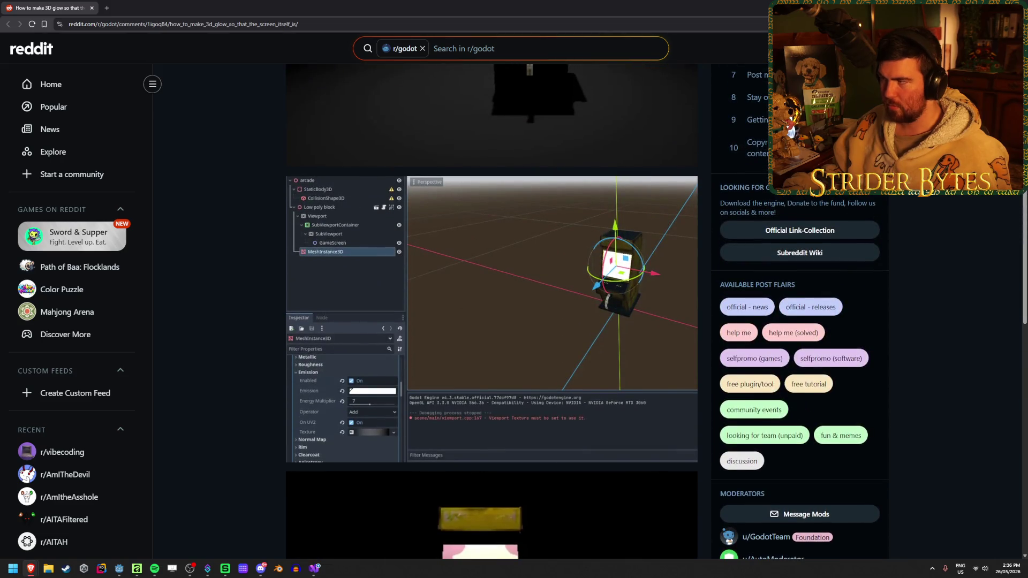
key("alt+Tab")
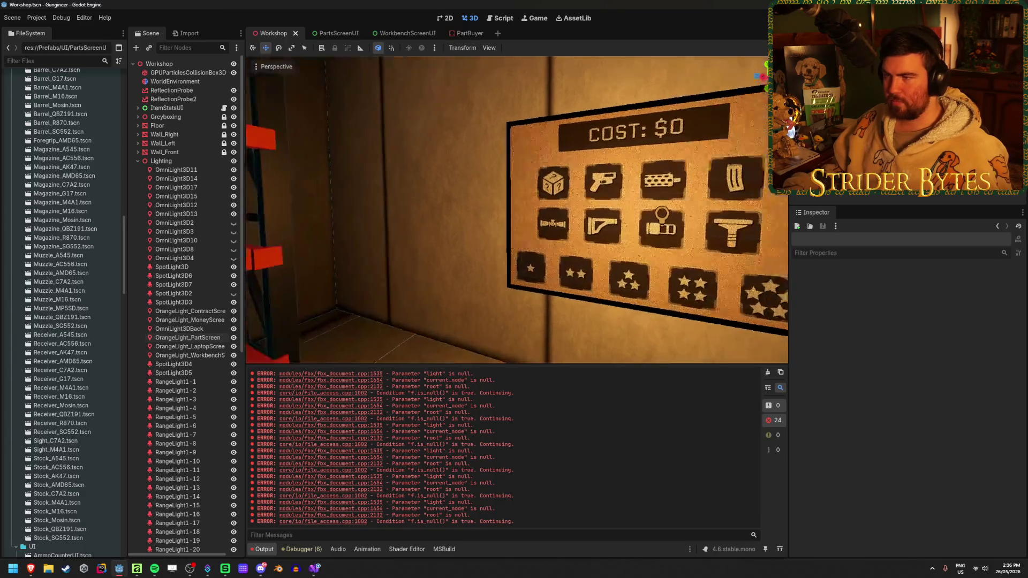
Flip between the PartBuyer and Workshop scenes, then bring the Reddit glow thread back up.
left_click(466, 33)
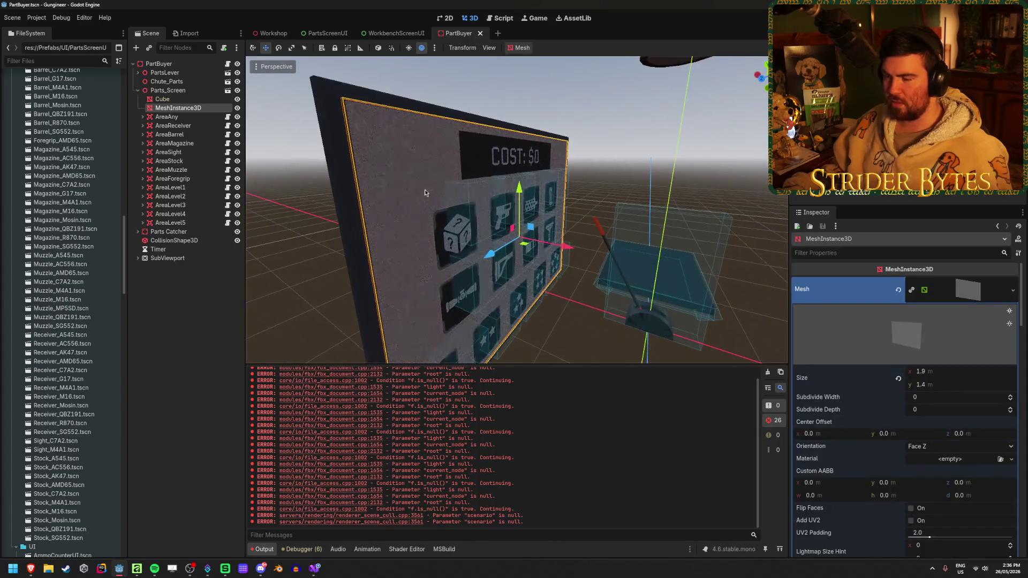
left_click(270, 34)
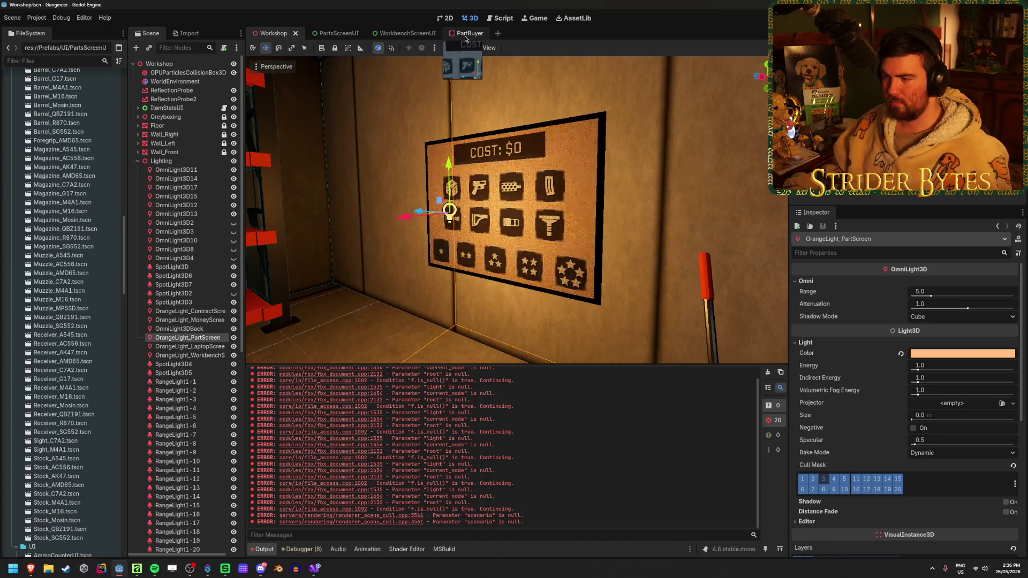
left_click(466, 34)
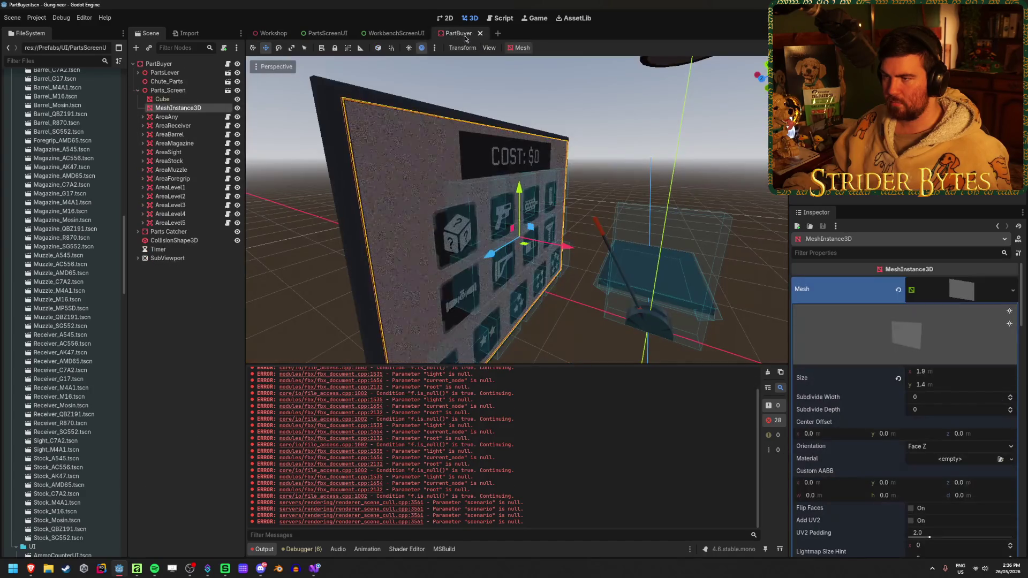
left_click(272, 34)
mouse_move(30, 568)
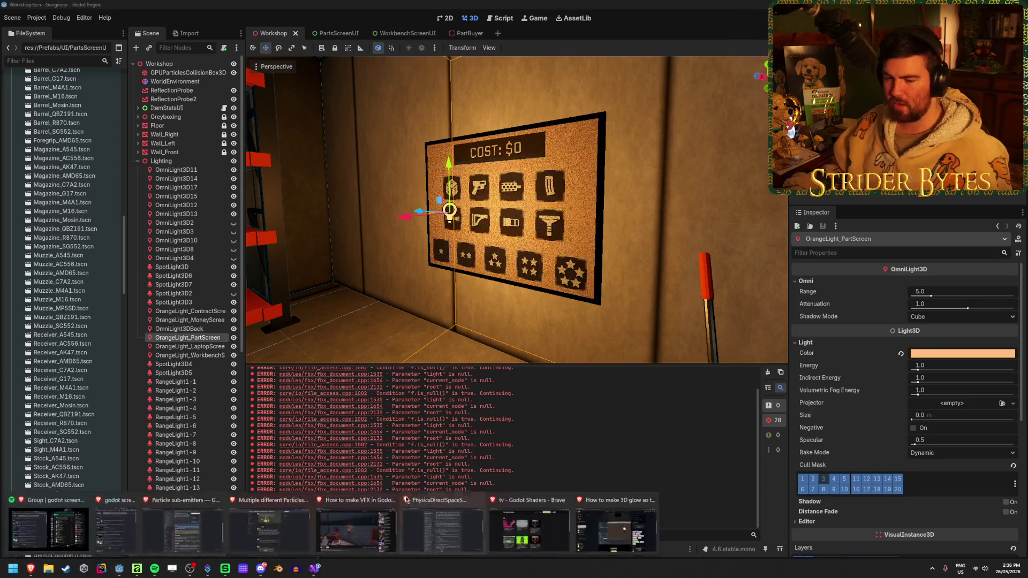
left_click(616, 528)
scroll(541, 300, "up", 3)
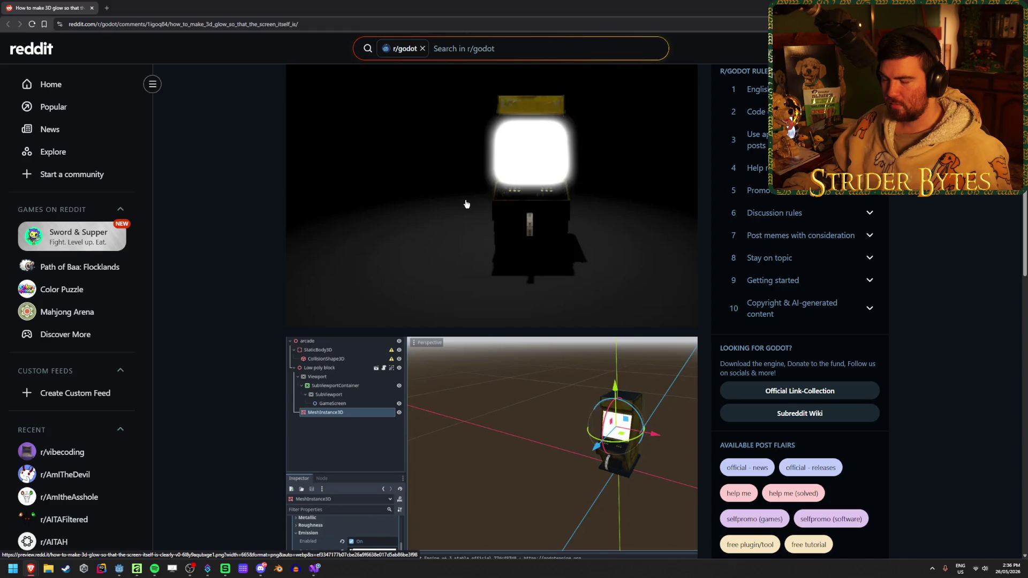
scroll(236, 214, "down", 7)
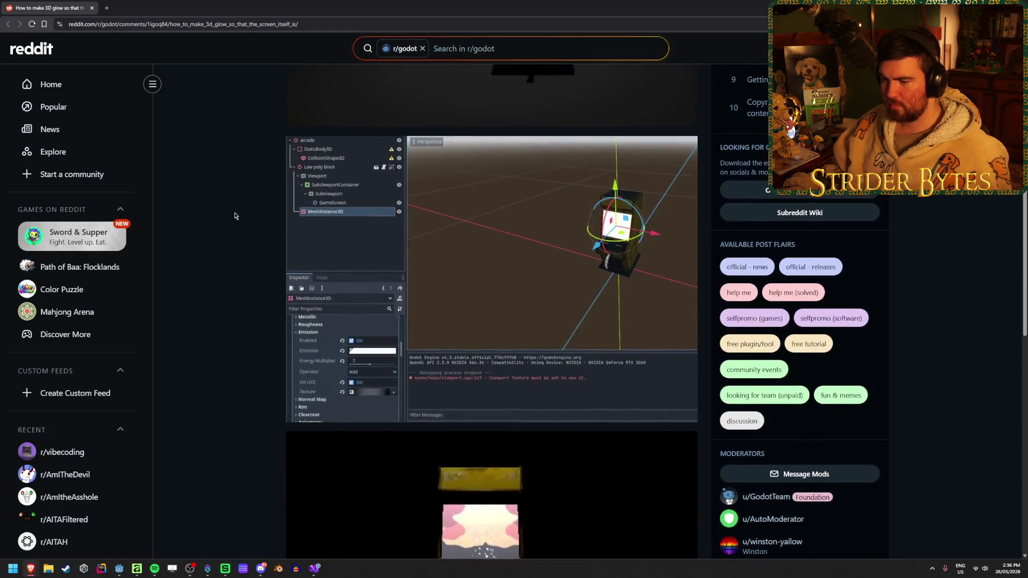
scroll(234, 216, "down", 4)
scroll(235, 216, "down", 4)
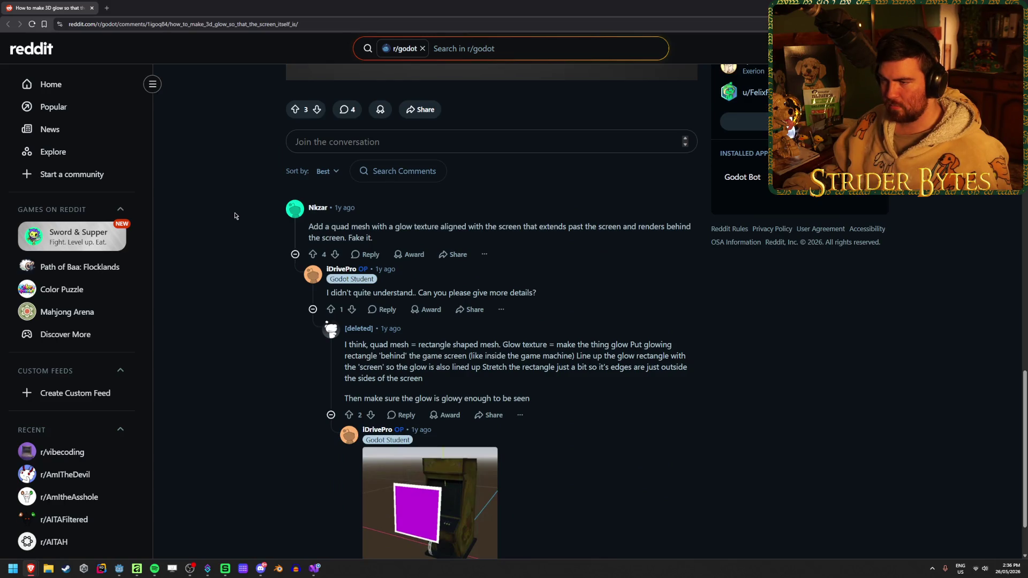
scroll(258, 215, "down", 2)
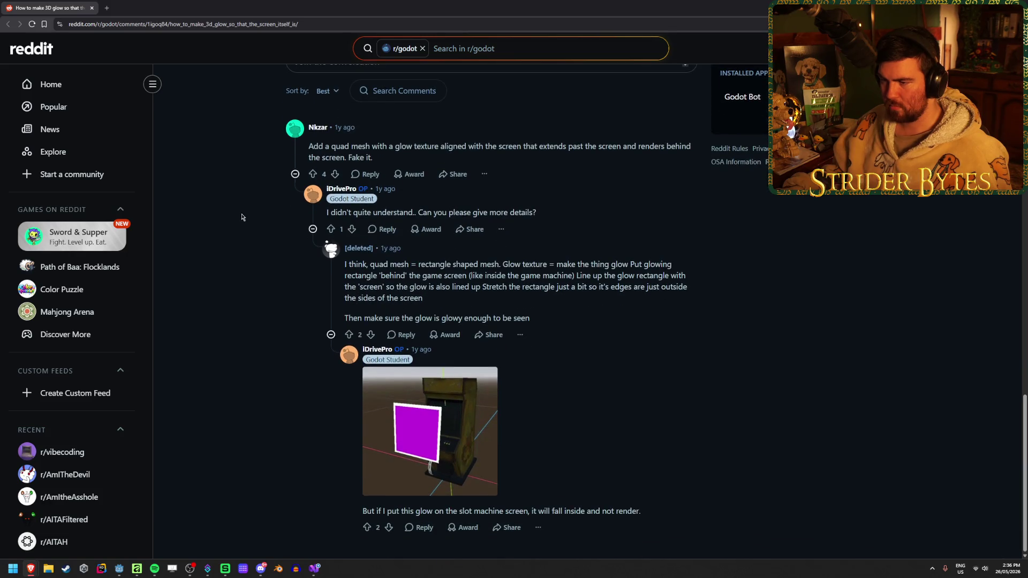
mouse_move(466, 287)
left_mouse_down()
mouse_move(587, 287)
mouse_move(328, 305)
left_mouse_up()
left_click(400, 299)
left_click(328, 305)
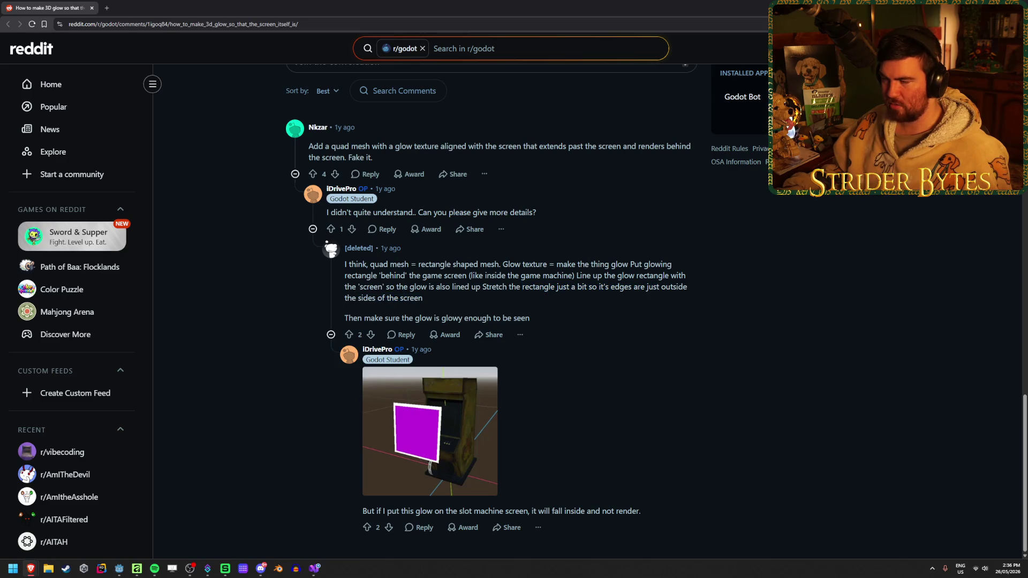
key("alt+Tab")
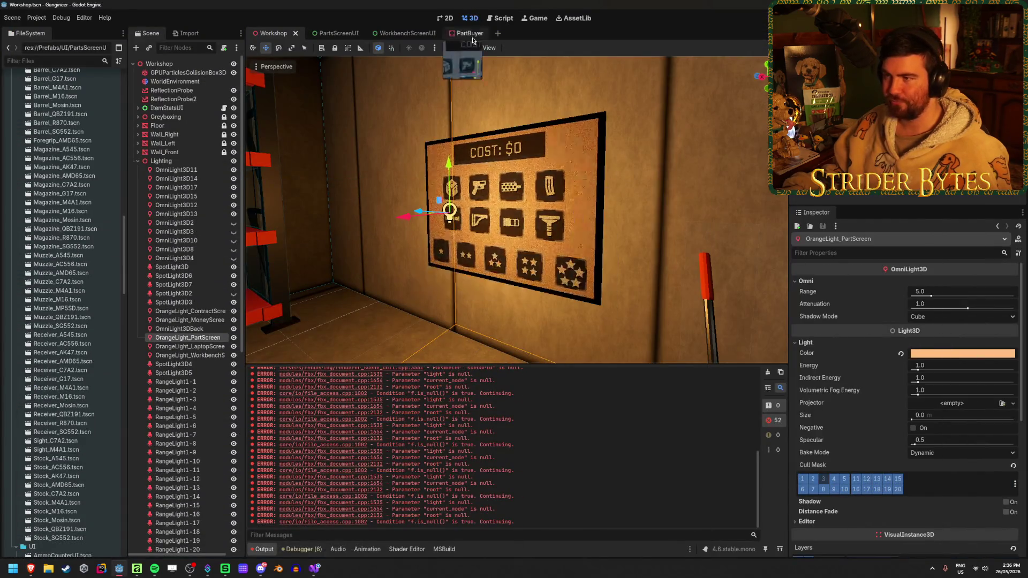
In PartBuyer, duplicate the screen's MeshInstance3D plane, shift it along X and make its mesh unique.
left_click(470, 33)
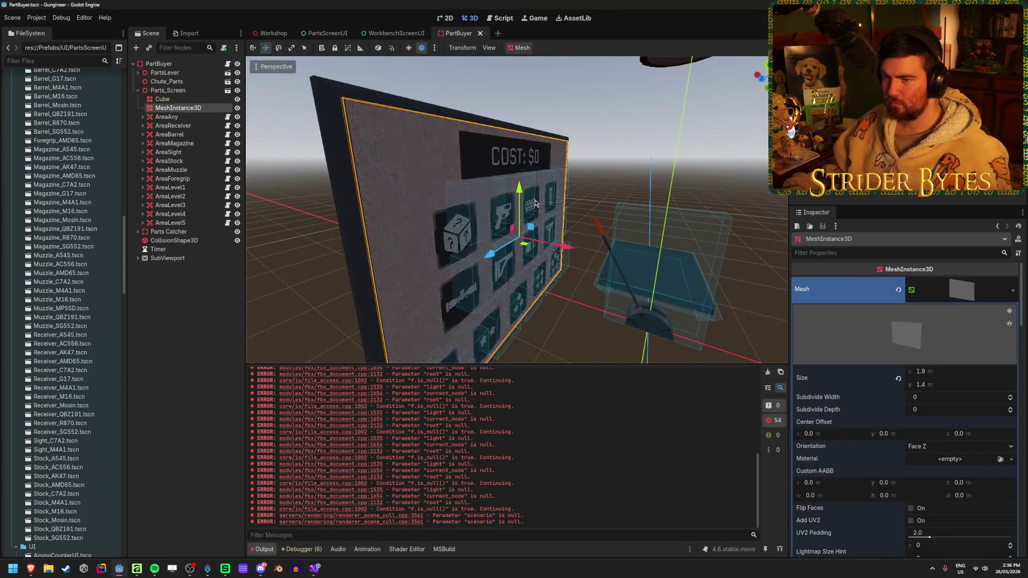
key("ctrl+d")
left_click_drag(567, 246, 564, 247)
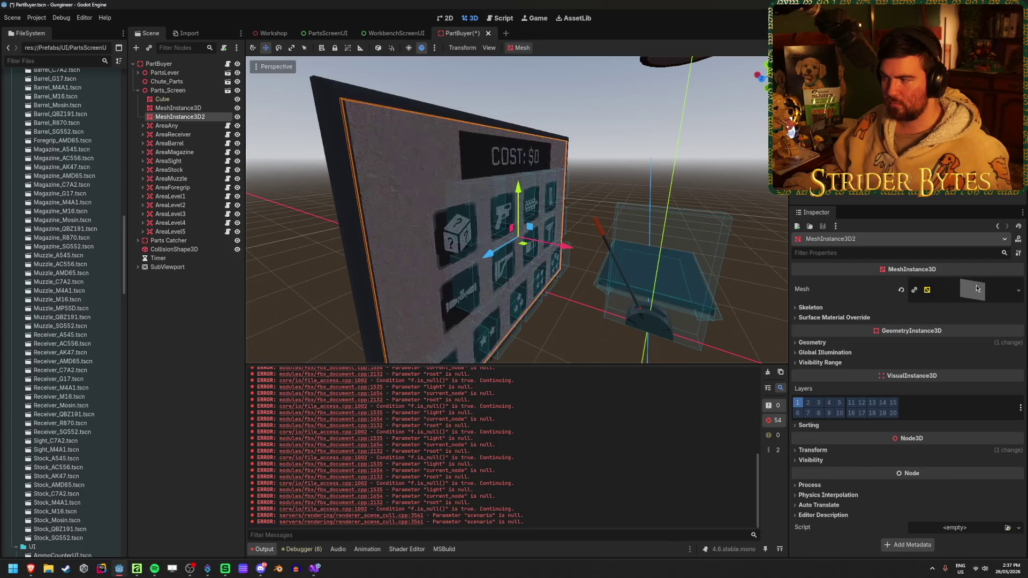
right_click(977, 288)
left_click(985, 477)
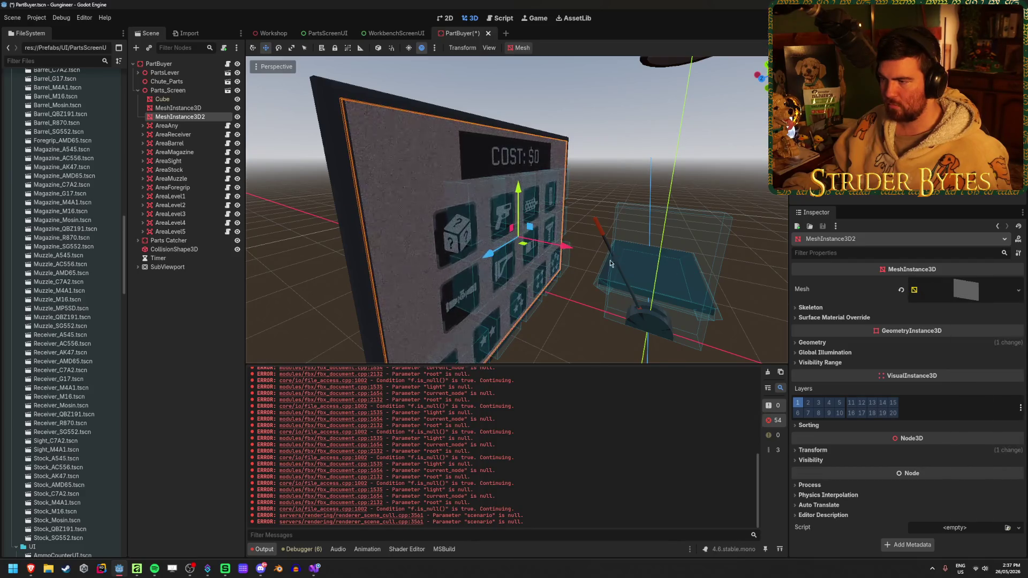
key("f")
Replace the copy's inherited material override with a new StandardMaterial3D.
left_click(833, 344)
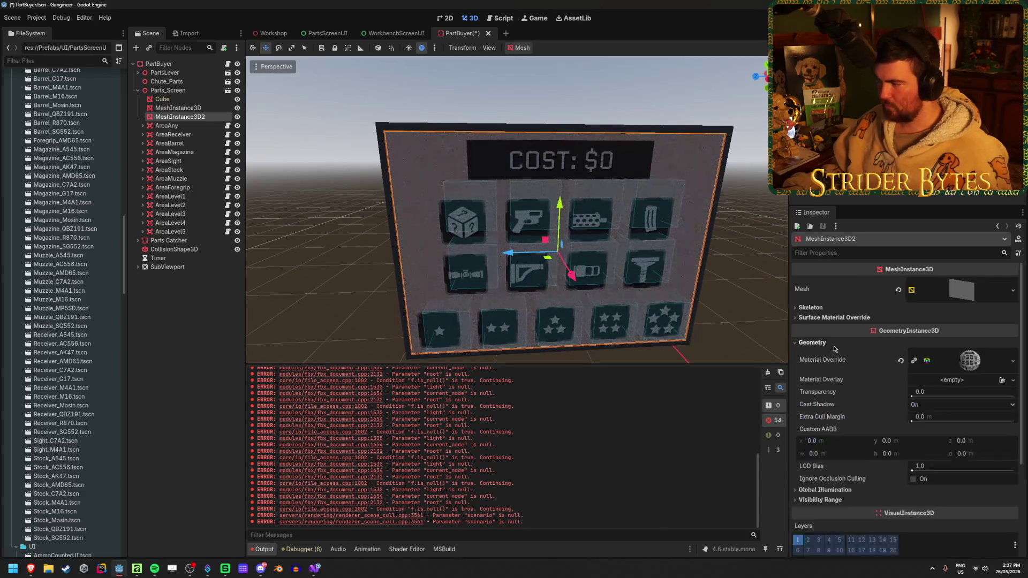
left_click(902, 358)
left_click(1013, 353)
left_click(977, 378)
left_click(962, 360)
scroll(859, 366, "down", 3)
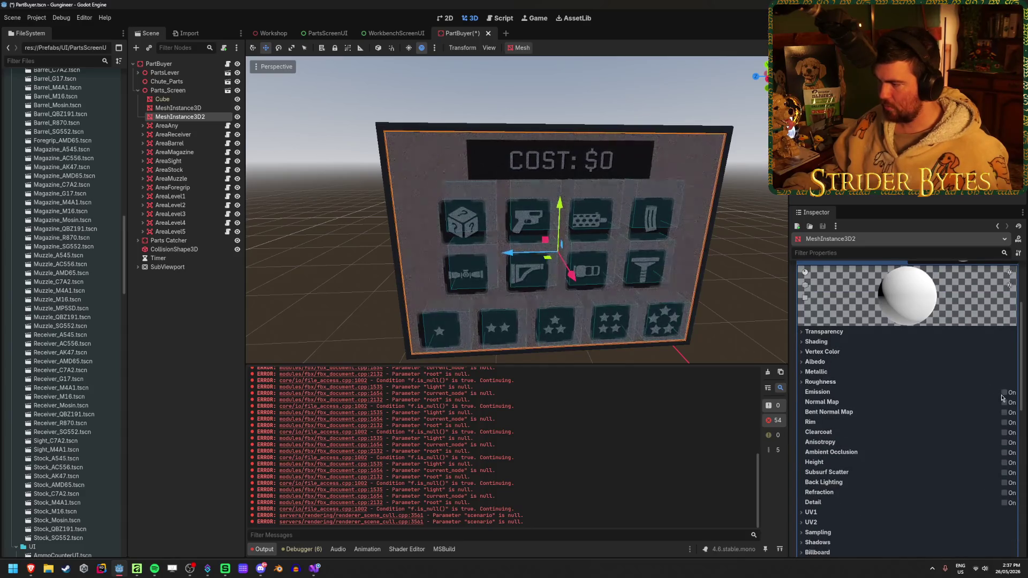
Enable orange (ff5f15) emission at energy multiplier 2.0 and save PartBuyer.
left_click(1005, 392)
left_click(935, 405)
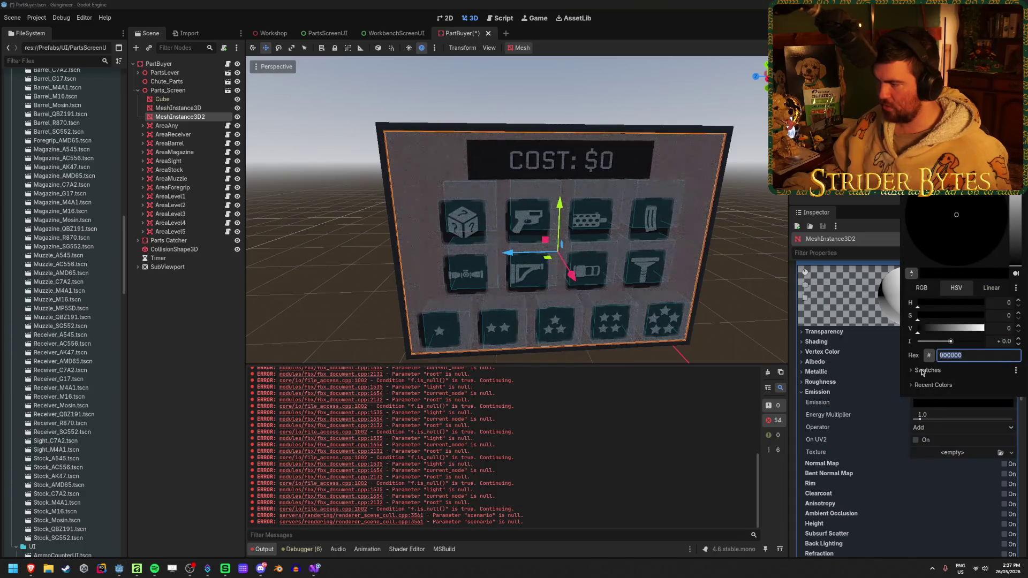
left_click(922, 370)
left_click(926, 384)
left_click(937, 420)
left_click(937, 415)
type("2")
key("Return")
key("ctrl+s")
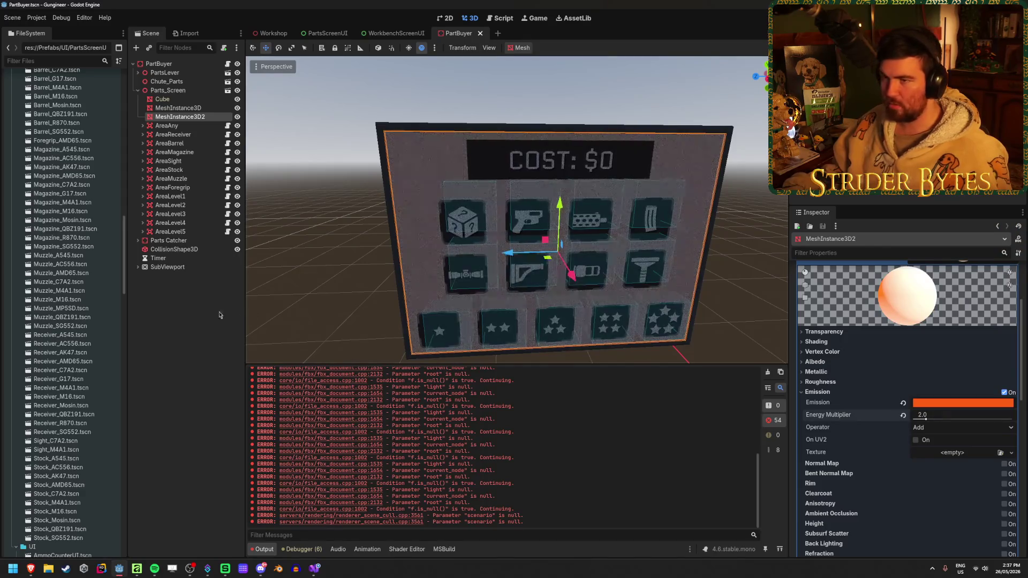
Set the plane mesh size to 2.0 × 1.5 m, save, and view the glow in the Workshop.
left_click(270, 33)
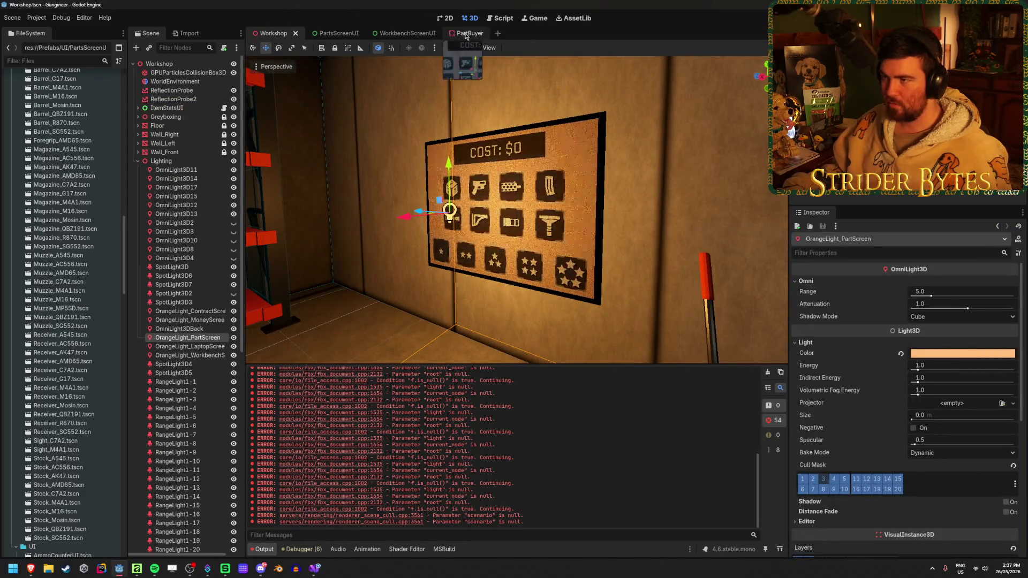
left_click(458, 33)
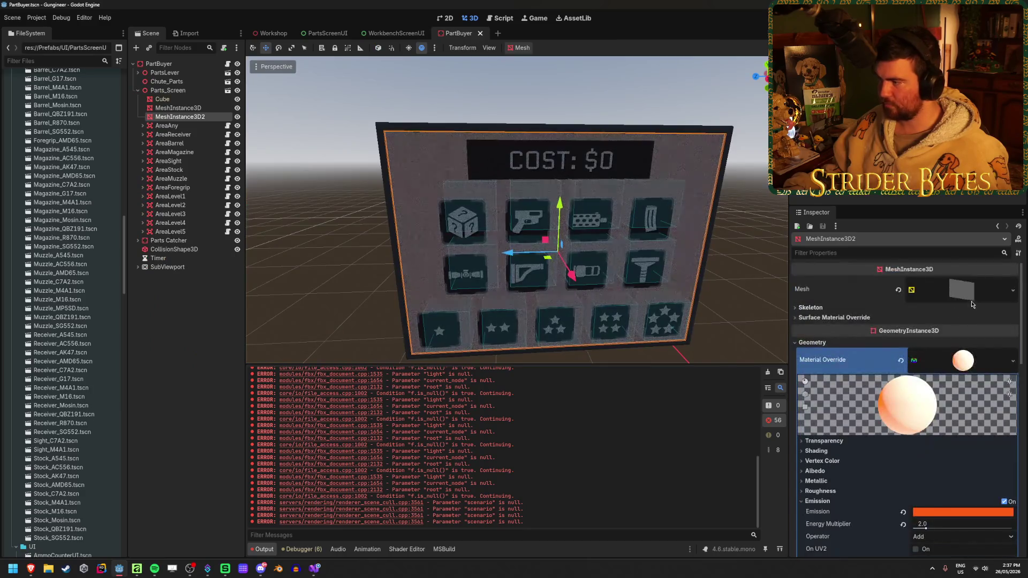
left_click(969, 300)
left_click(944, 369)
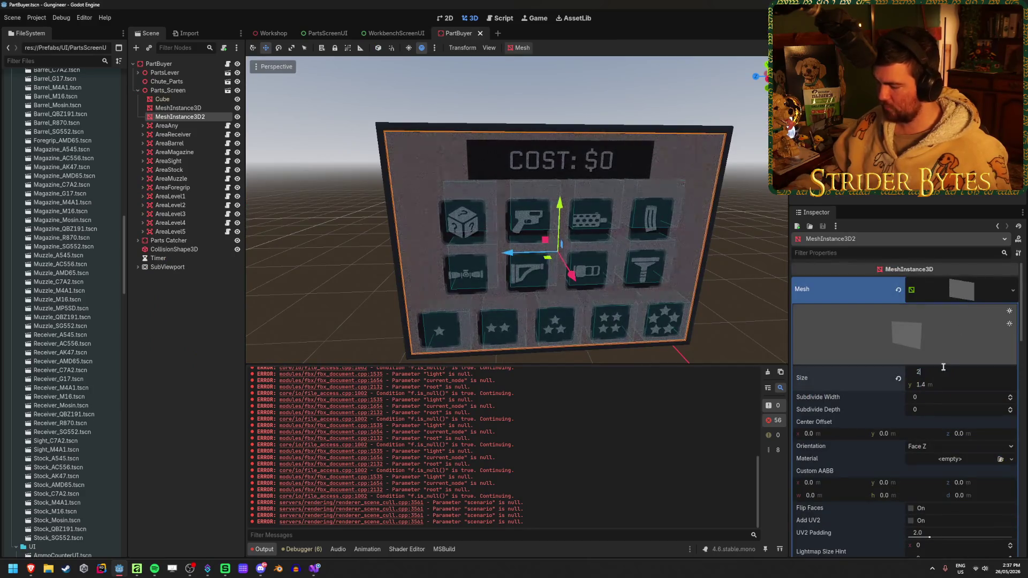
key("Tab")
type("1.5")
key("Return")
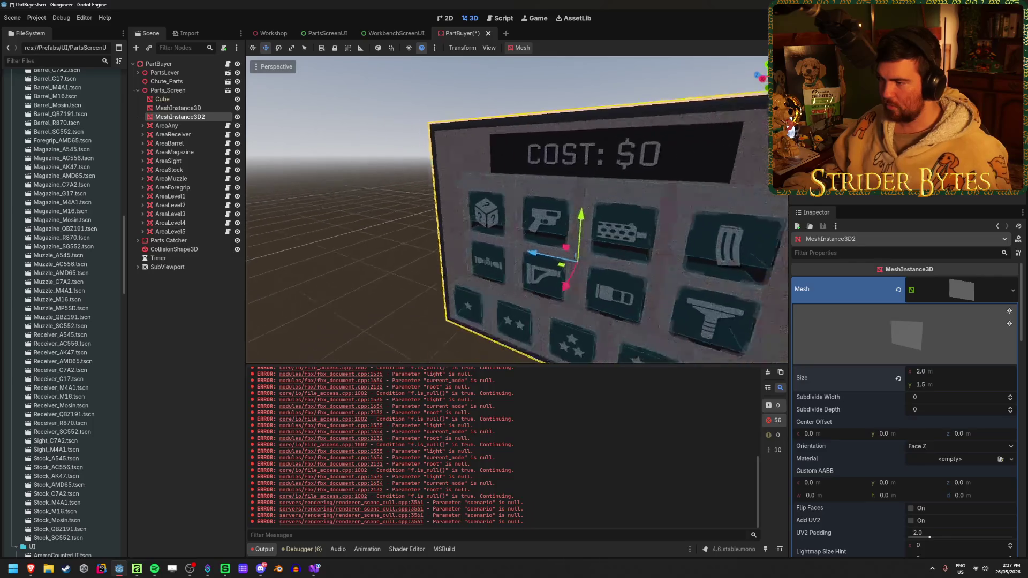
key("ctrl+s")
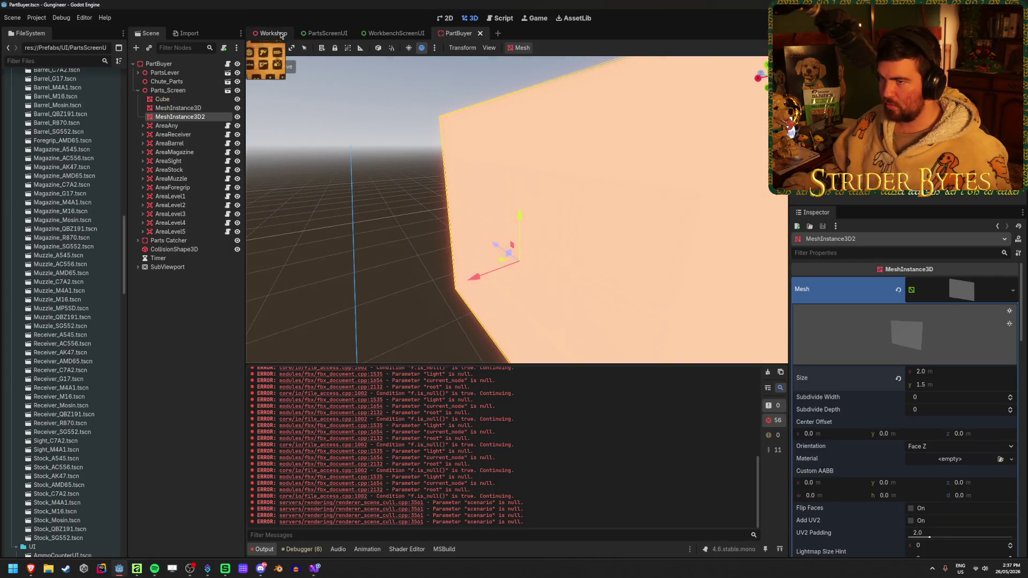
left_click(280, 36)
scroll(420, 212, "up", 3)
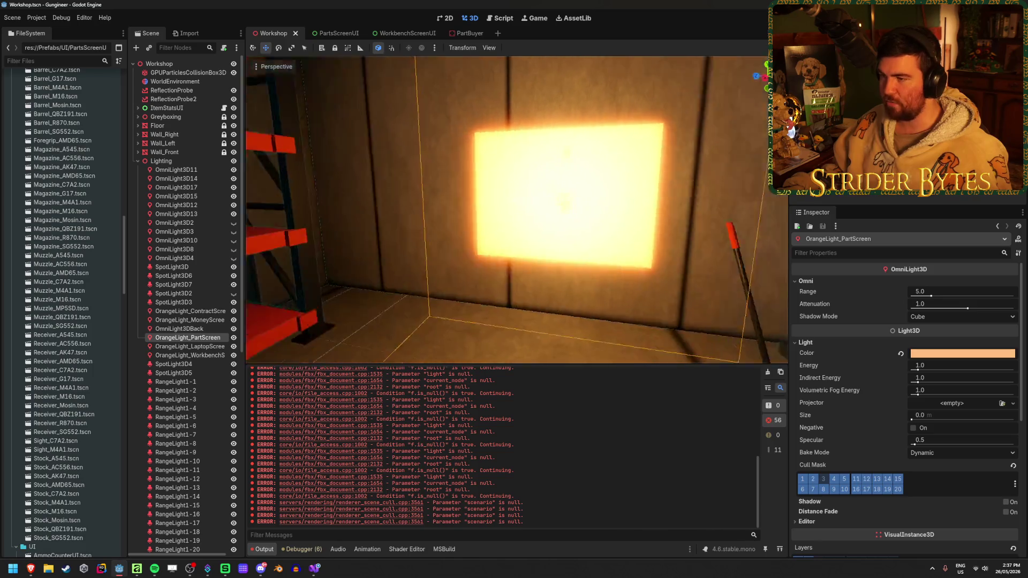
Shift the Workshop view, then nudge the glowing plane along X in PartBuyer.
key("d")
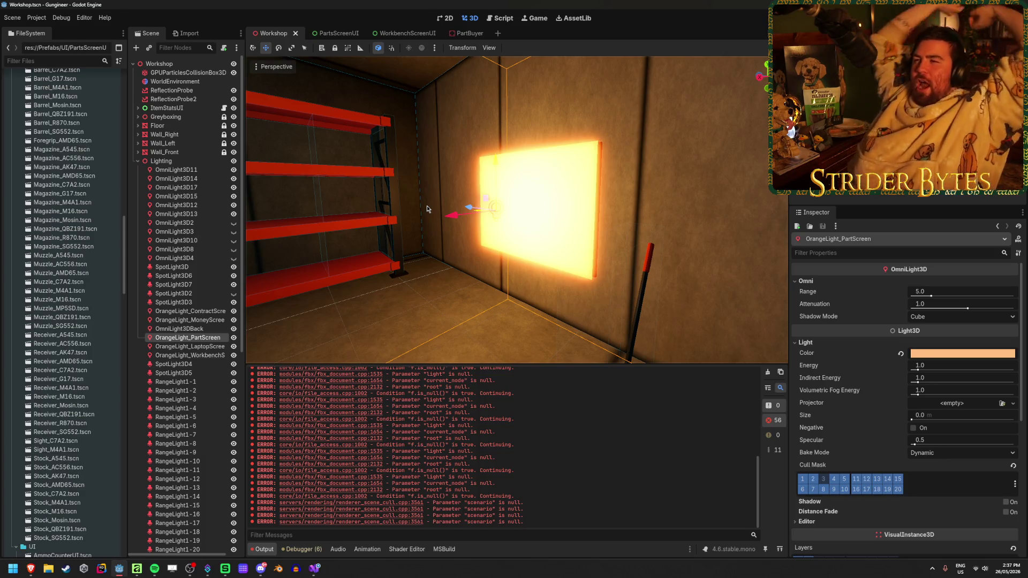
left_click(467, 33)
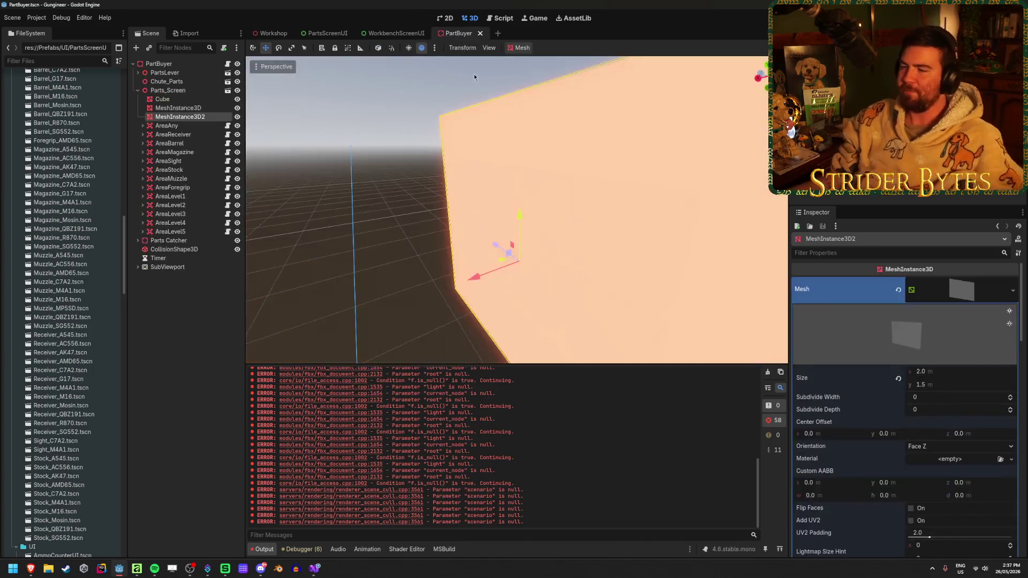
left_click_drag(478, 273, 493, 272)
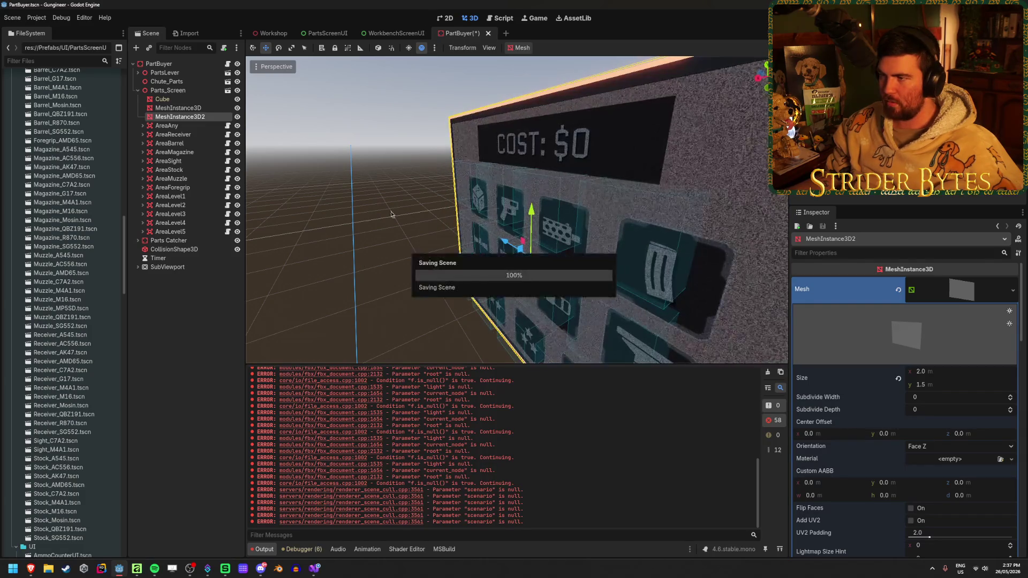
Fly around the COST board in the Workshop to check the glowing frame from several angles.
left_click(266, 38)
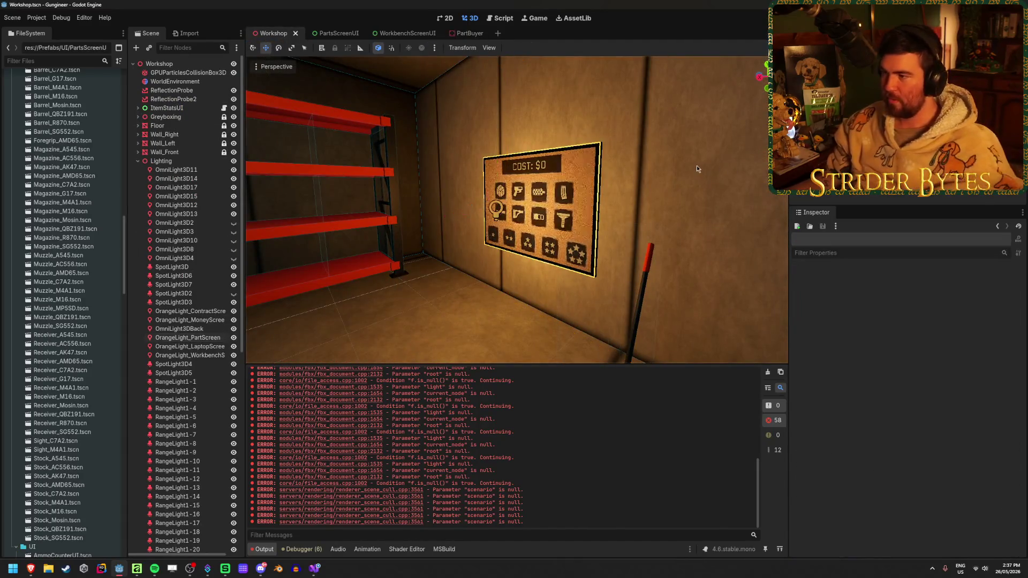
key("w")
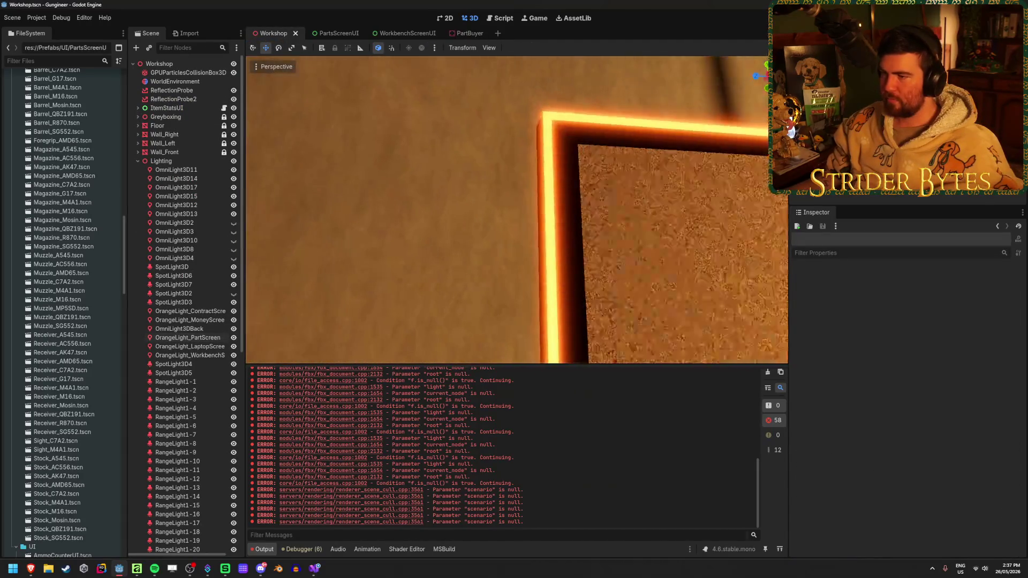
key("f")
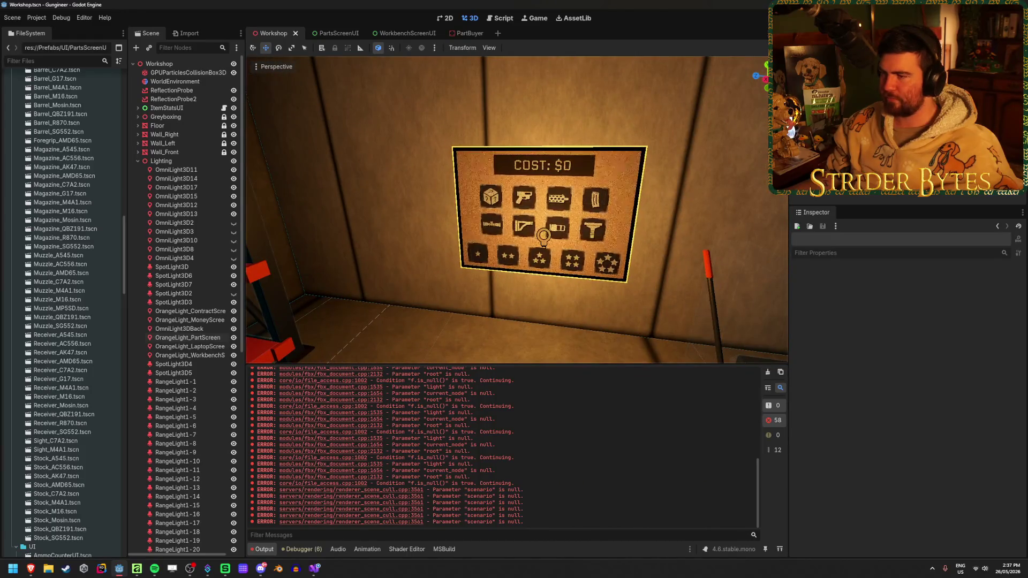
key("a")
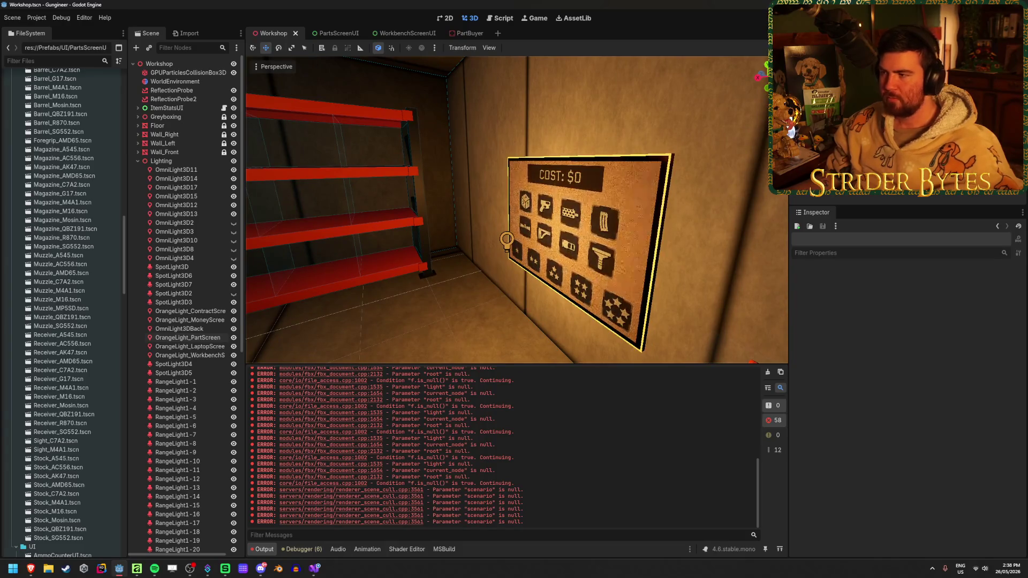
key("a")
key("w")
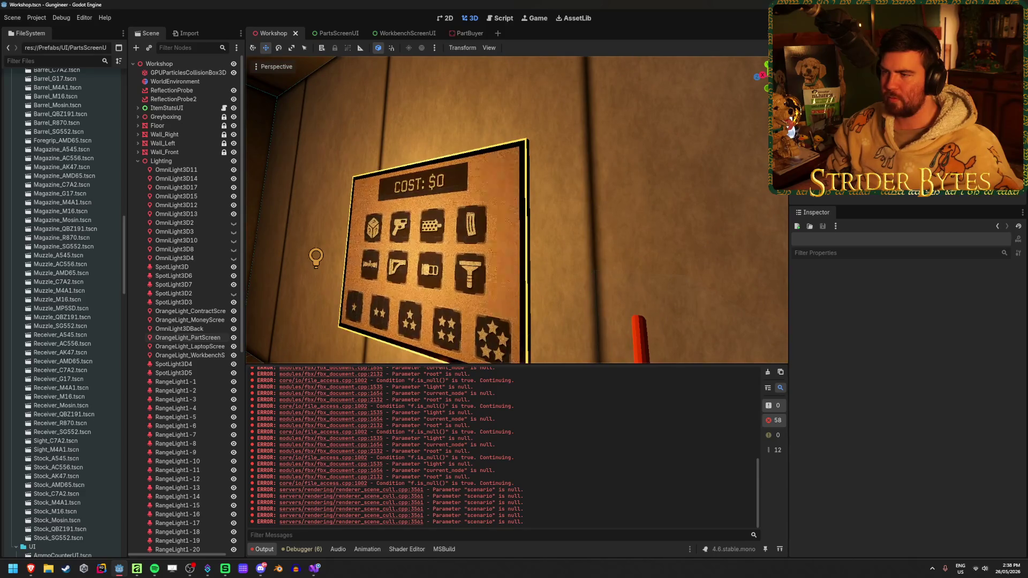
key("s")
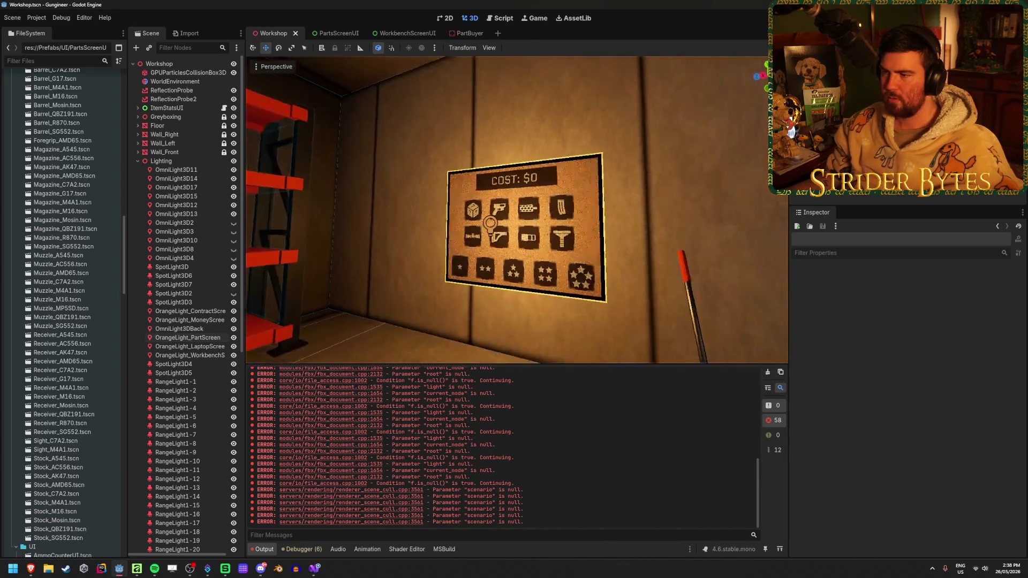
left_click(472, 36)
scroll(861, 360, "down", 3)
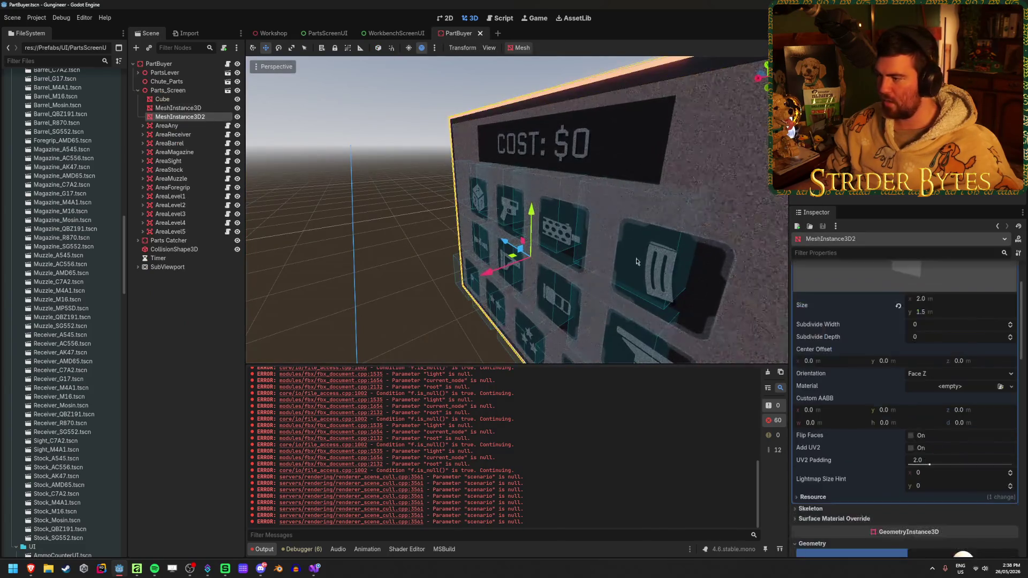
Raise the frame's emission energy multiplier to 16, save, and view the glowing board in the Workshop.
scroll(852, 364, "down", 3)
scroll(853, 369, "down", 10)
left_click_drag(919, 399, 1005, 414)
key("ctrl+s")
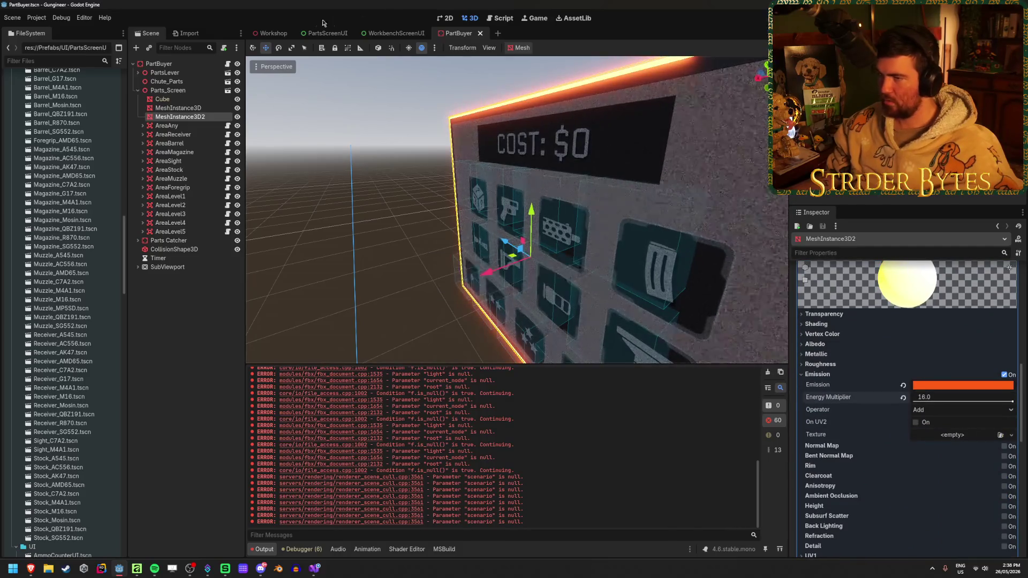
left_click(273, 33)
left_click_drag(634, 118, 589, 123)
left_click_drag(395, 212, 514, 206)
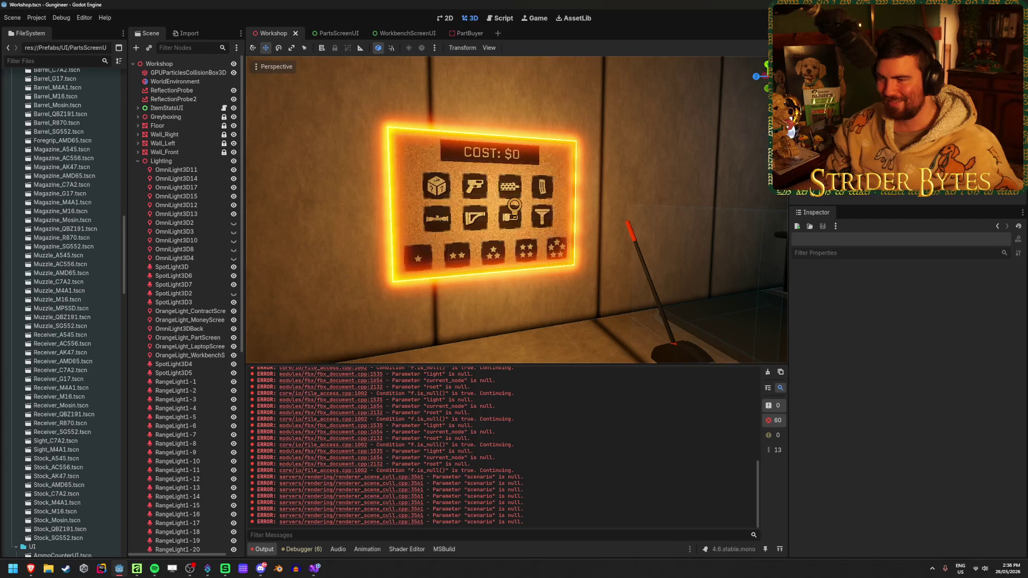
Resize the PartBuyer frame mesh to 1.98 × 1.48 m, then return to the Workshop.
left_click(344, 33)
left_click(461, 33)
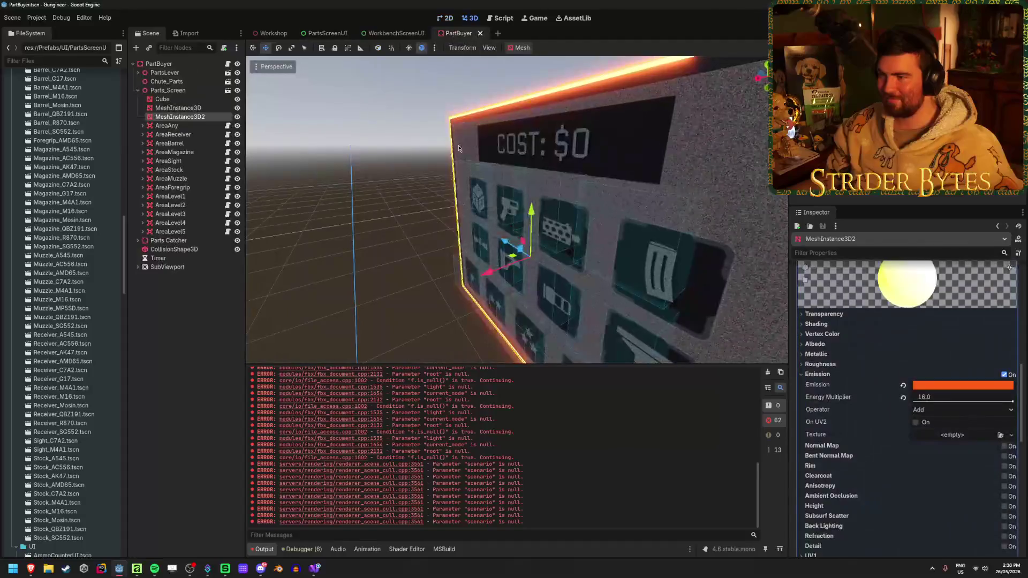
key("f")
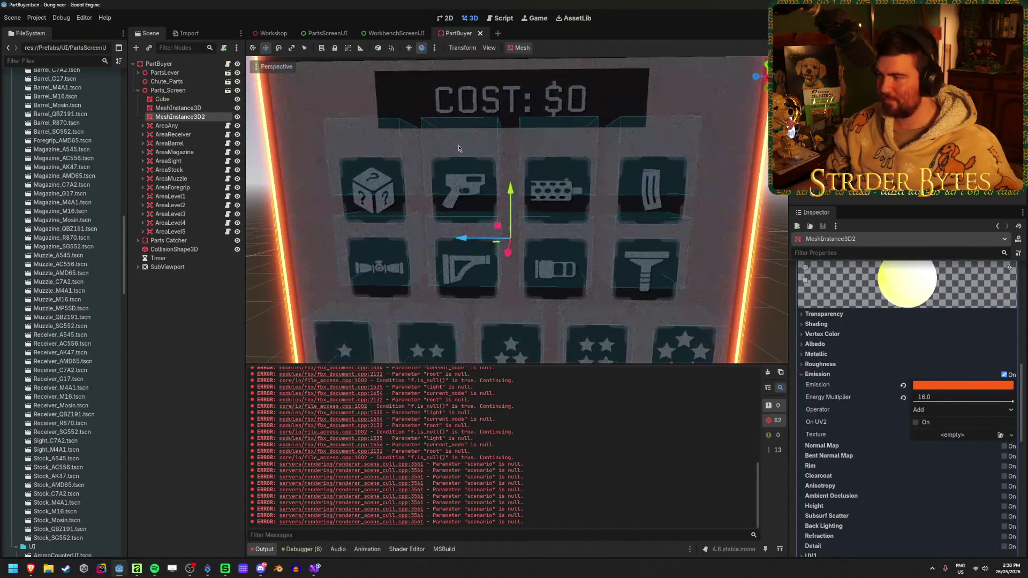
scroll(905, 357, "up", 10)
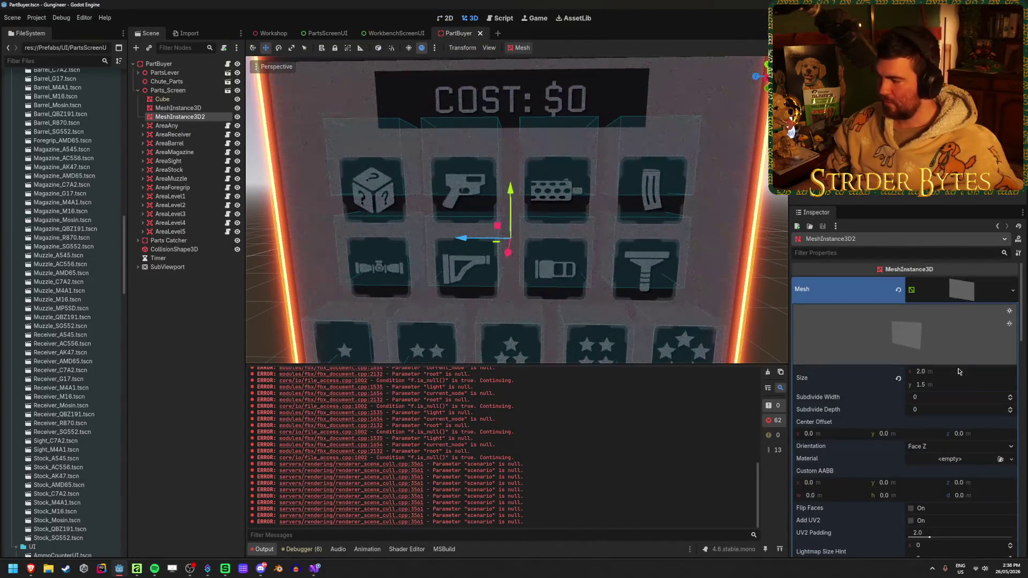
left_click(957, 371)
type("19")
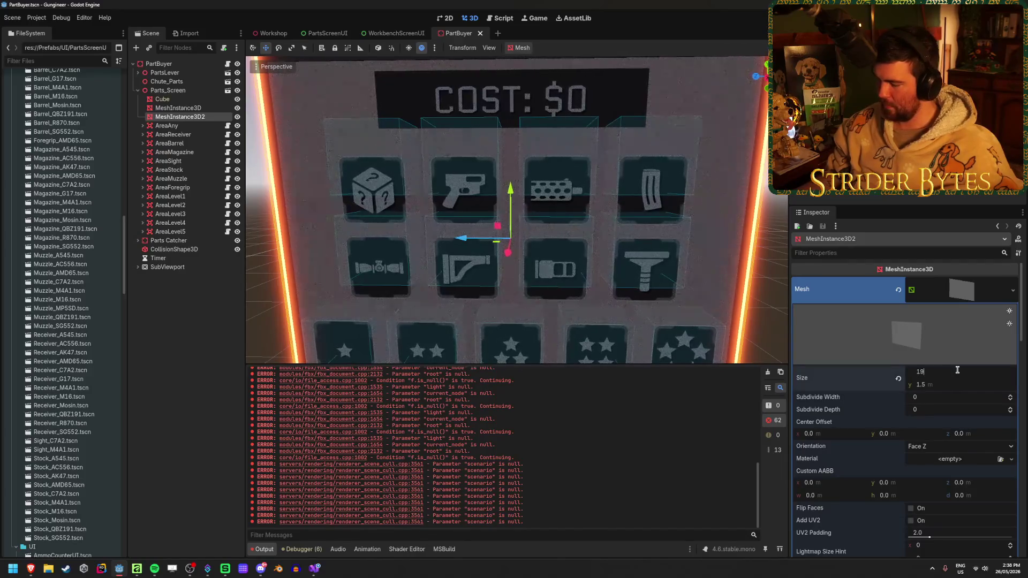
key("BackSpace")
type(".91")
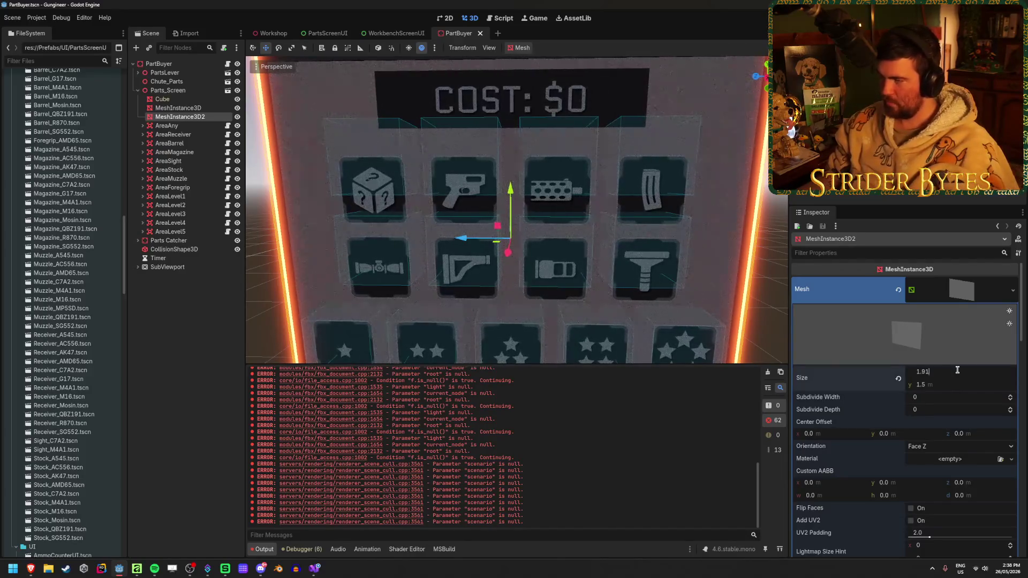
key("Return")
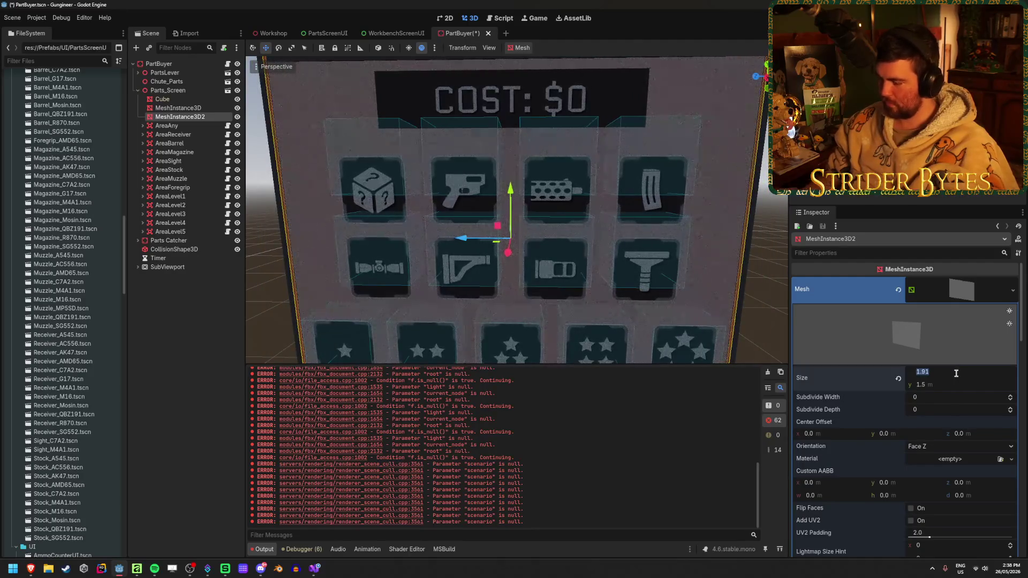
type("1.925")
key("Return")
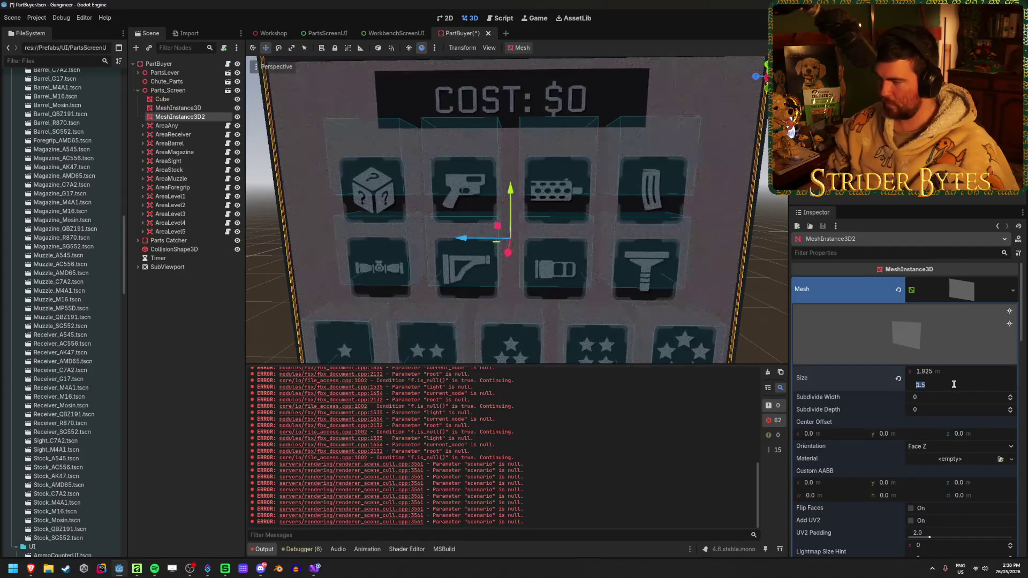
key("Return")
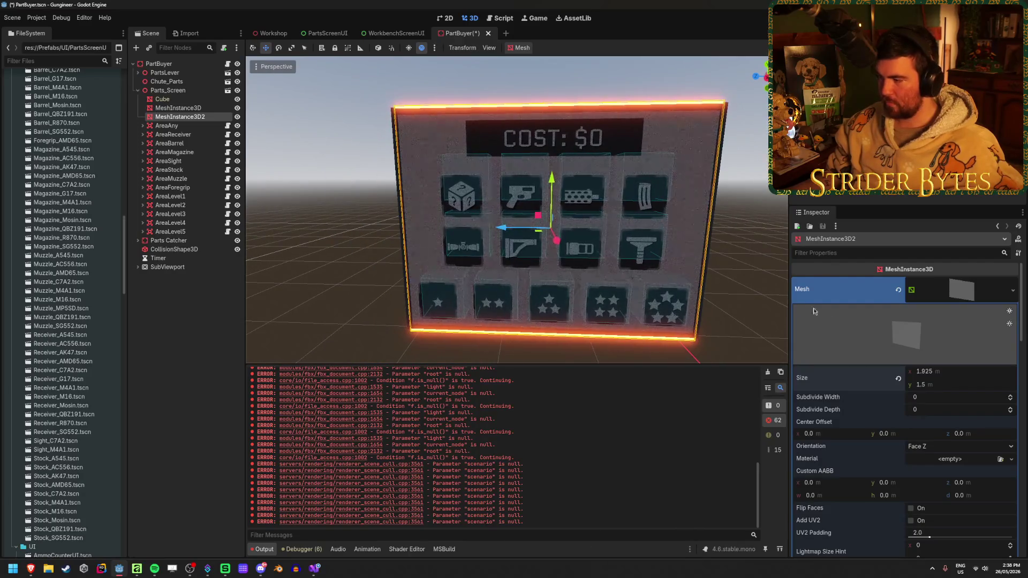
mouse_move(947, 387)
left_mouse_down()
mouse_move(929, 386)
mouse_move(952, 386)
mouse_move(942, 387)
mouse_move(956, 374)
left_mouse_up()
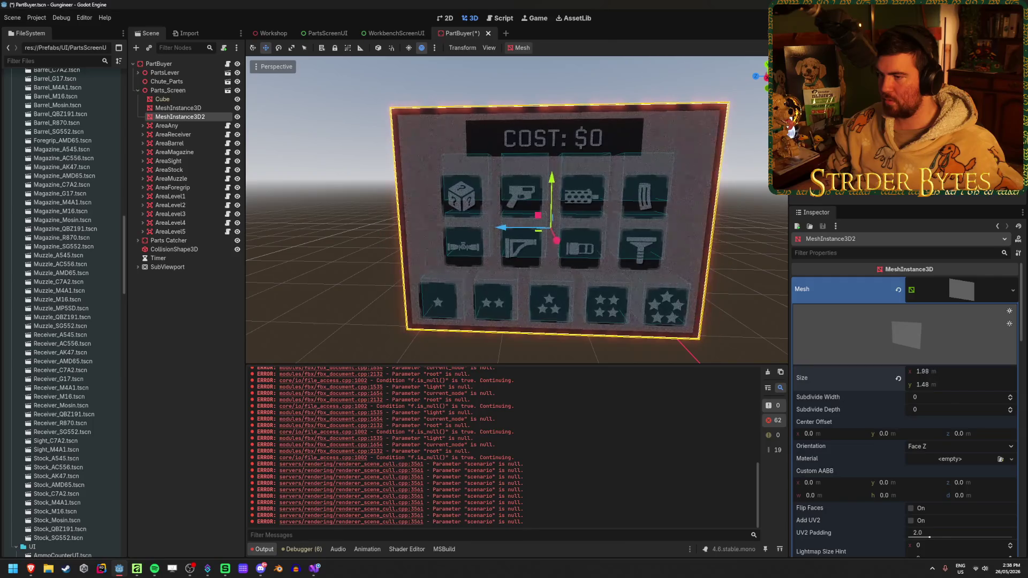
left_click(267, 34)
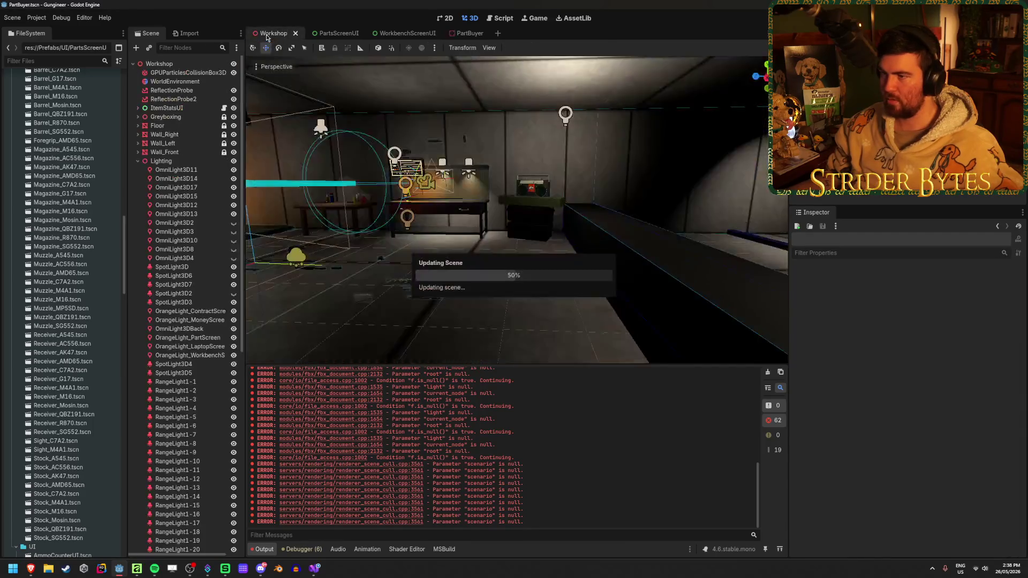
Fly in to the board's left edge and back out to see the thin orange rim around it.
key("w")
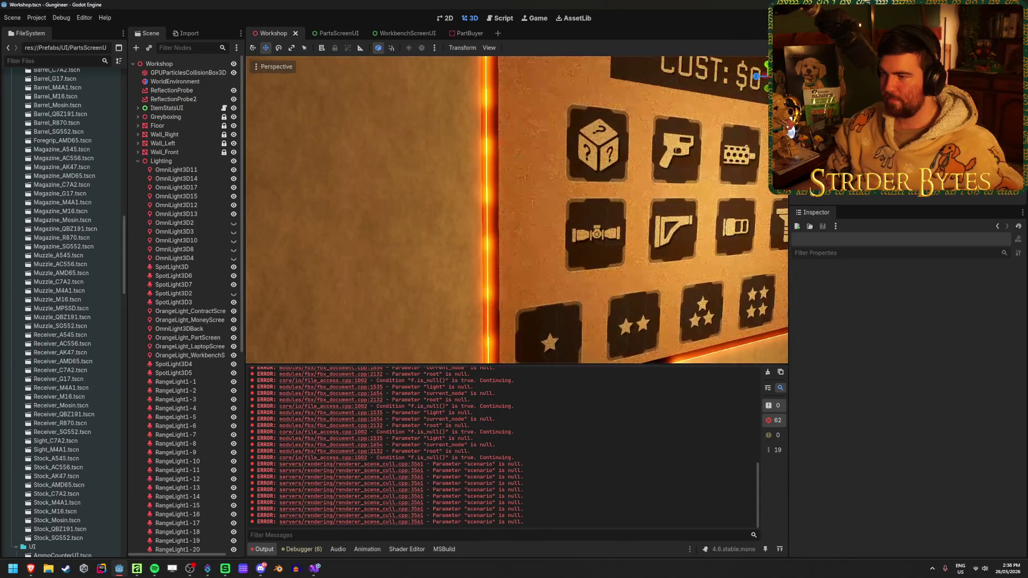
key("s")
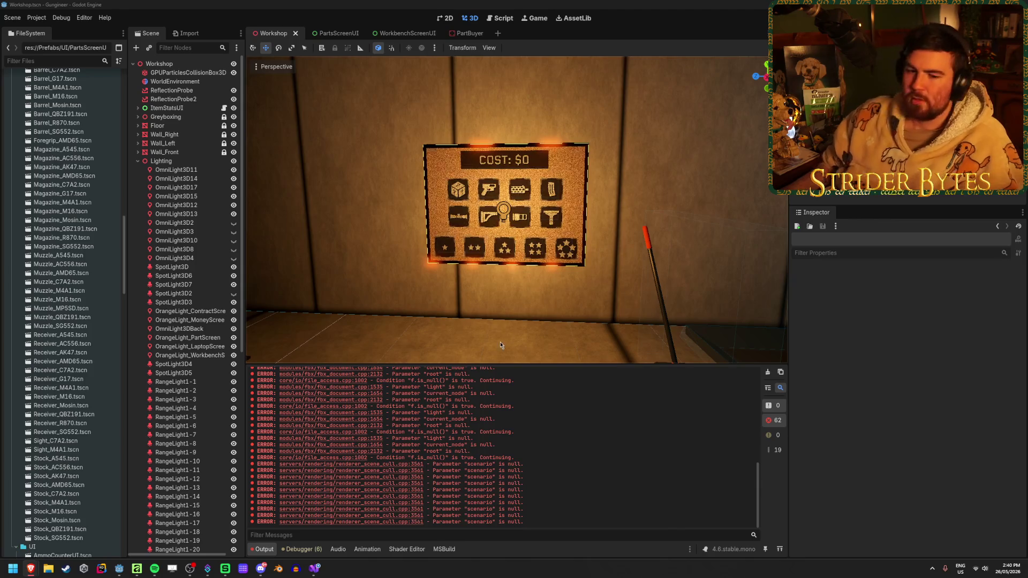
left_click(383, 325)
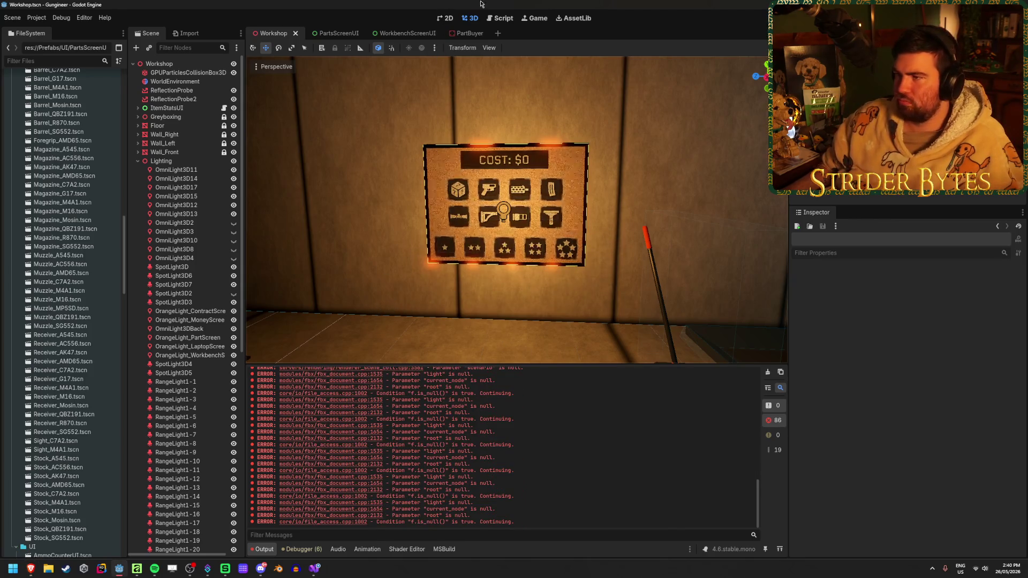
Reshape the PartBuyer frame into a 1.9 × 0.05 m strip and raise it to the panel's top.
left_click(464, 33)
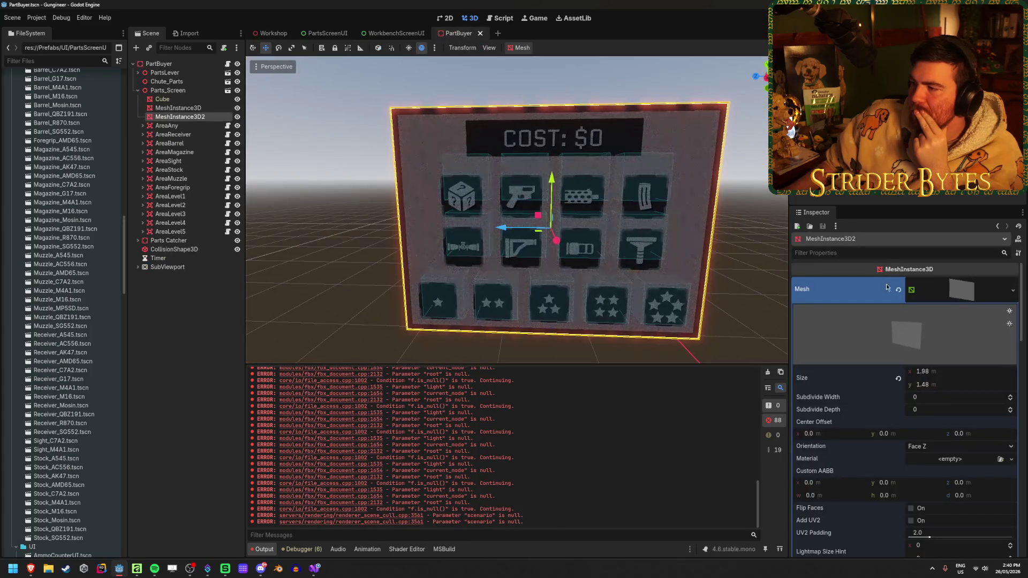
left_click(942, 386)
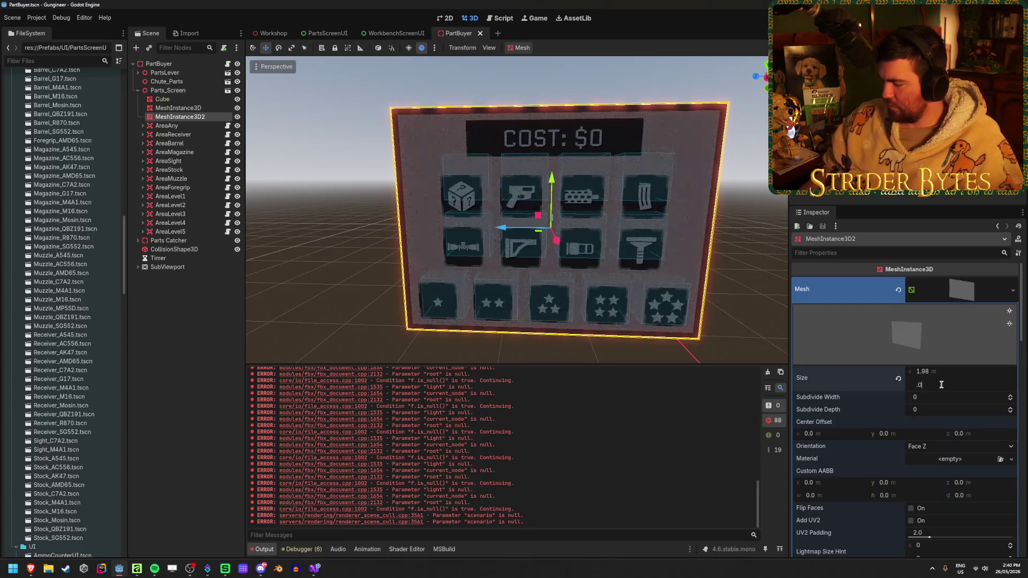
type("5")
key("Return")
type("2")
key("Return")
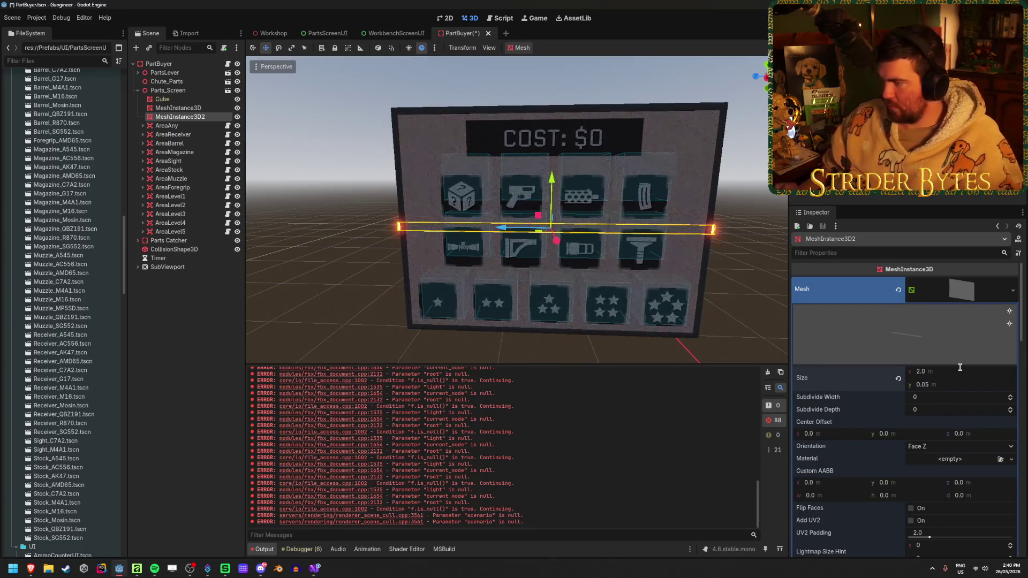
left_click_drag(500, 228, 495, 229)
left_click_drag(547, 182, 550, 86)
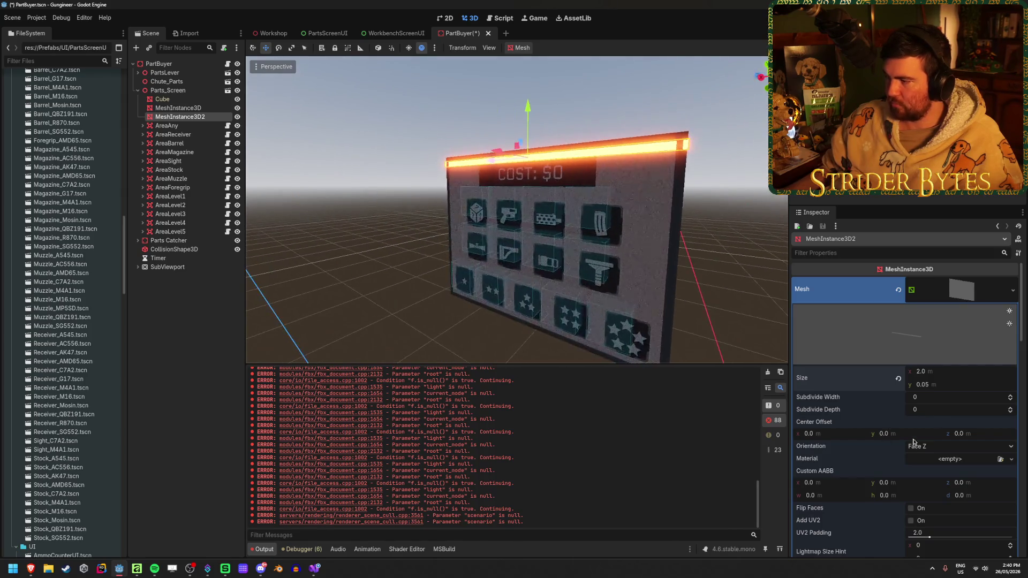
Save, check the strip in the Workshop, and lower its emission energy multiplier to 2.
left_click(948, 371)
type("1.9")
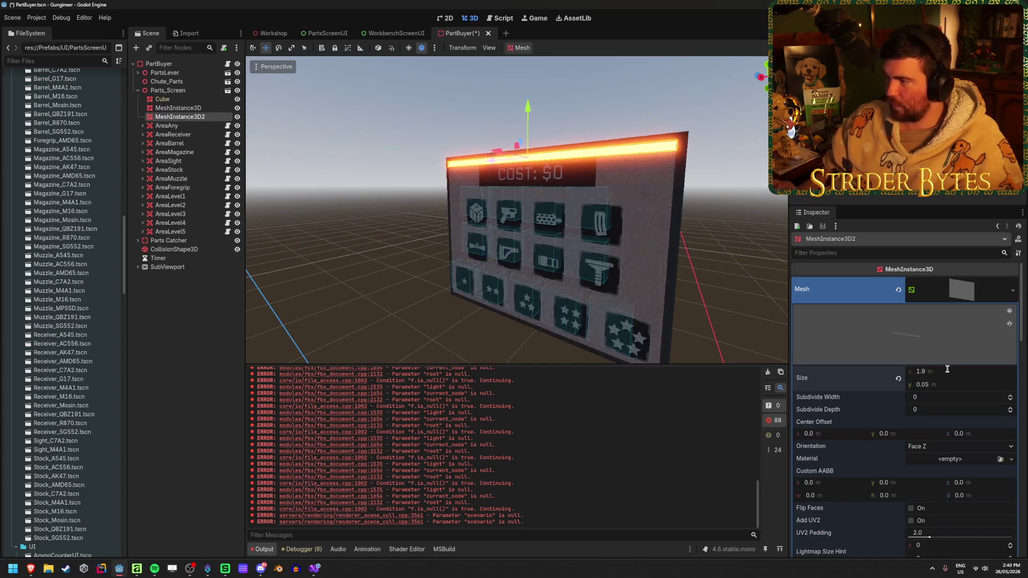
key("ctrl+s")
left_click(268, 34)
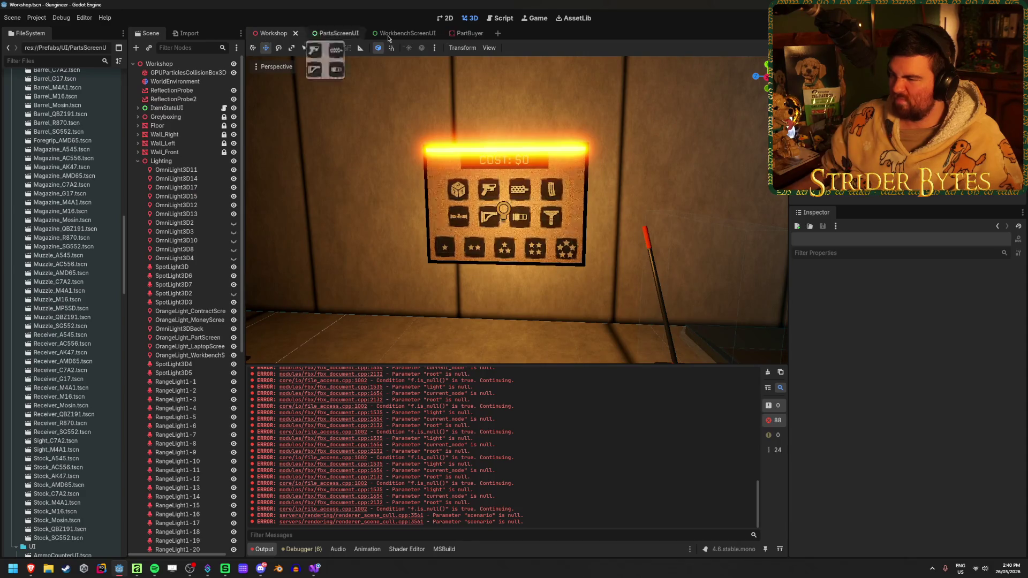
left_click(465, 33)
scroll(957, 365, "down", 10)
left_click(953, 322)
type("2")
key("Return")
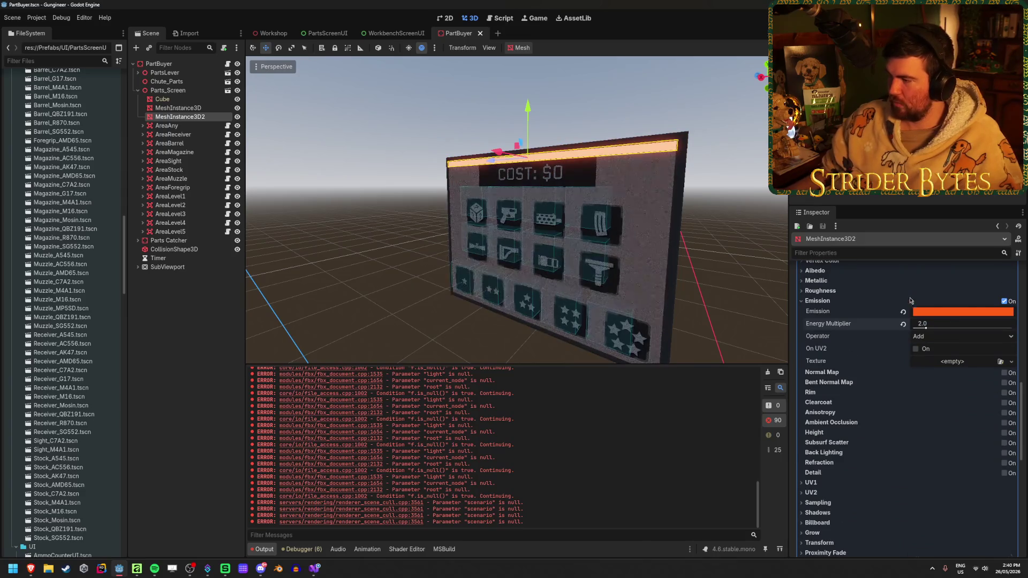
Open PartBuyer from the Workshop, slide the glowing strip slightly along X and save.
left_click(269, 33)
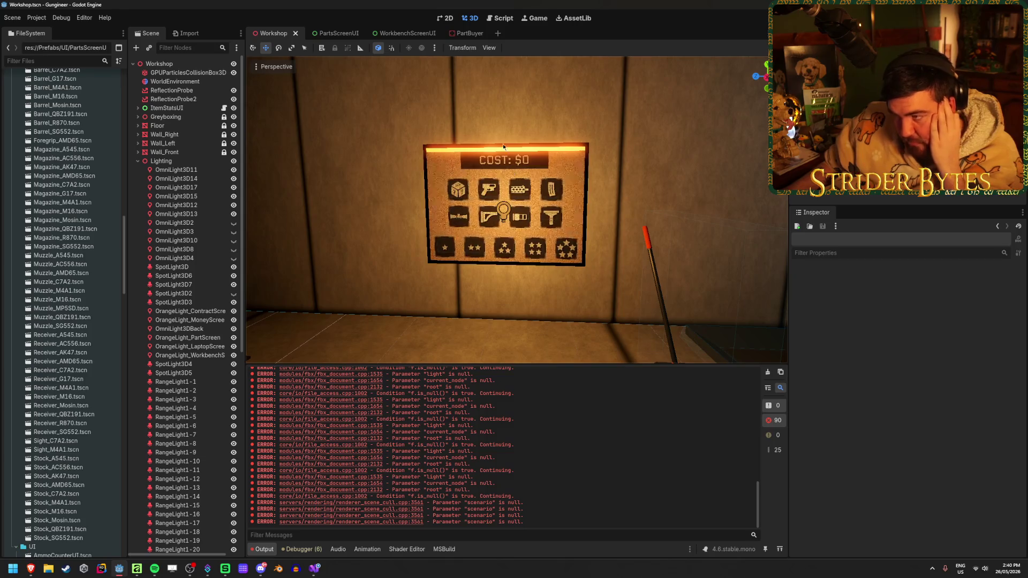
double_click(517, 184)
left_click_drag(628, 174, 545, 175)
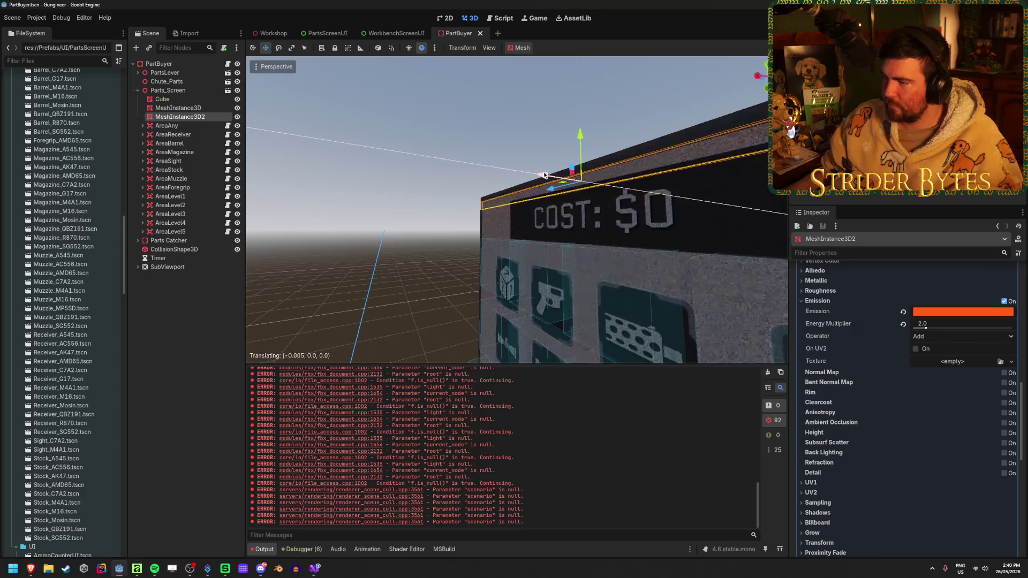
left_click_drag(544, 176, 545, 173)
key("ctrl+s")
left_click(326, 34)
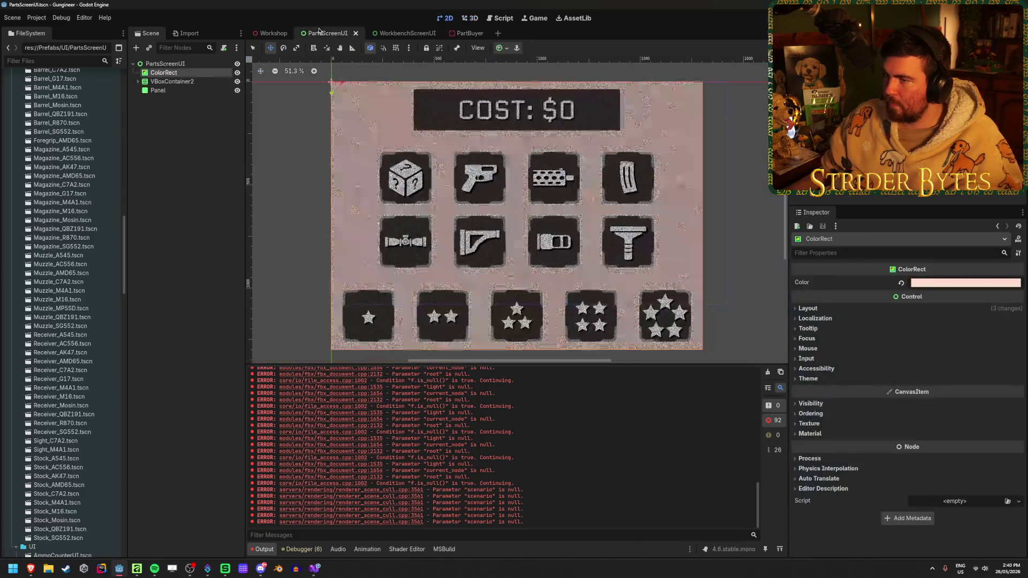
Toggle the ColorRect background on and off in PartsScreenUI and save the scene.
left_click(238, 73)
left_click(238, 73)
key("ctrl+s")
left_click(276, 34)
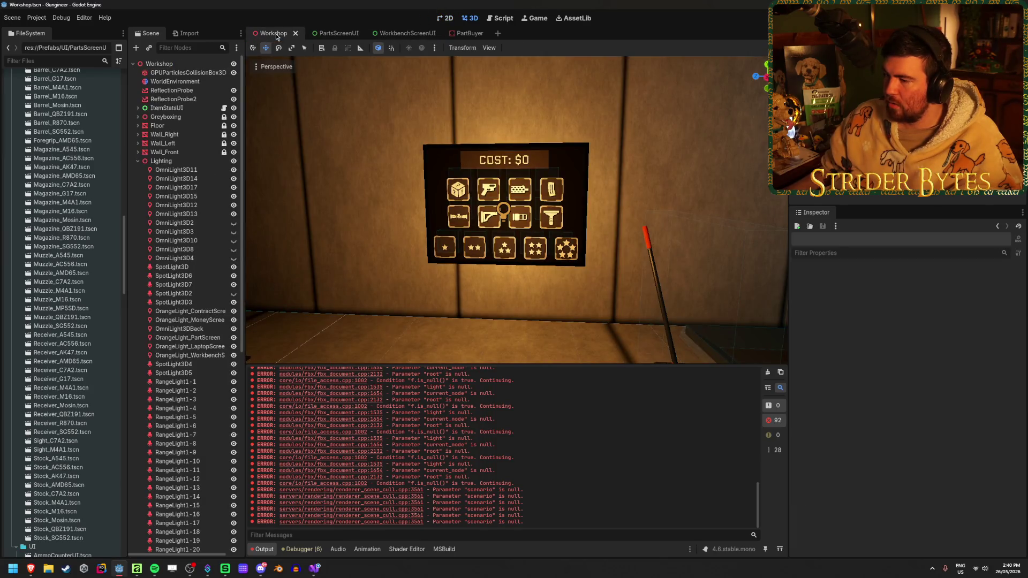
In PartBuyer, try sliding the strip along the sign's edge, cancel the move, and deselect it.
left_click(474, 35)
left_click_drag(544, 178, 682, 163)
key("Escape")
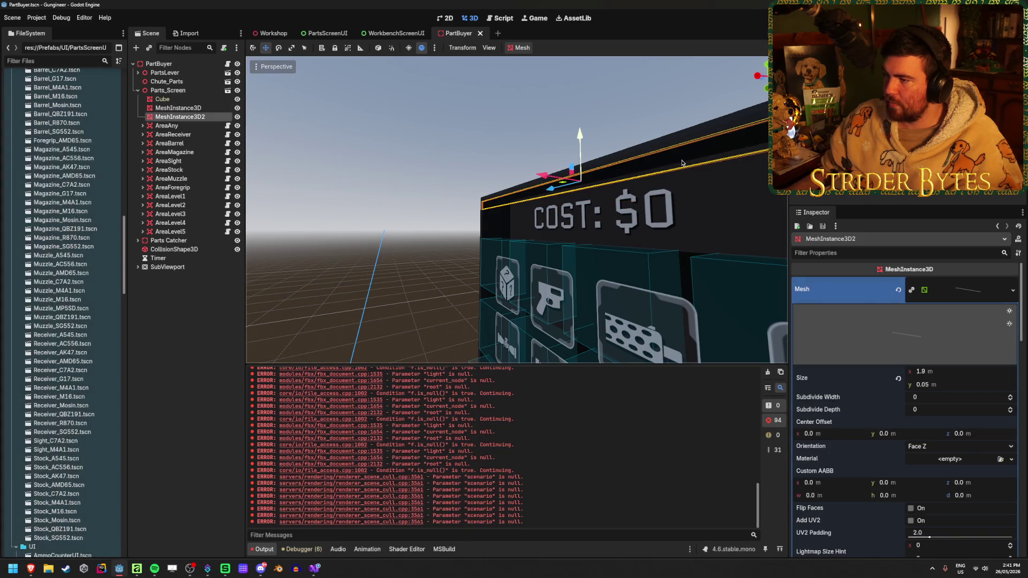
left_click(208, 291)
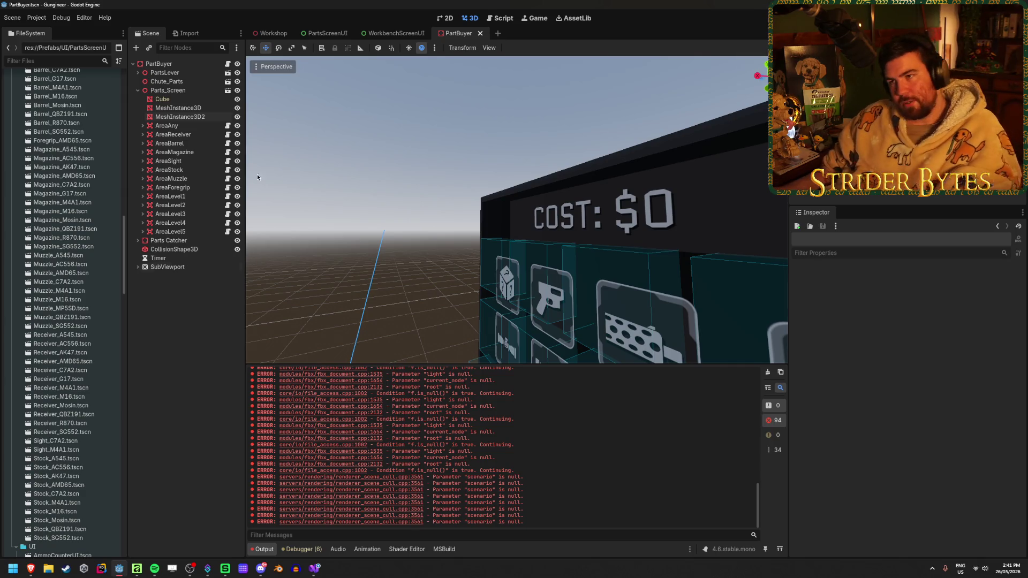
left_click(272, 34)
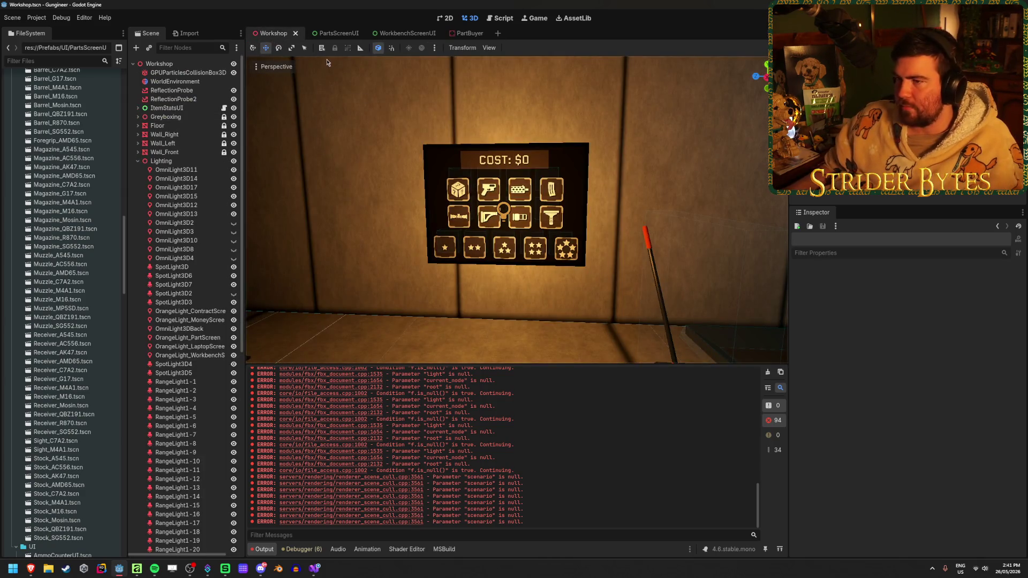
Orbit the Workshop viewport close in to face the cost board head-on.
mouse_move(327, 63)
left_mouse_down()
mouse_move(502, 91)
mouse_move(551, 121)
mouse_move(378, 99)
left_mouse_up()
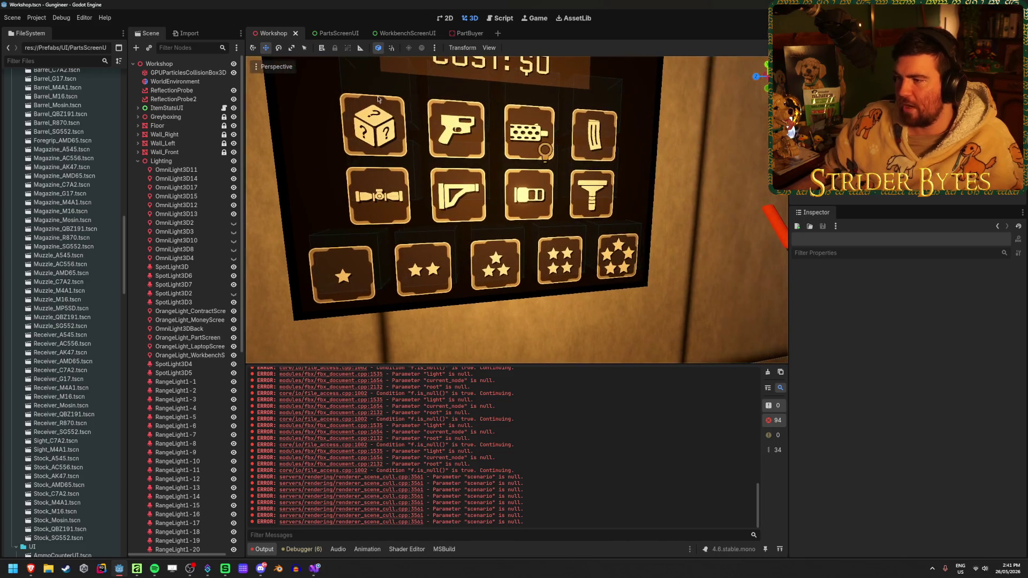
mouse_move(500, 261)
left_mouse_down()
mouse_move(482, 261)
mouse_move(506, 262)
mouse_move(515, 242)
left_mouse_up()
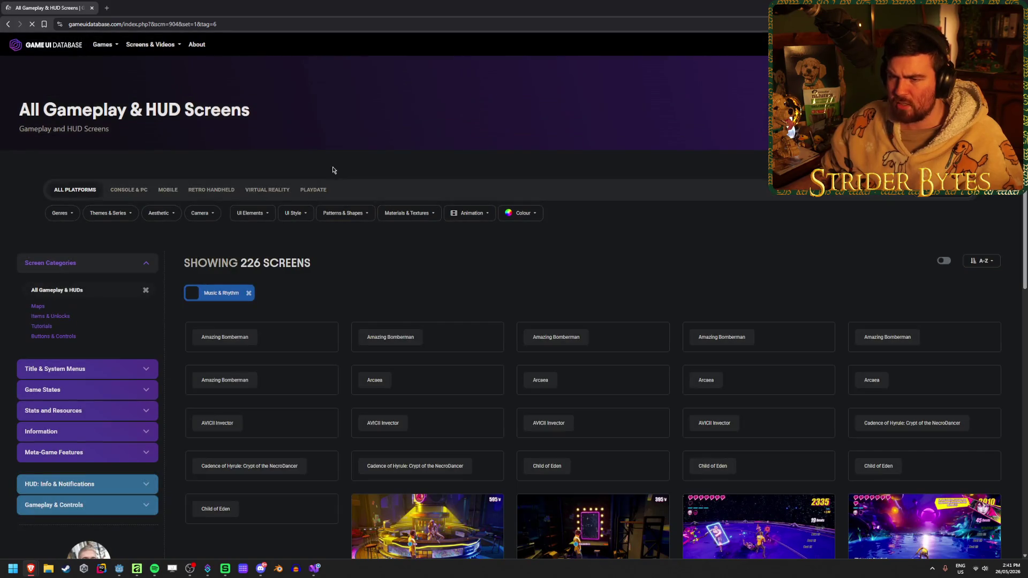
Search the database for 'new vegas' and enlarge the Pip-Boy S.P.E.C.I.A.L. stats screenshot.
key("ctrl+k")
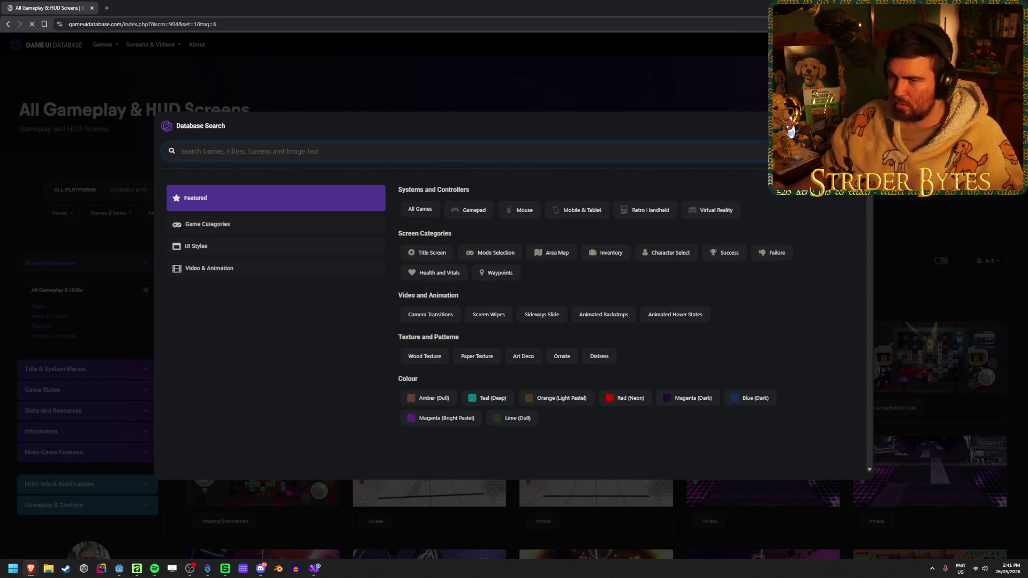
type("new vegas")
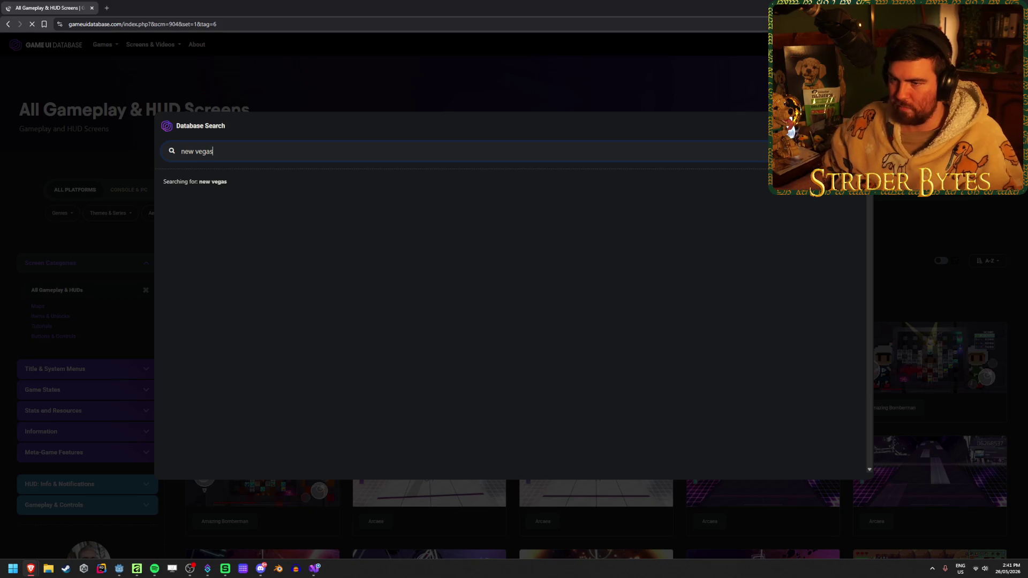
left_click(250, 209)
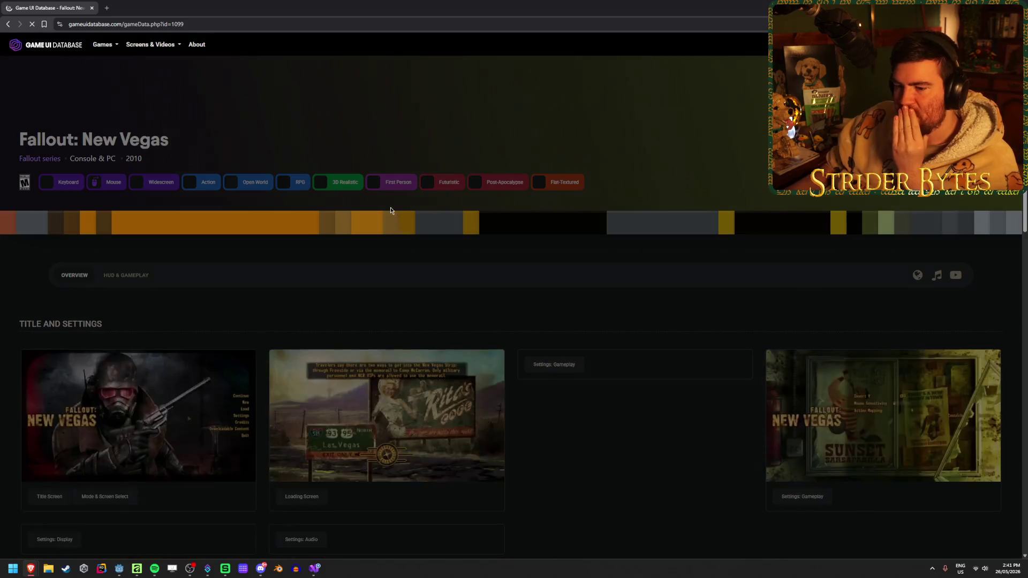
scroll(220, 205, "down", 5)
scroll(219, 205, "down", 5)
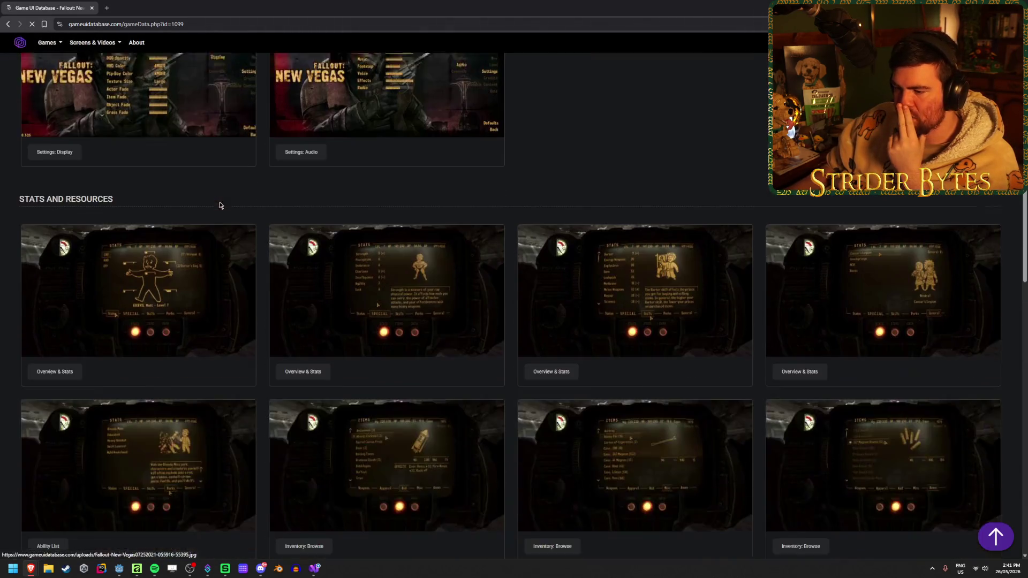
left_click(350, 265)
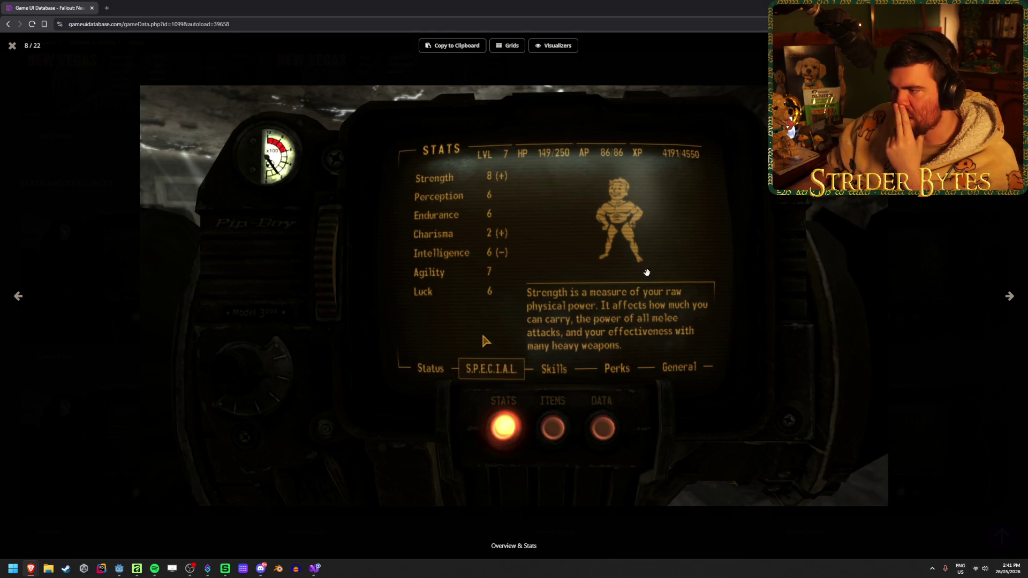
Browse Pip-Boy screenshots 7–12 (Status, S.P.E.C.I.A.L., Skills, Perks, Items), then close the viewer.
left_click(17, 298)
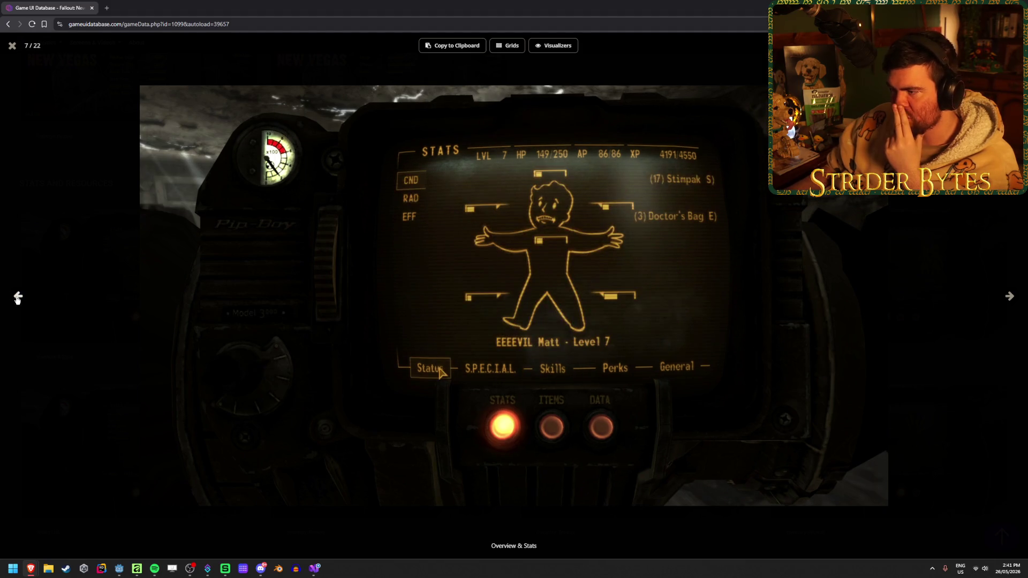
left_click(17, 299)
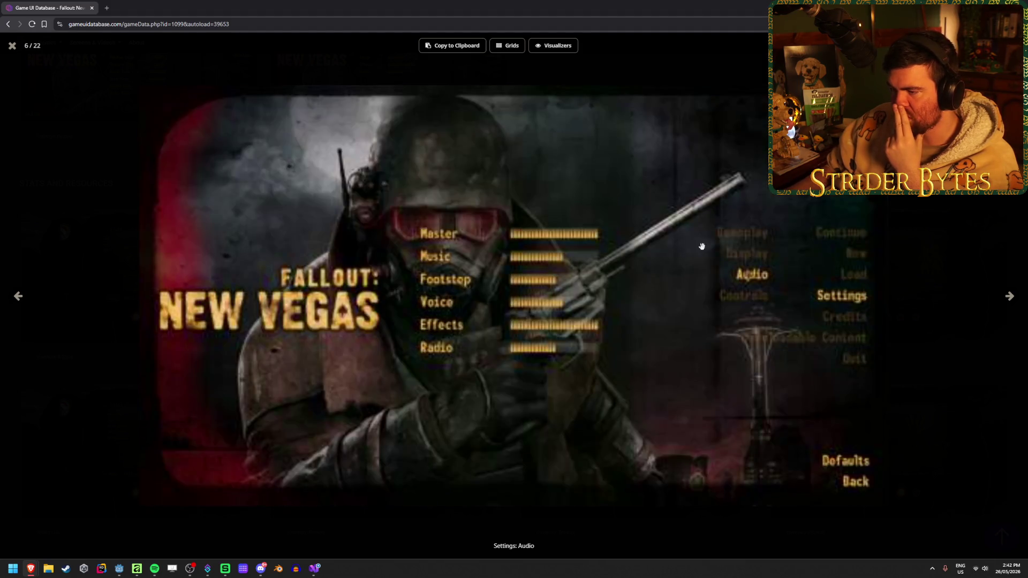
left_click(1009, 299)
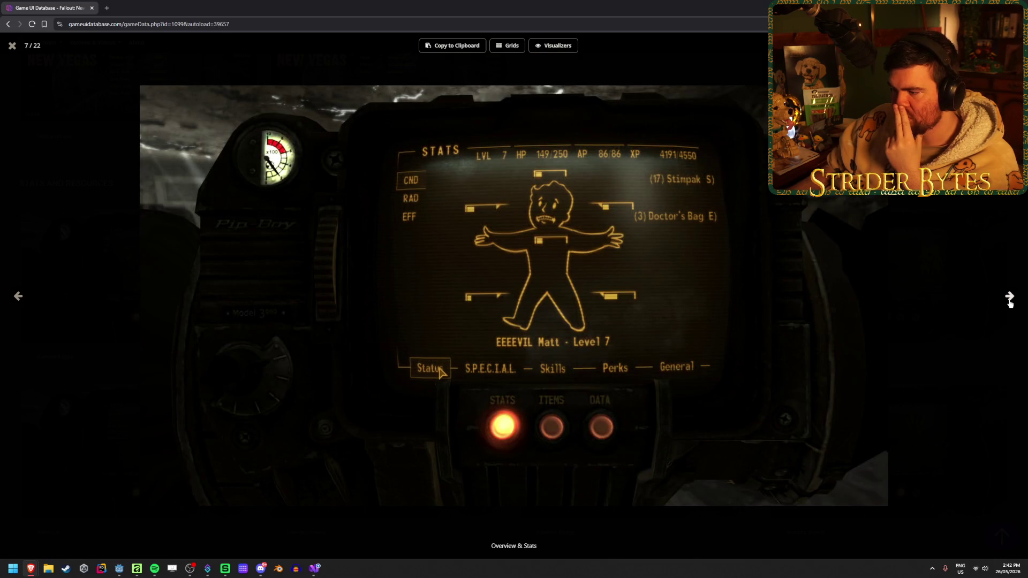
left_click(1009, 299)
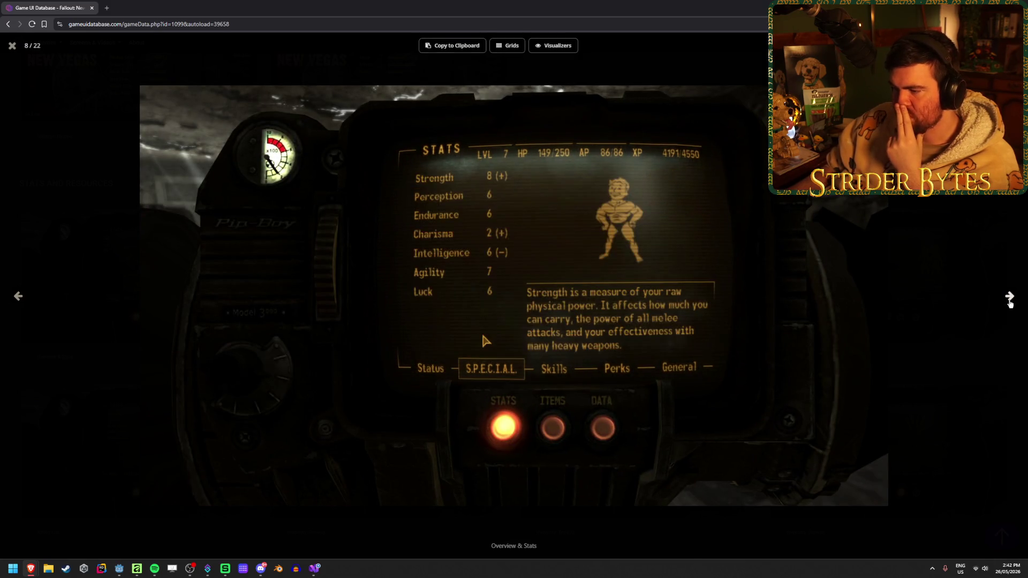
left_click(1010, 300)
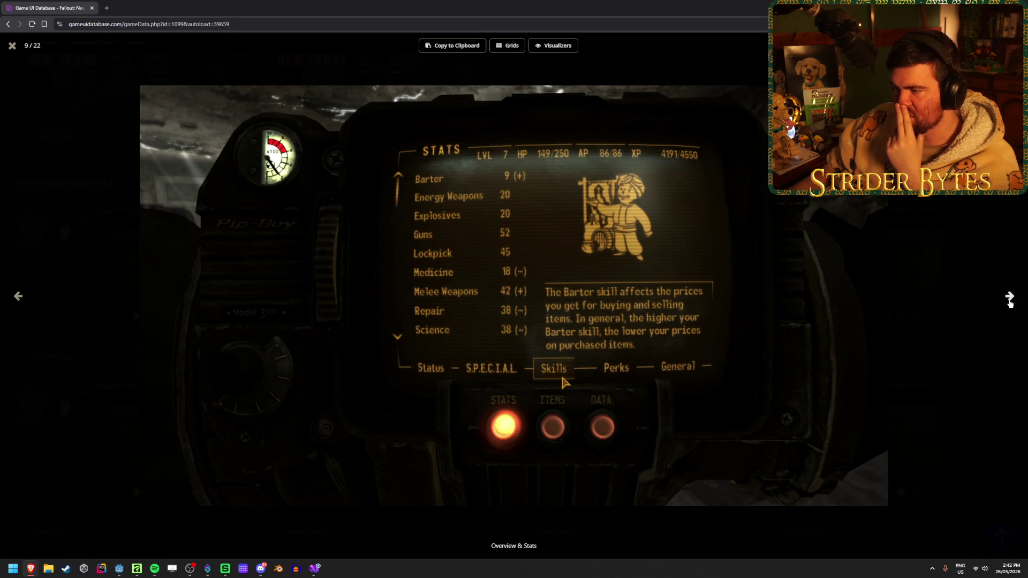
left_click(1010, 300)
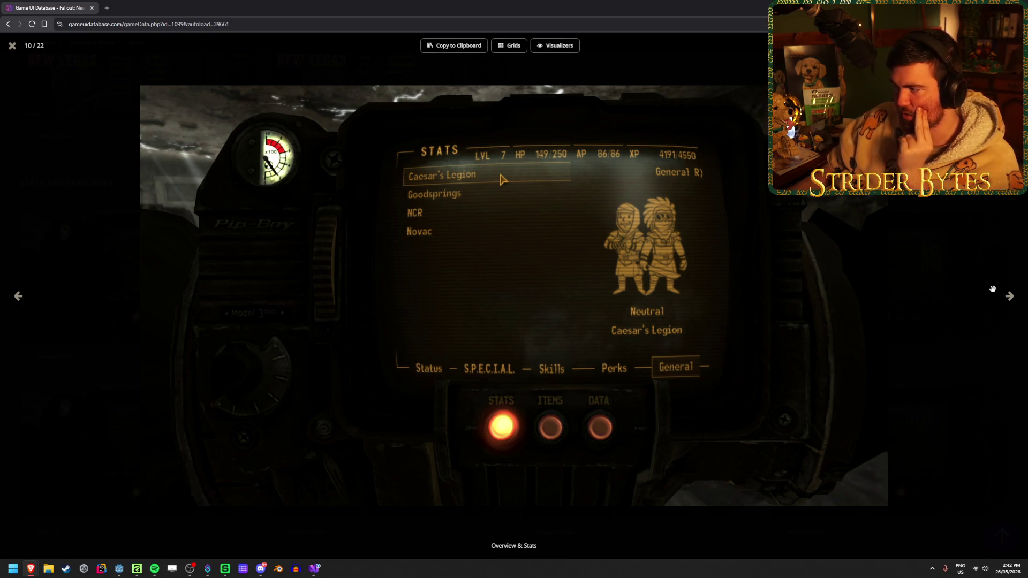
left_click(1007, 297)
left_click(1006, 298)
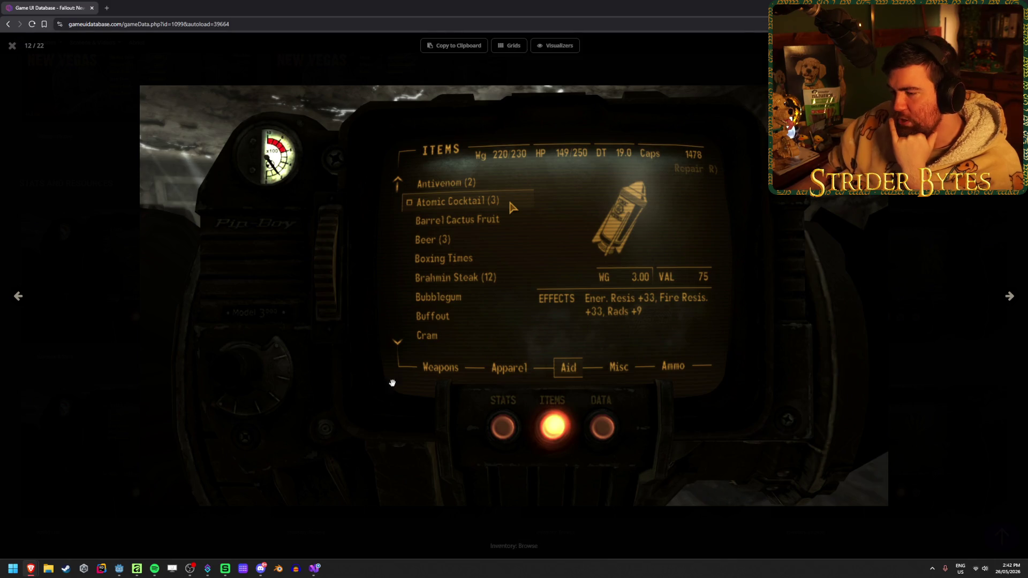
left_click(12, 45)
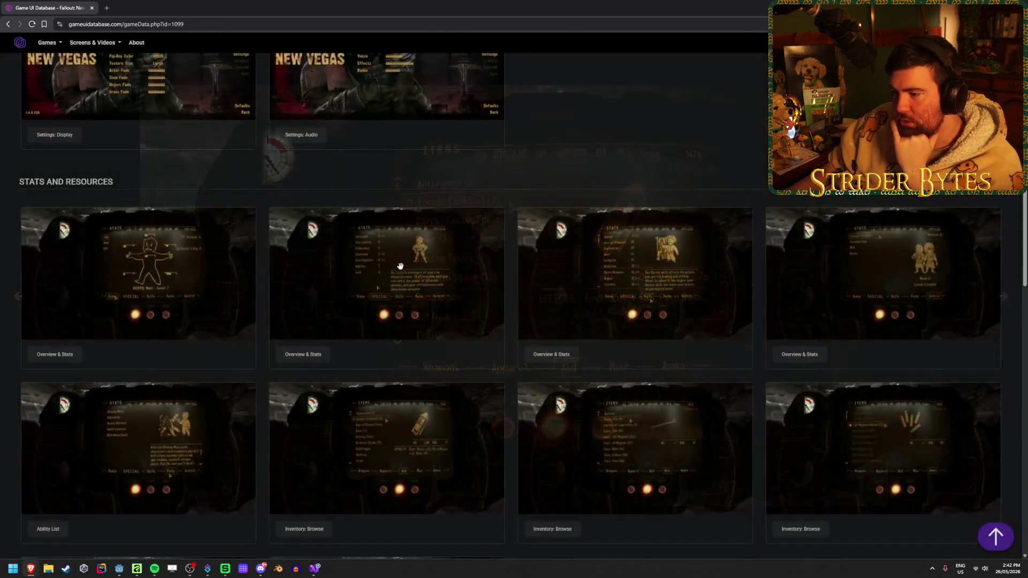
View the New Vegas Area Map screenshot full size, then close it.
scroll(530, 344, "down", 10)
left_click(404, 368)
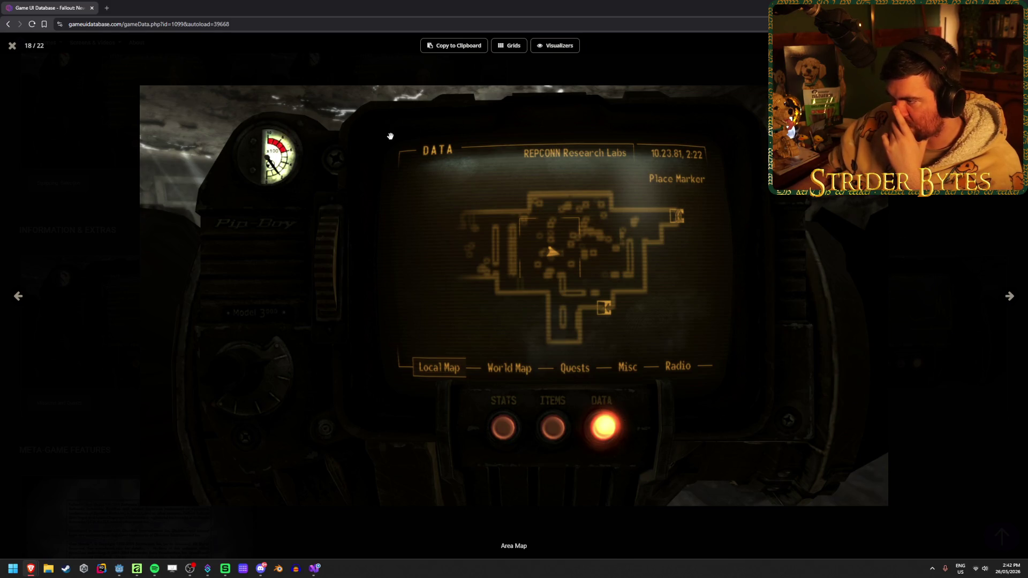
left_click(12, 45)
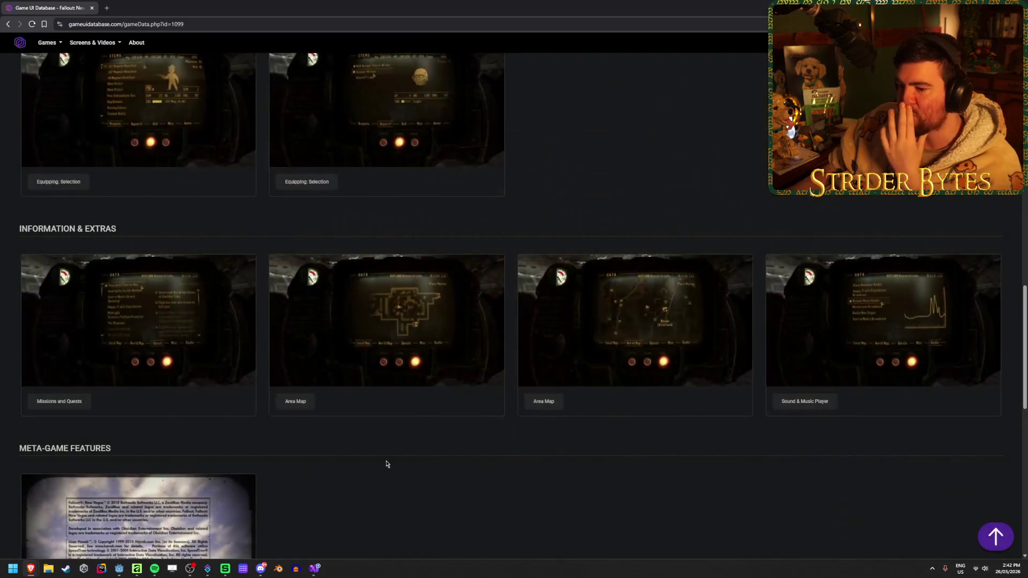
Scroll up and down through the New Vegas screenshot gallery page.
scroll(385, 462, "down", 3)
scroll(383, 458, "down", 8)
scroll(383, 455, "up", 4)
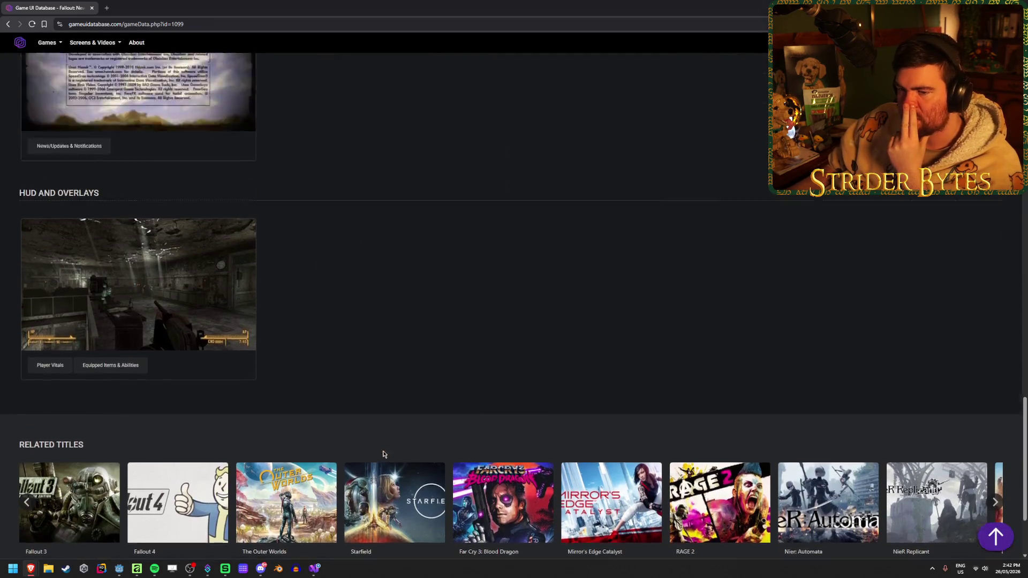
scroll(382, 453, "up", 10)
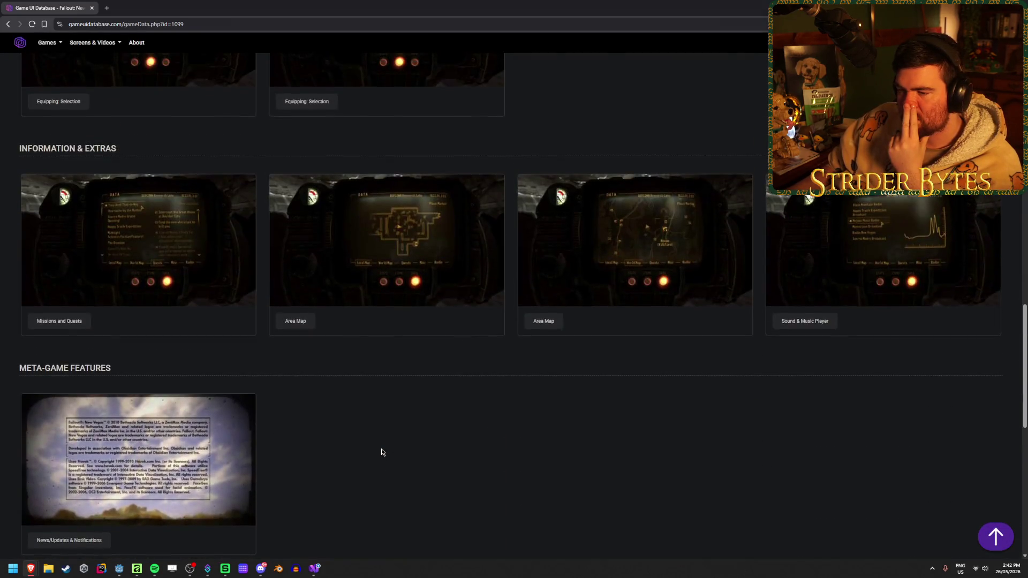
scroll(382, 452, "up", 8)
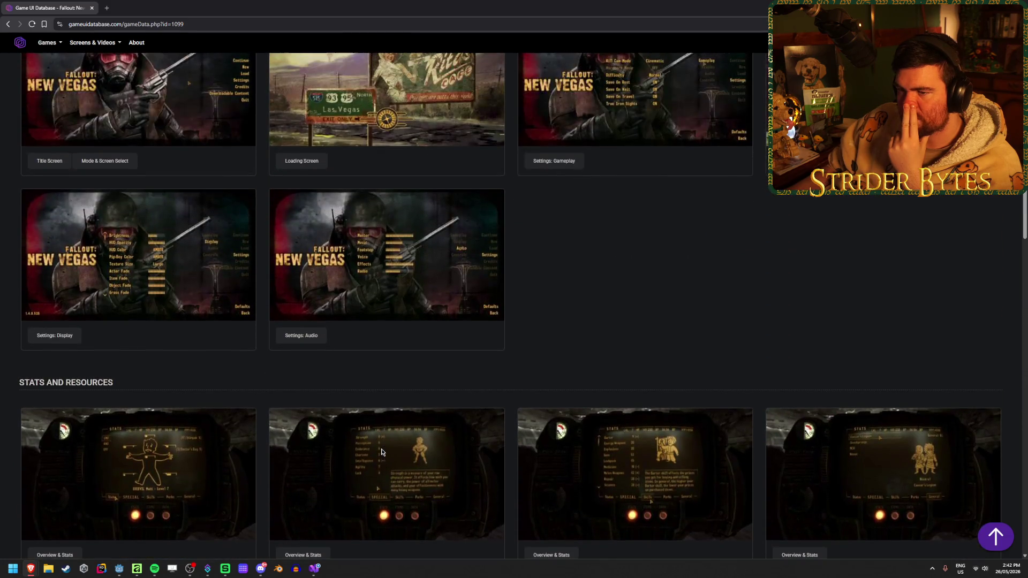
scroll(382, 452, "down", 10)
scroll(382, 453, "down", 2)
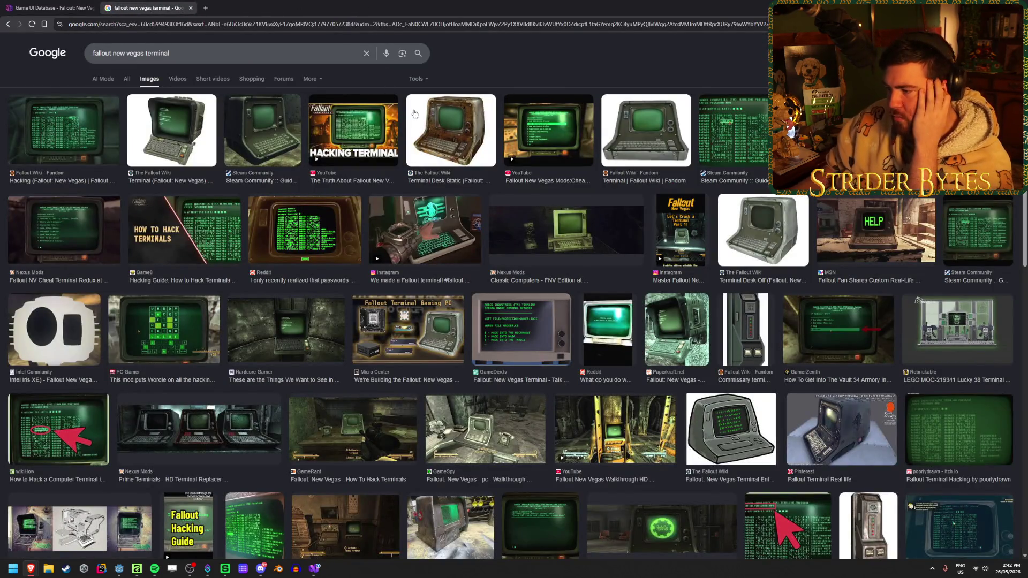
Preview the RobCo, cheat-terminal and GameSpot results, ending on Fallout Wiki's Hacking terminal image.
left_click(677, 330)
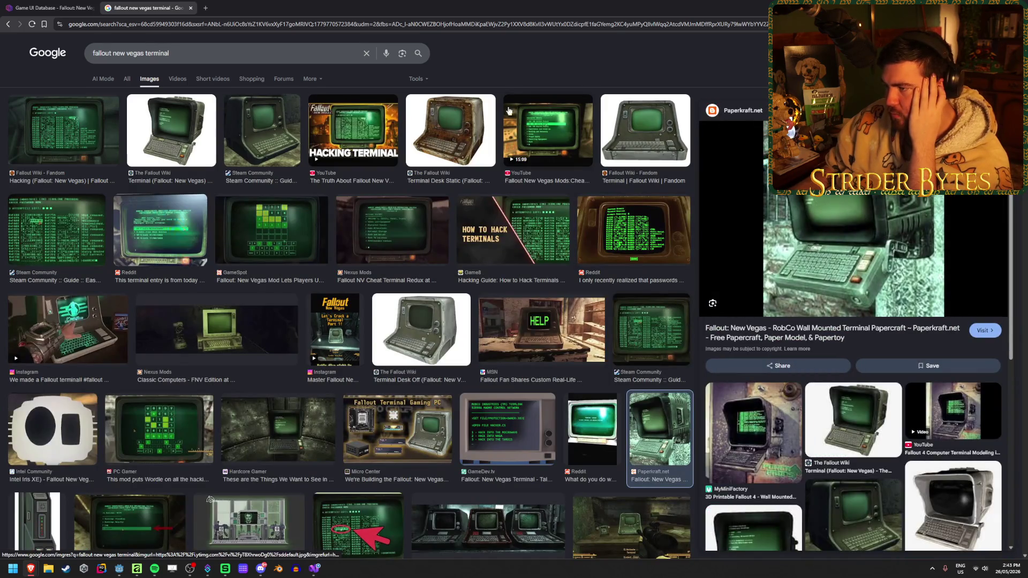
left_click(557, 124)
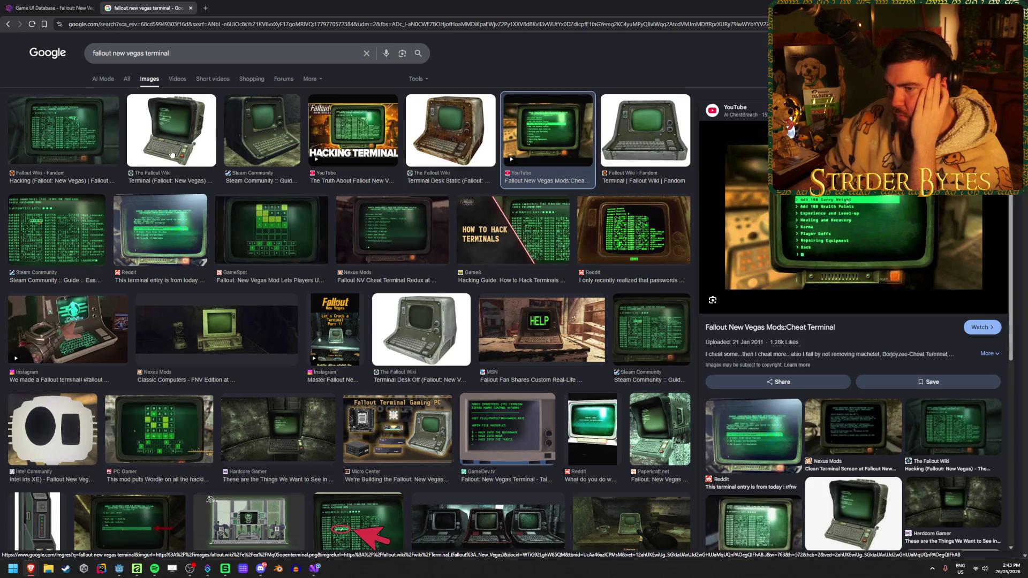
left_click(244, 236)
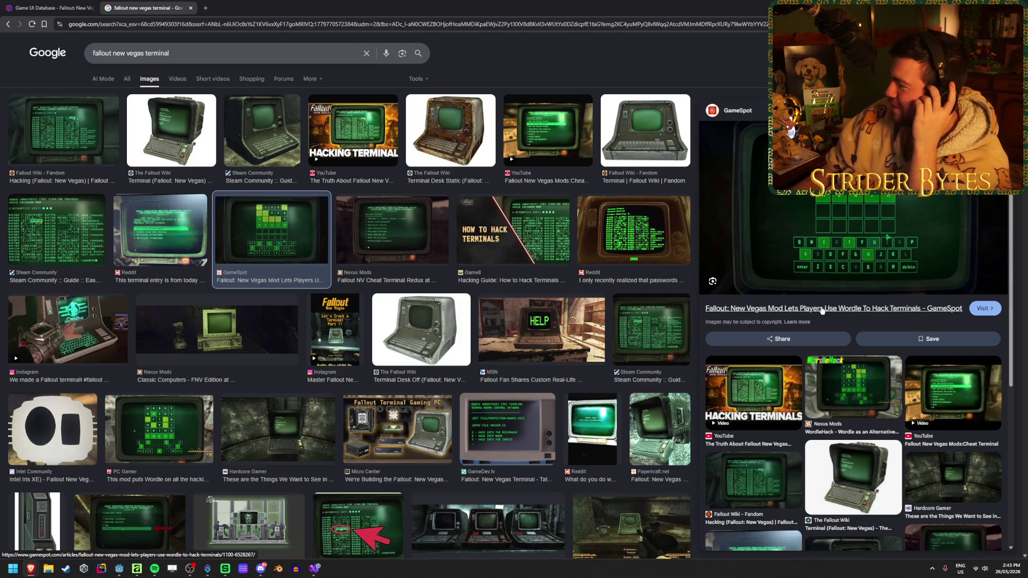
left_click(194, 145)
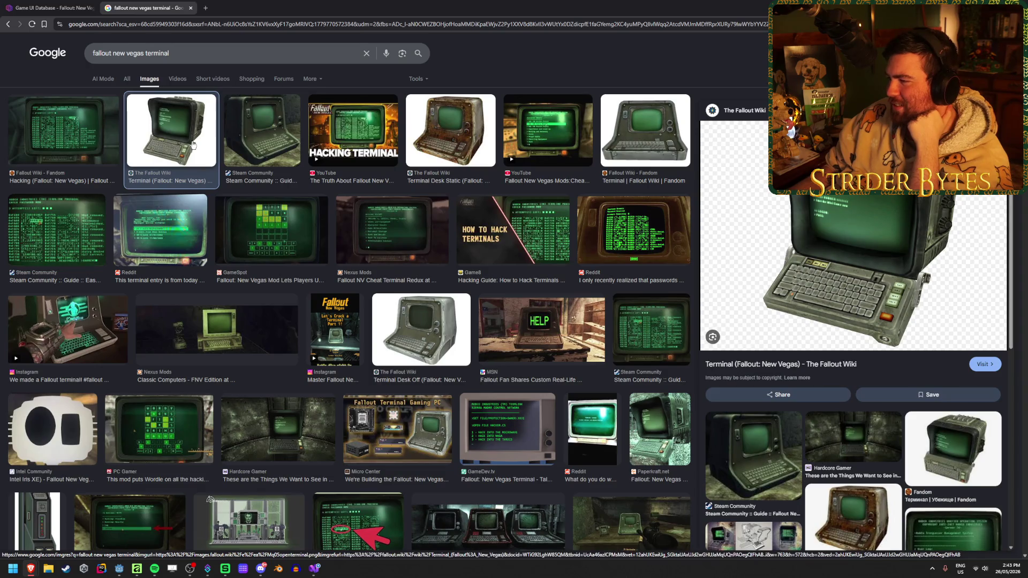
left_click(107, 135)
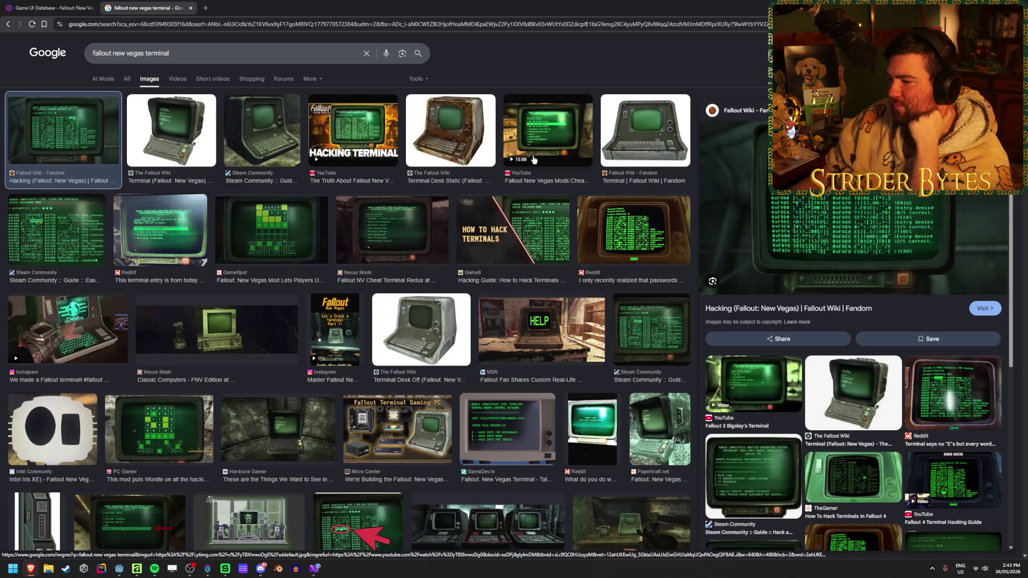
scroll(477, 269, "down", 6)
scroll(477, 269, "up", 6)
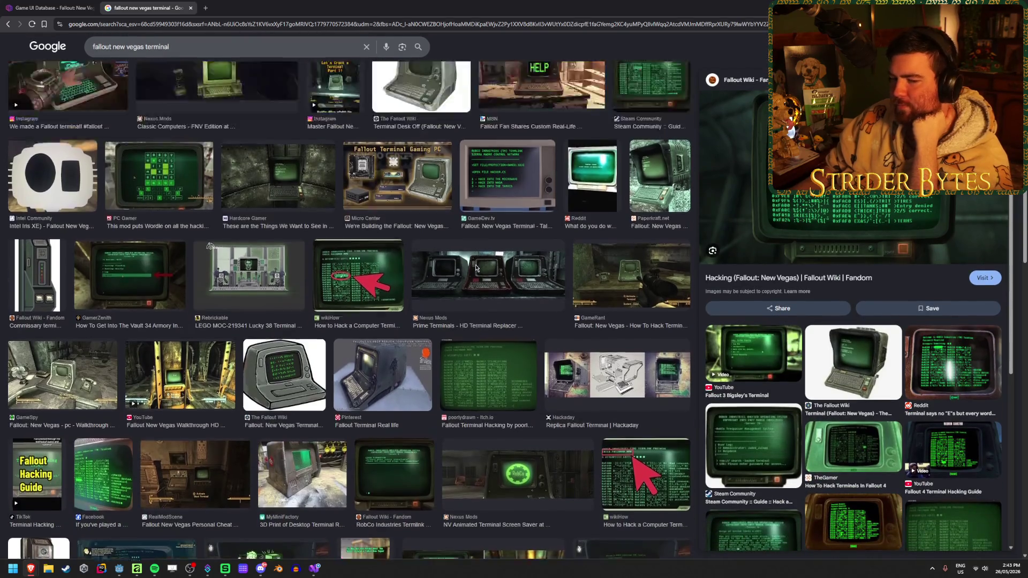
scroll(476, 268, "down", 7)
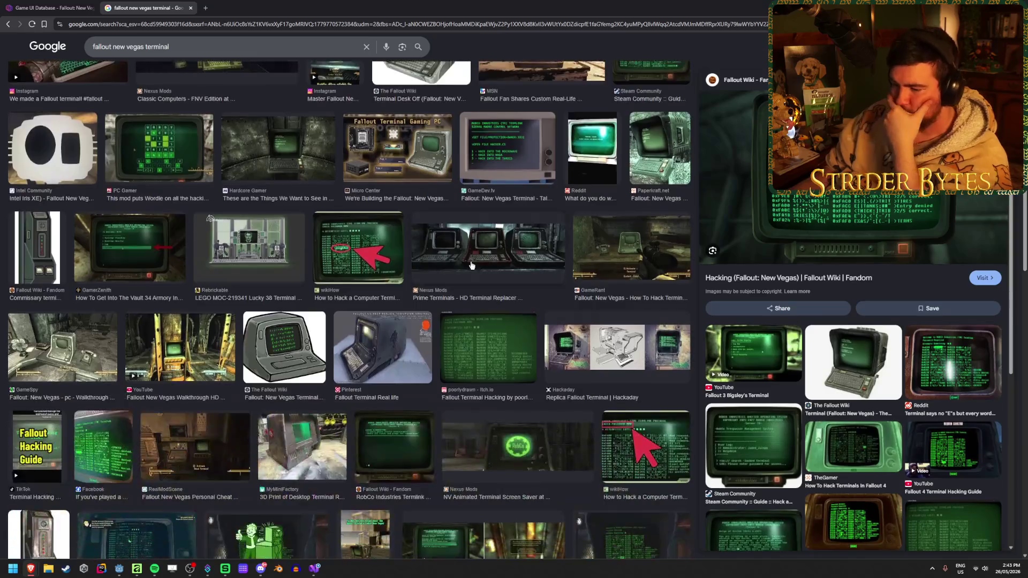
scroll(476, 267, "up", 7)
double_click(208, 54)
Replace the query with 'game dev tv screen glow' and run the image search.
triple_click(208, 54)
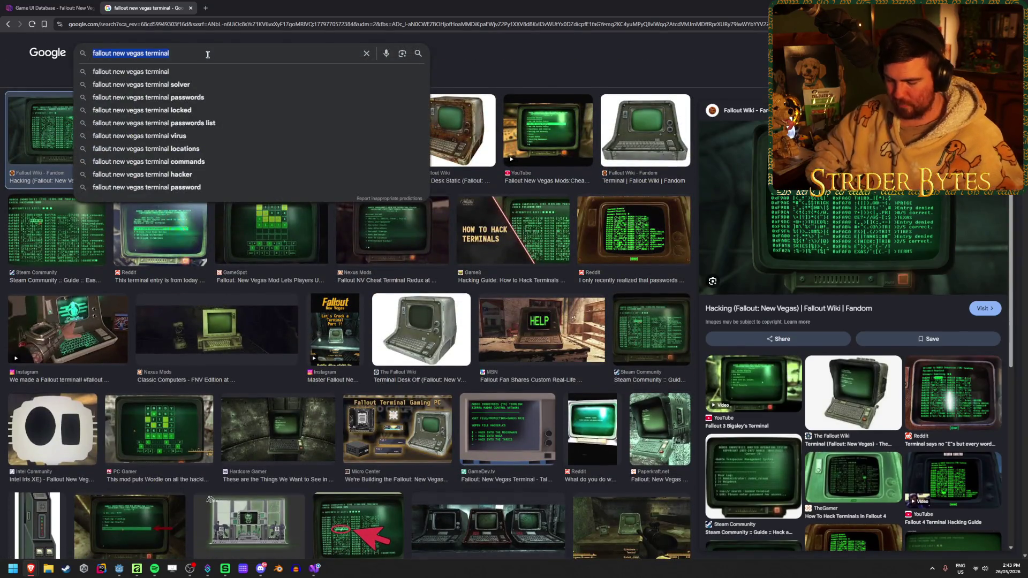
type("game dev tv glow")
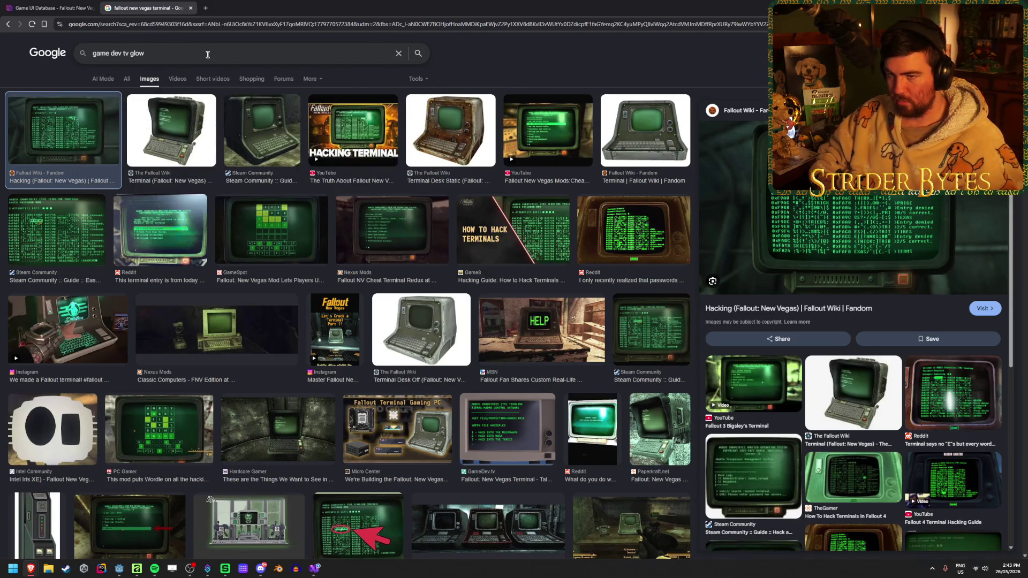
key("BackSpace")
key("BackSpace")
key("BackSpace")
key("BackSpace")
type("scr")
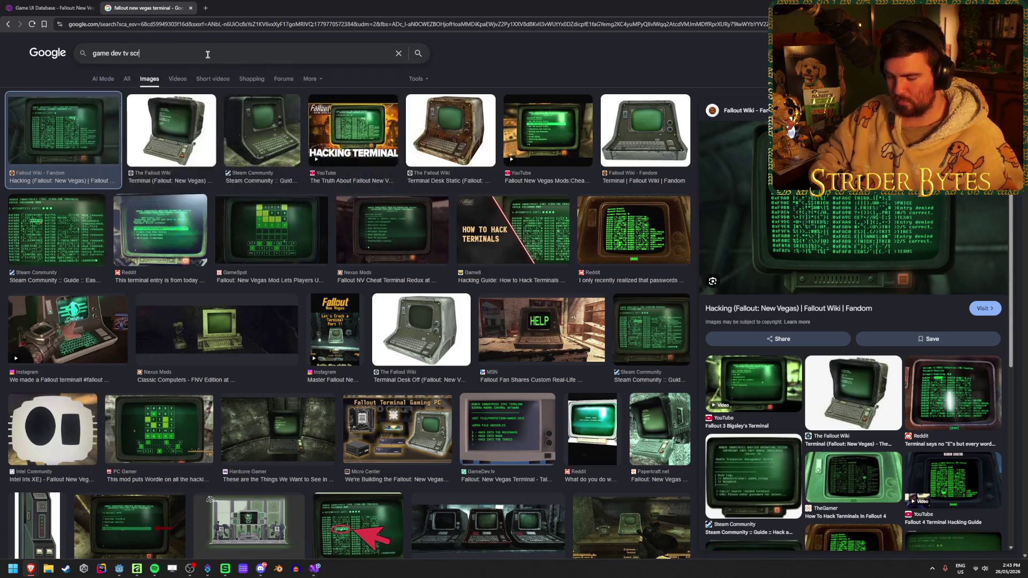
type("een glow")
key("Return")
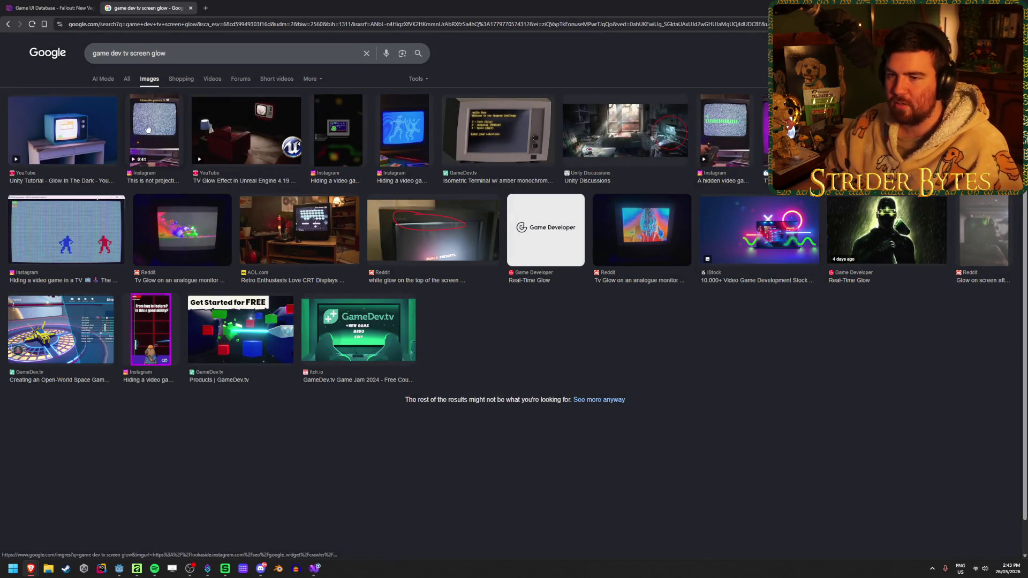
Preview glow references: static TV, blue glowing TV, amber terminal, Reddit and purple TV Glow.
left_click(145, 131)
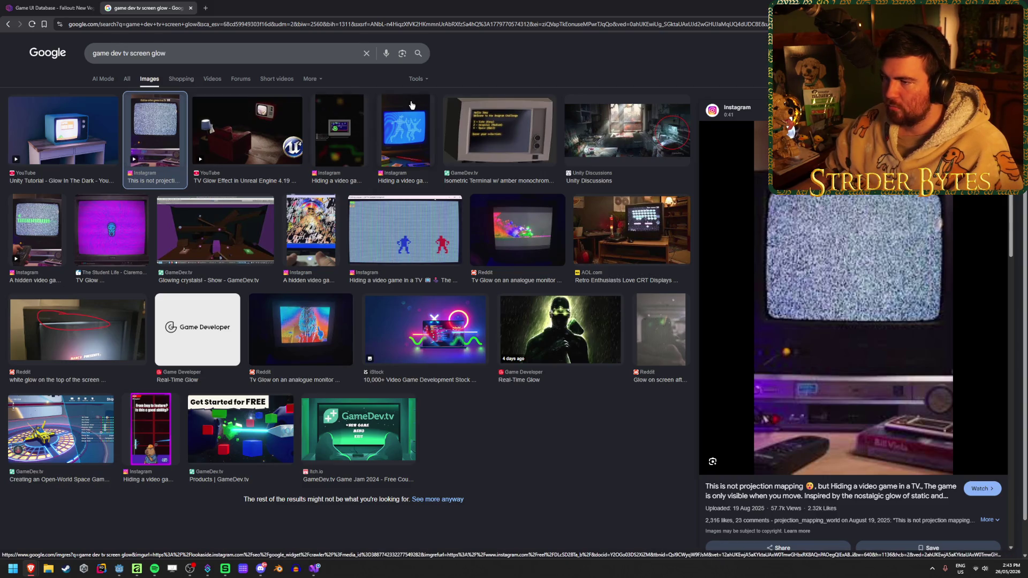
left_click(410, 110)
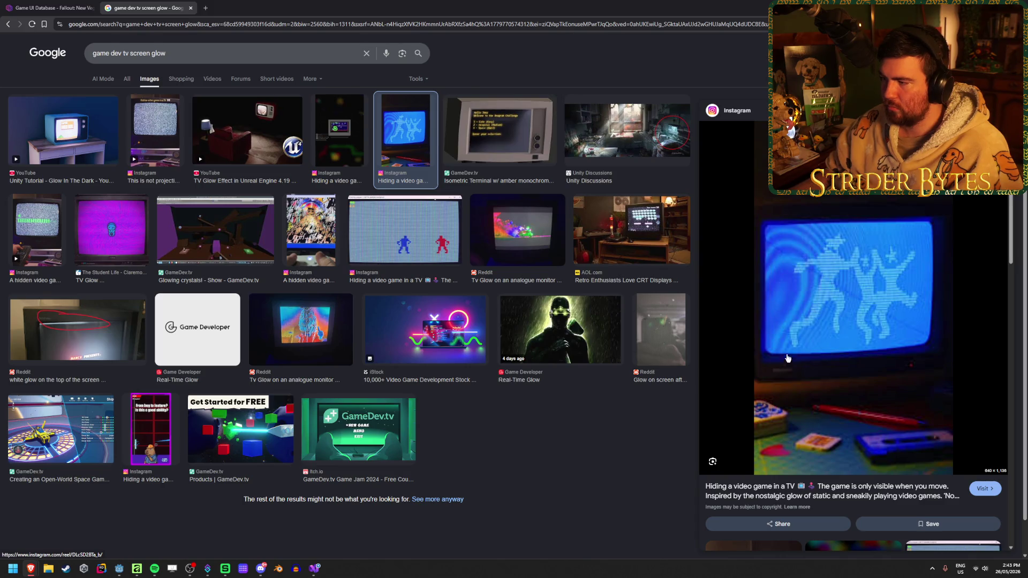
left_click(498, 141)
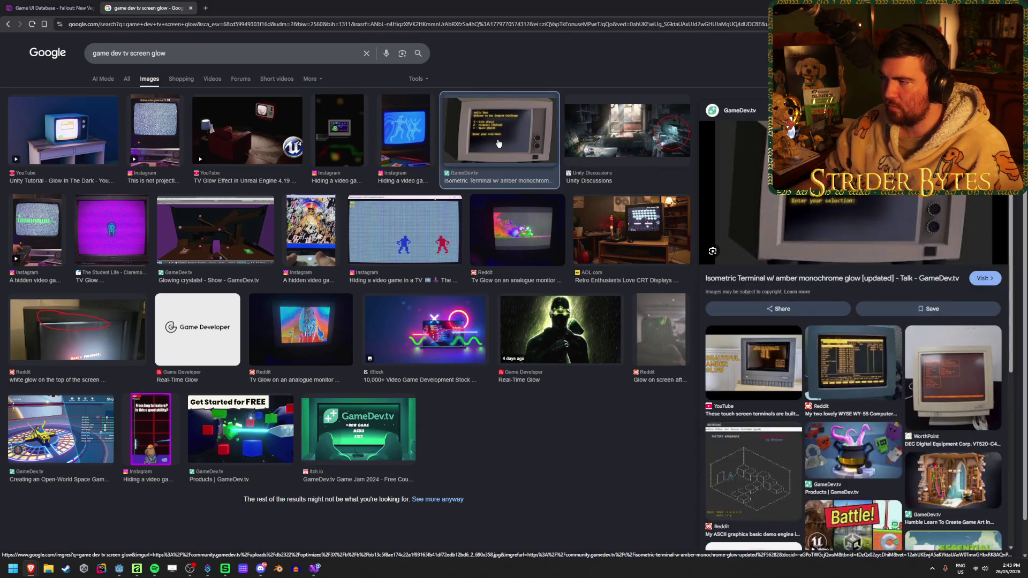
left_click(600, 139)
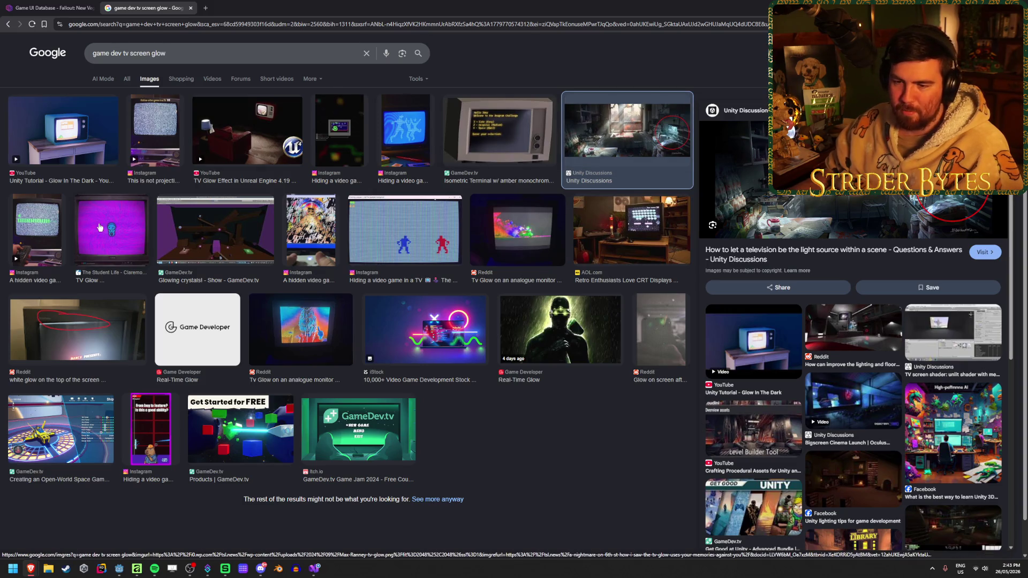
left_click(81, 330)
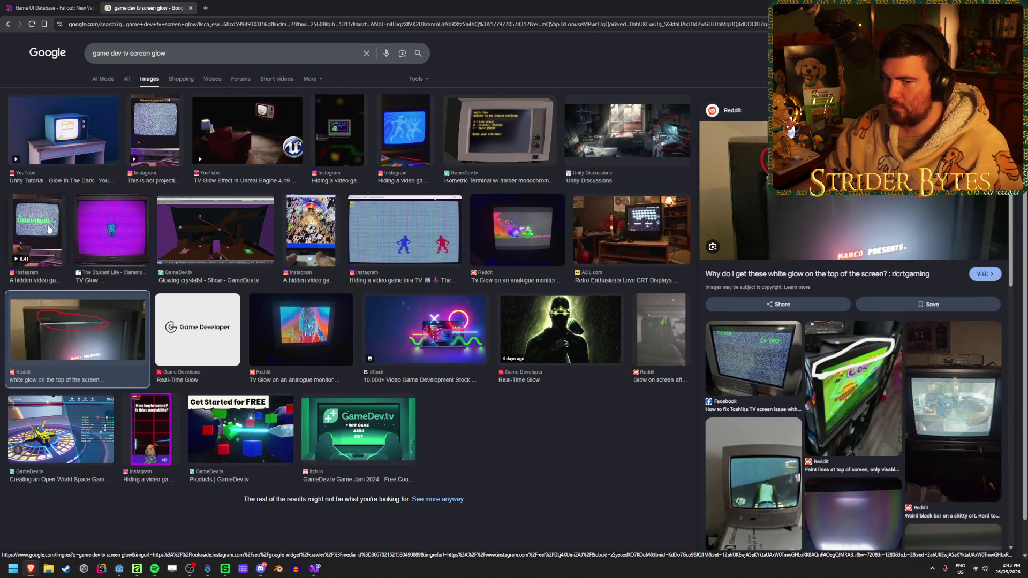
left_click(49, 230)
left_click(110, 230)
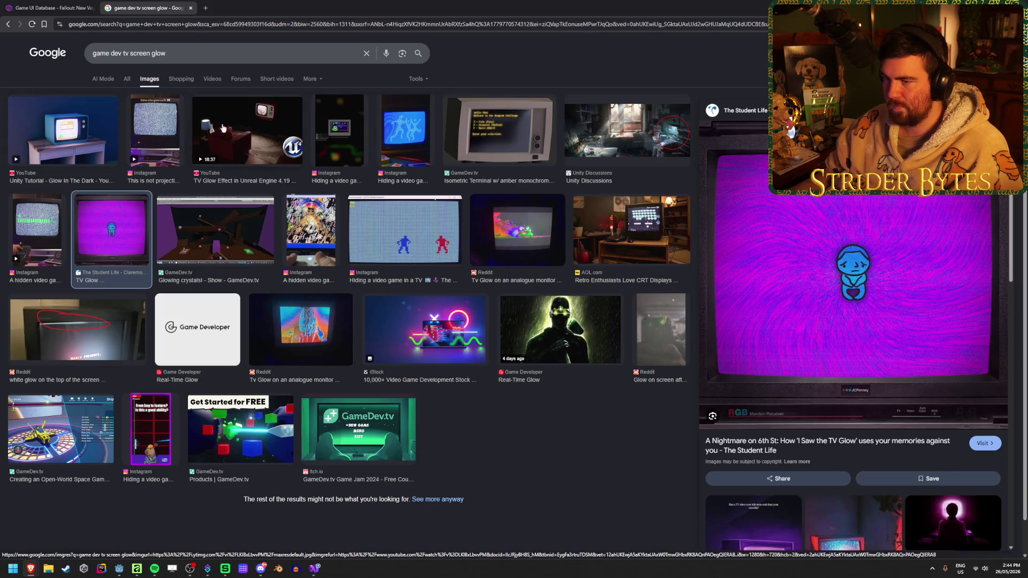
Open the 'TV Glow Effect in Unreal Engine 4.19' YouTube video in a new tab.
left_click(224, 129)
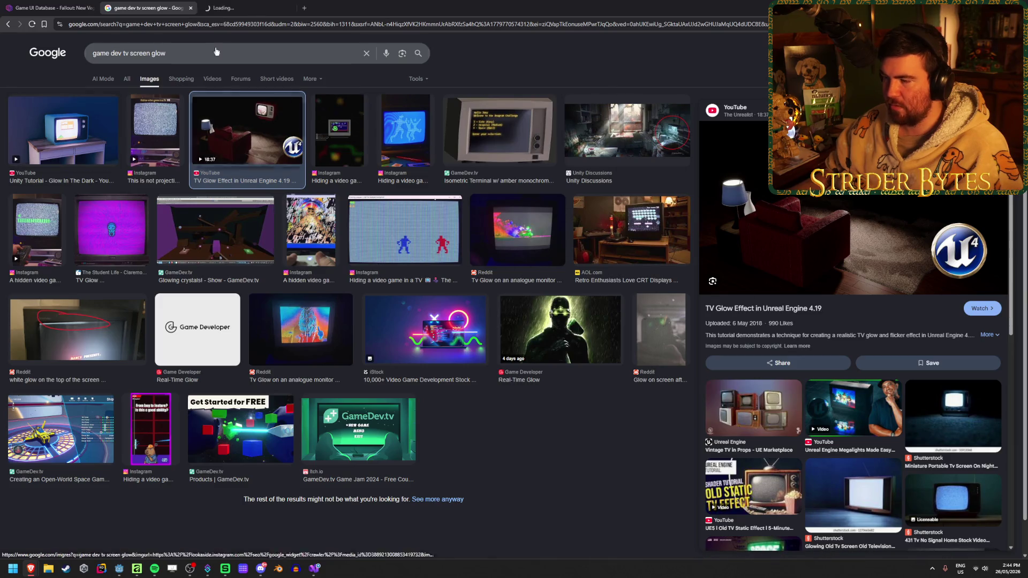
middle_click(241, 176)
left_click(252, 3)
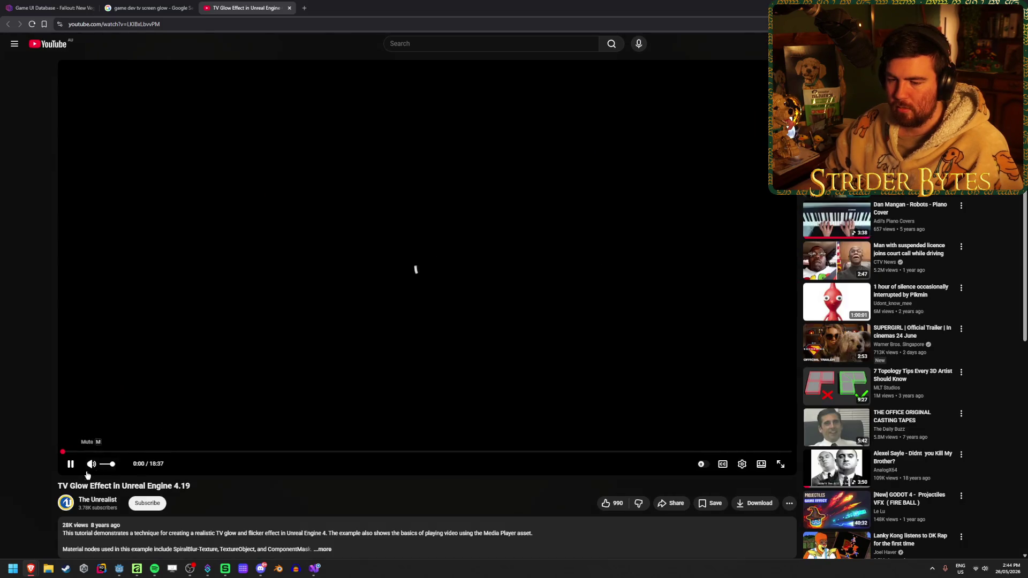
Lower the volume and skim the tutorial at 0:56, 1:51 and the finished glow near the end.
left_click(108, 466)
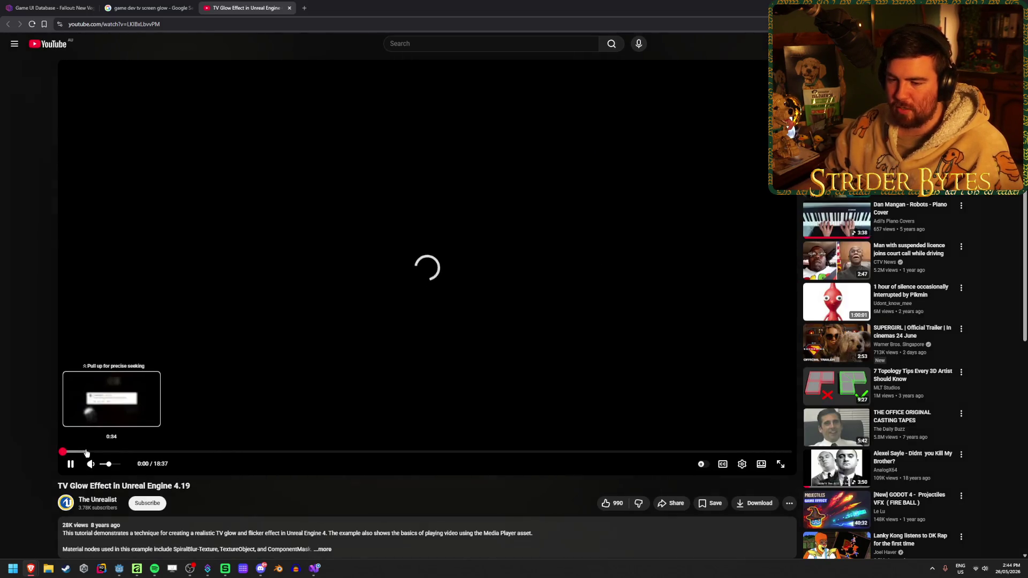
left_click(99, 453)
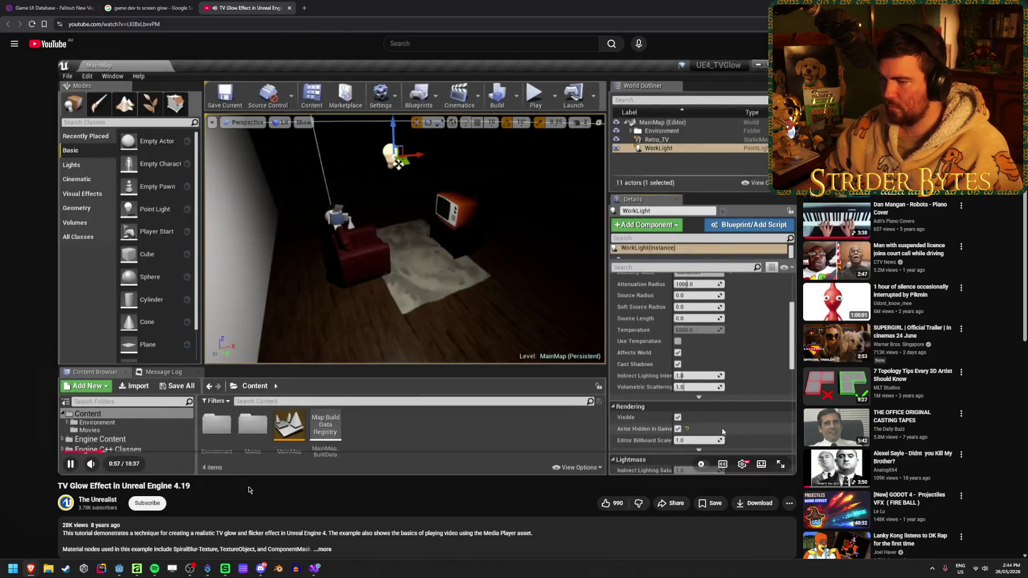
mouse_move(105, 470)
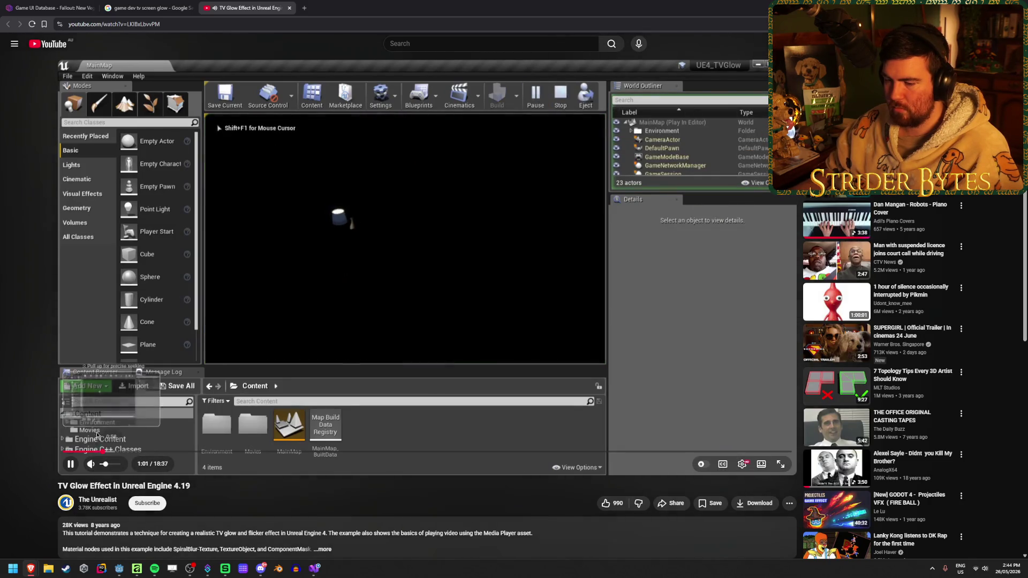
left_click(136, 453)
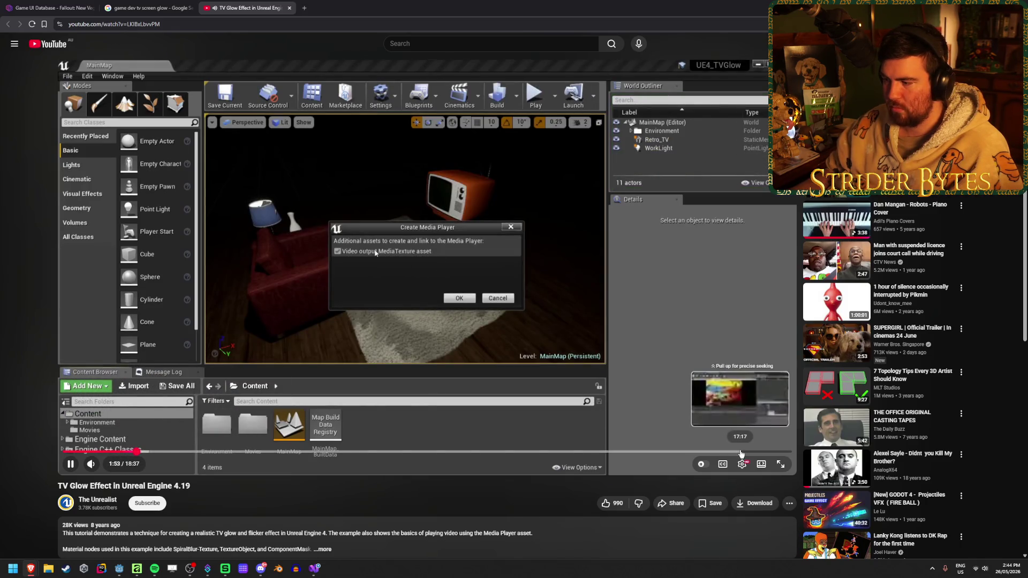
left_click(777, 454)
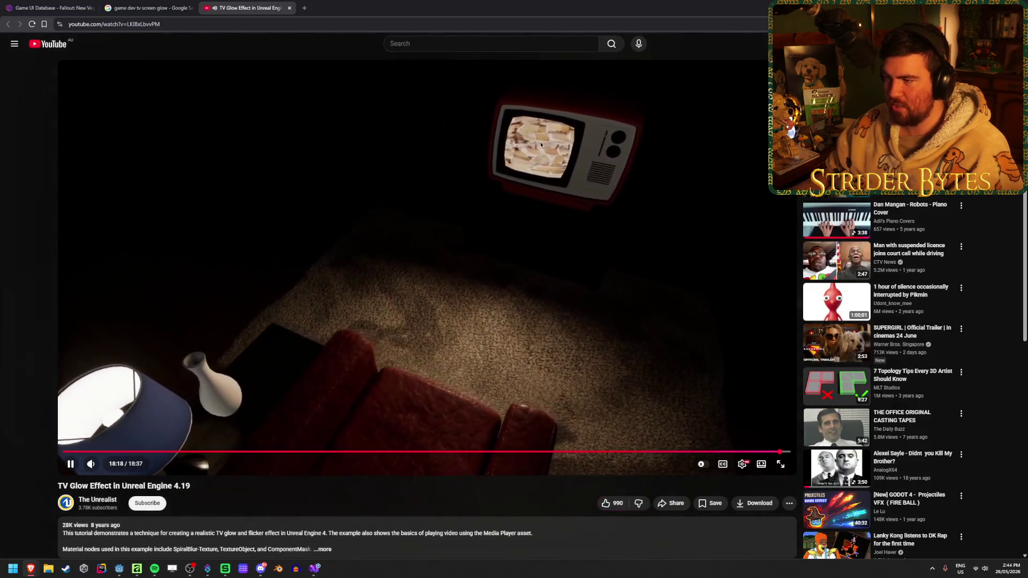
left_click(553, 202)
left_click(500, 260)
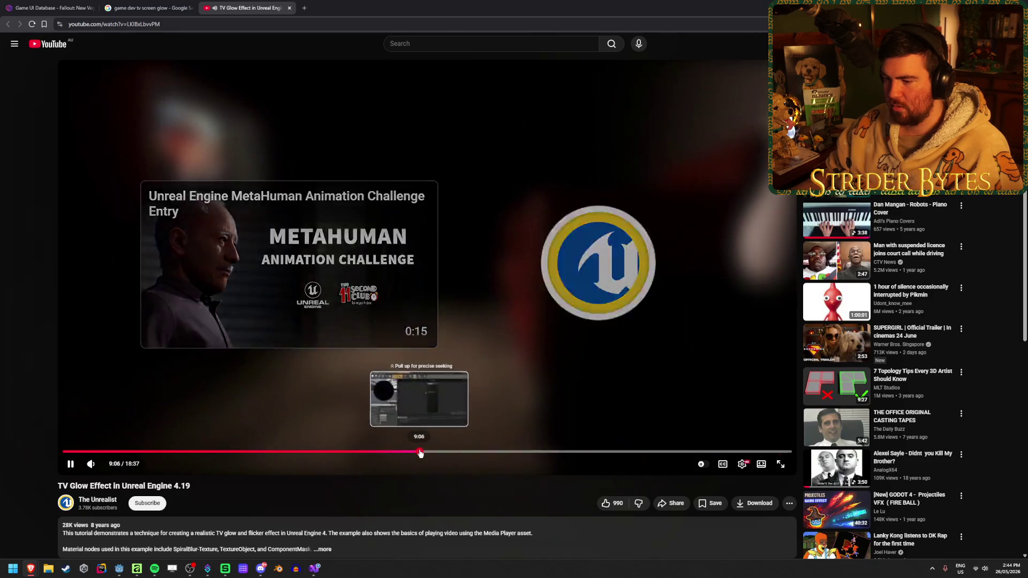
Jump to 9:06 and 12:46 for the glow material, then close the video and return to Godot.
left_click(420, 452)
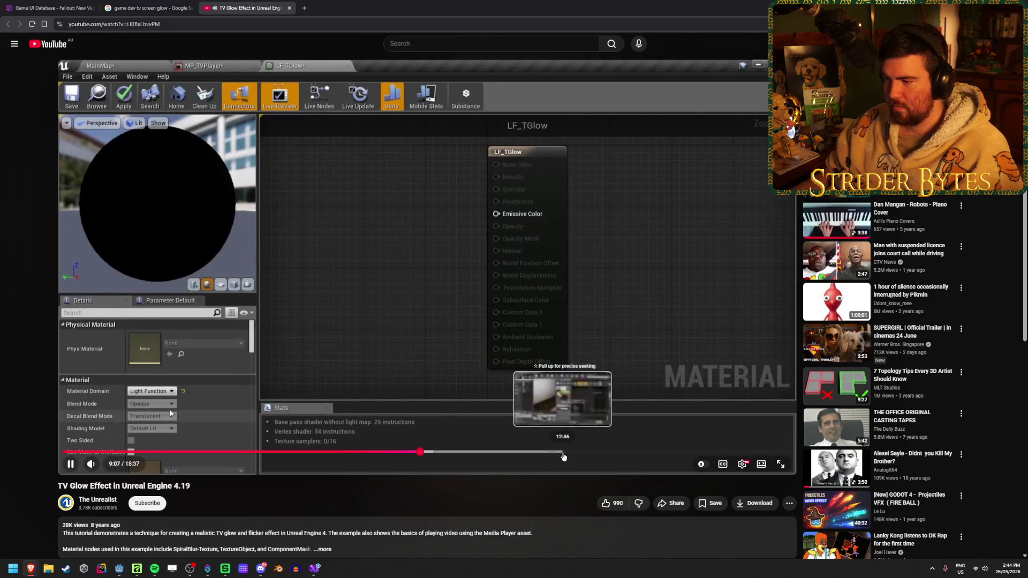
left_click(563, 452)
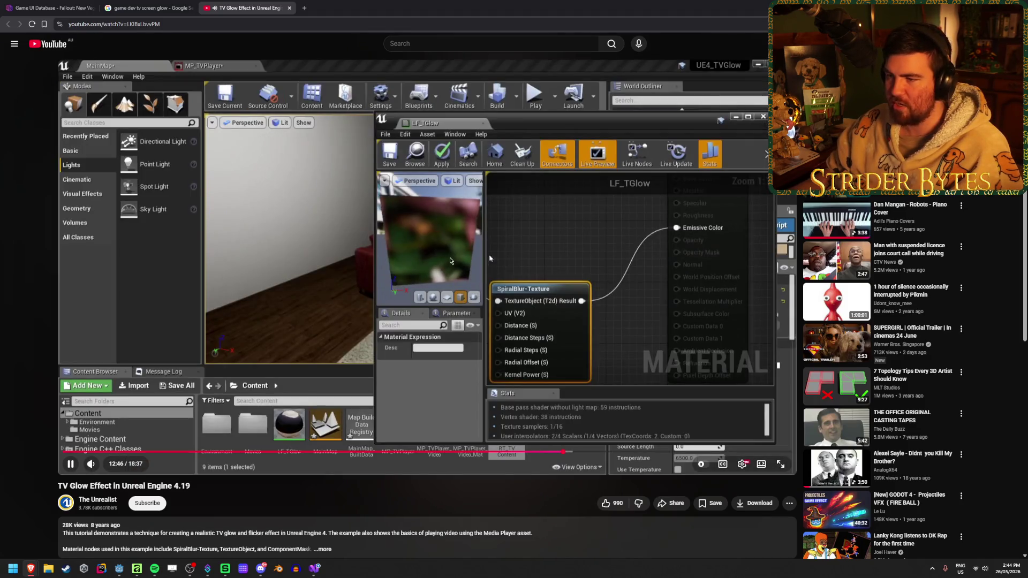
key("ctrl+w")
key("alt+Tab")
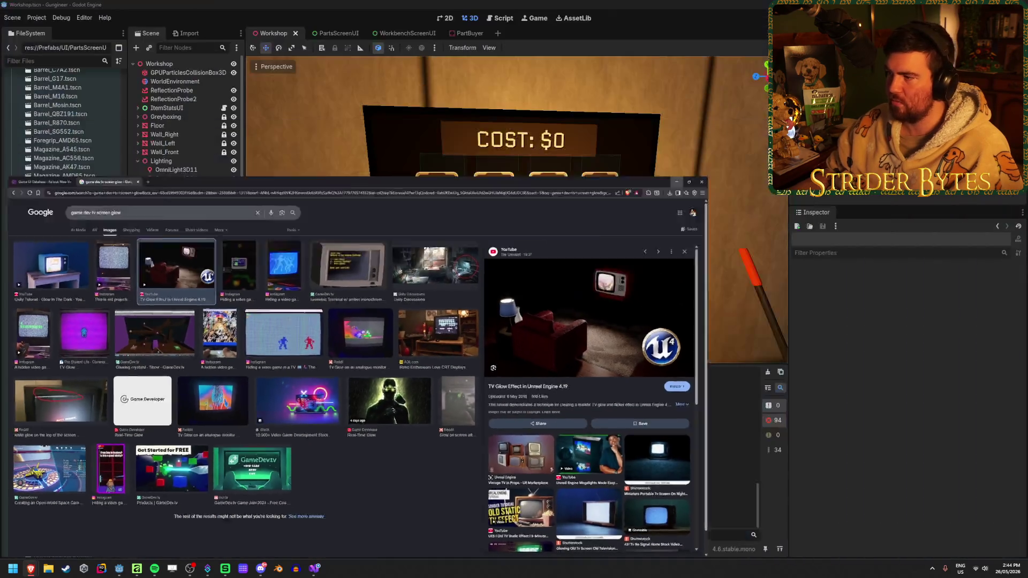
Fly the Workshop viewport from the Contracts screen up to the parts board, then switch to PartBuyer.
key("w")
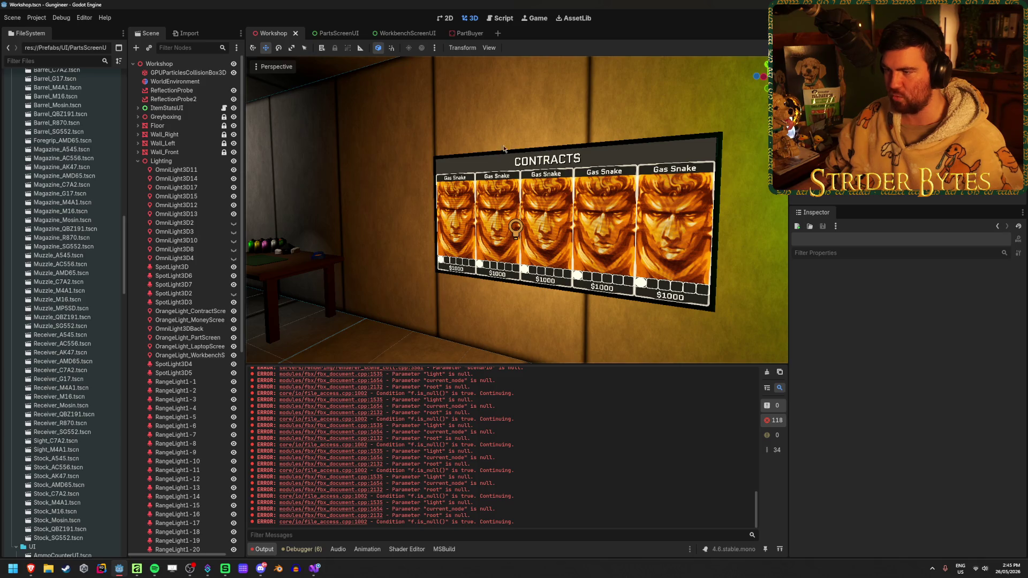
key("s")
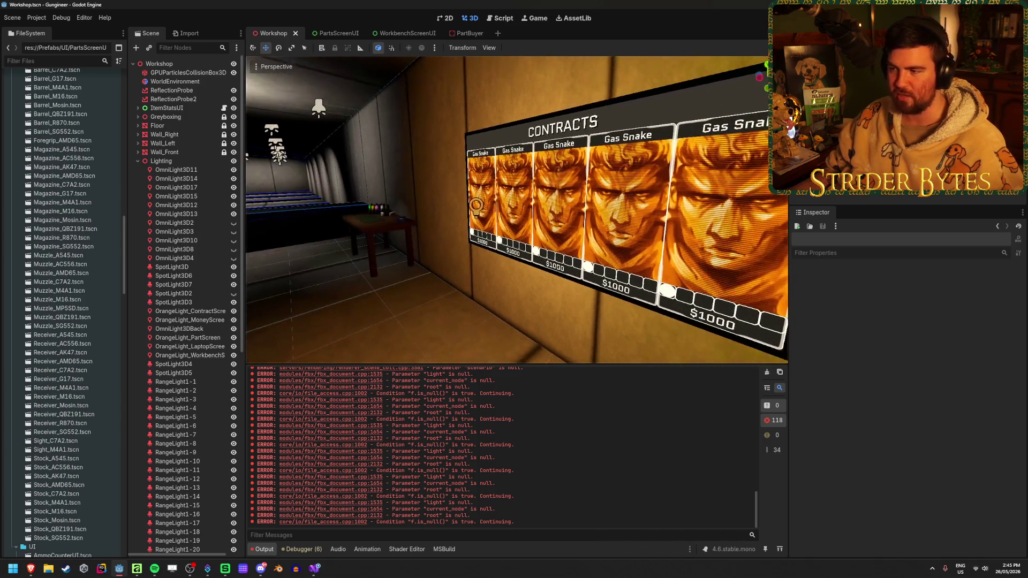
key("w")
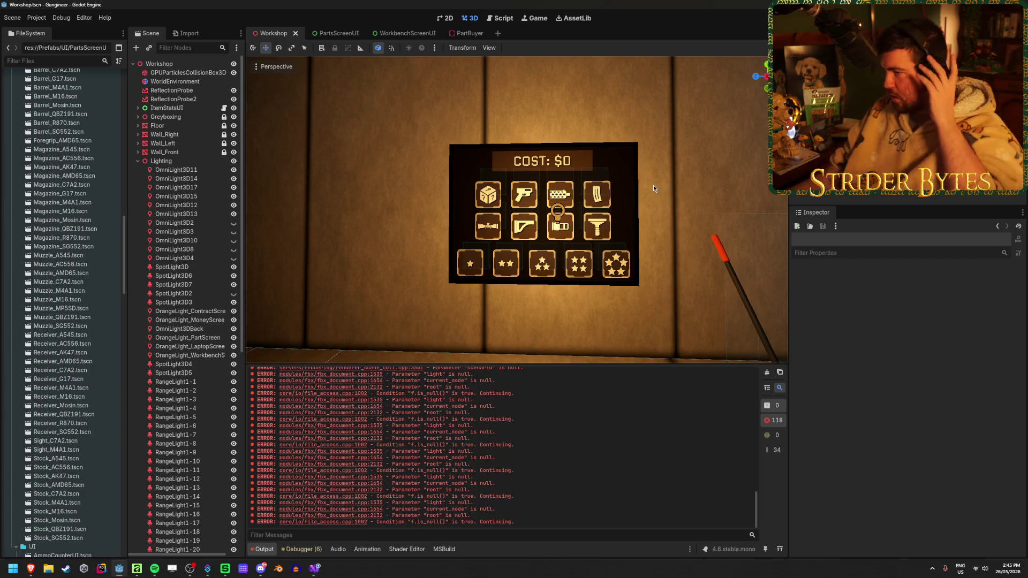
left_click(467, 33)
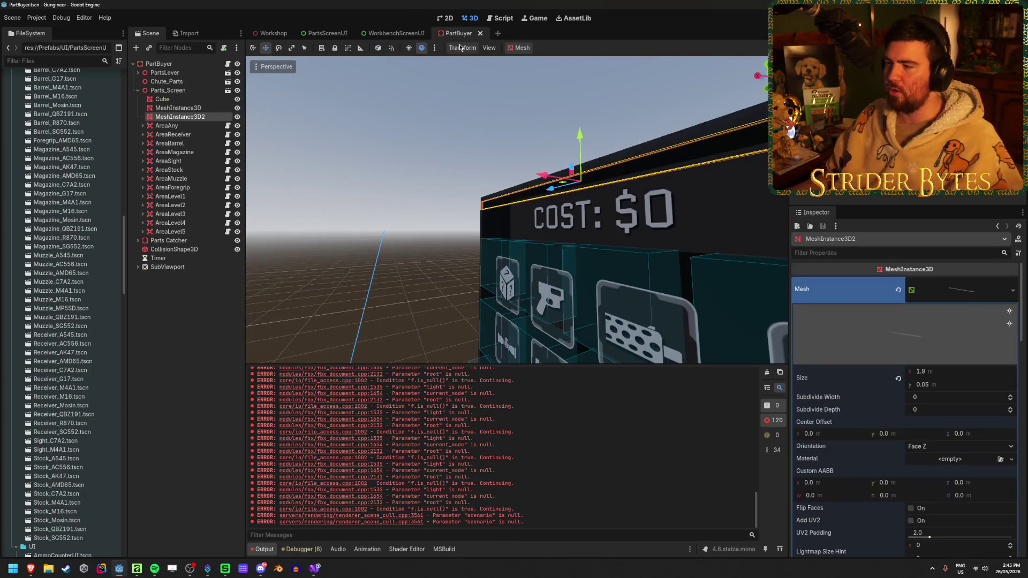
Delete the MeshInstance3D2 strip mesh and frame the Cube panel in the view.
left_click_drag(542, 175, 538, 177)
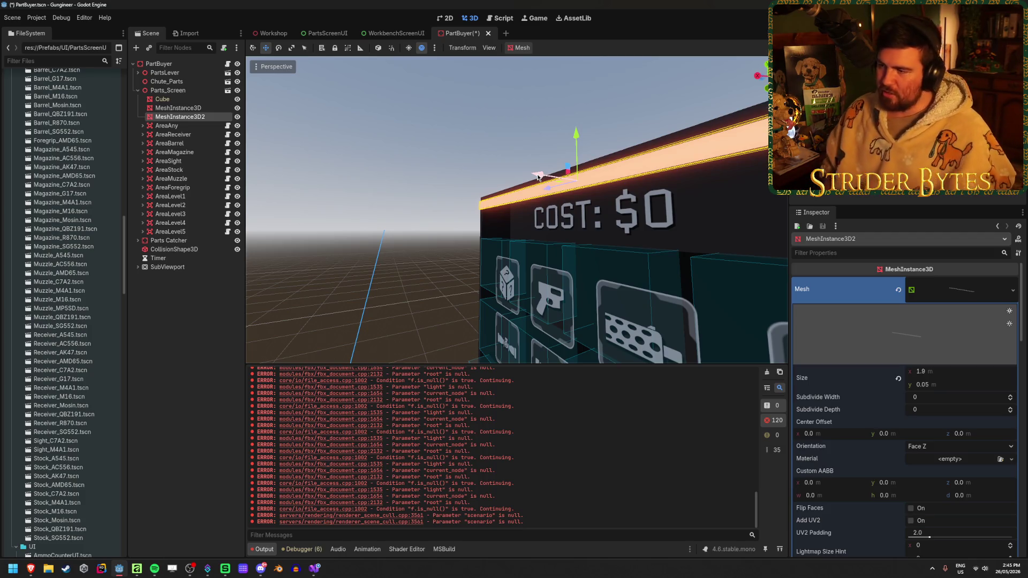
key("Delete")
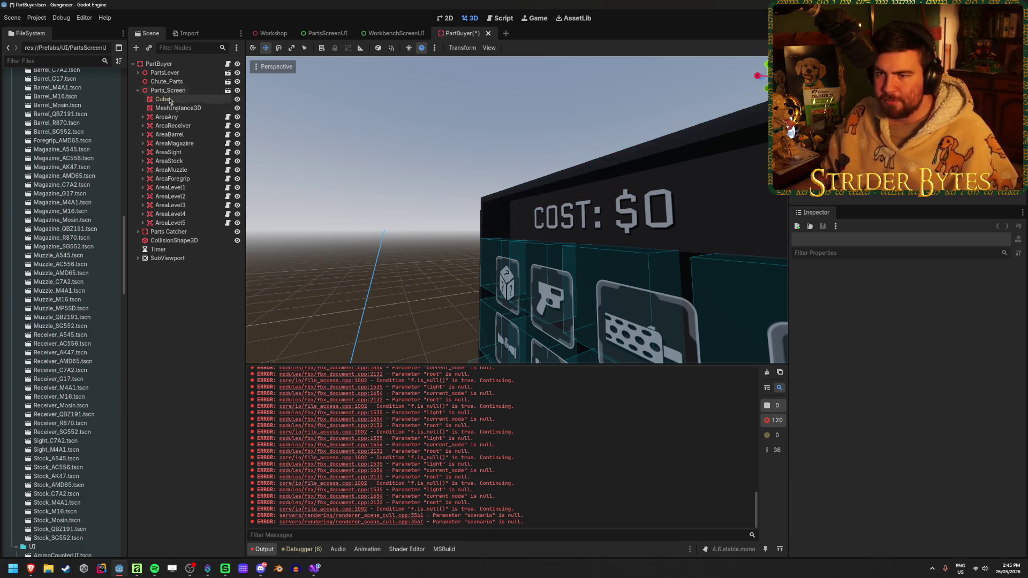
left_click(180, 102)
scroll(899, 345, "down", 10)
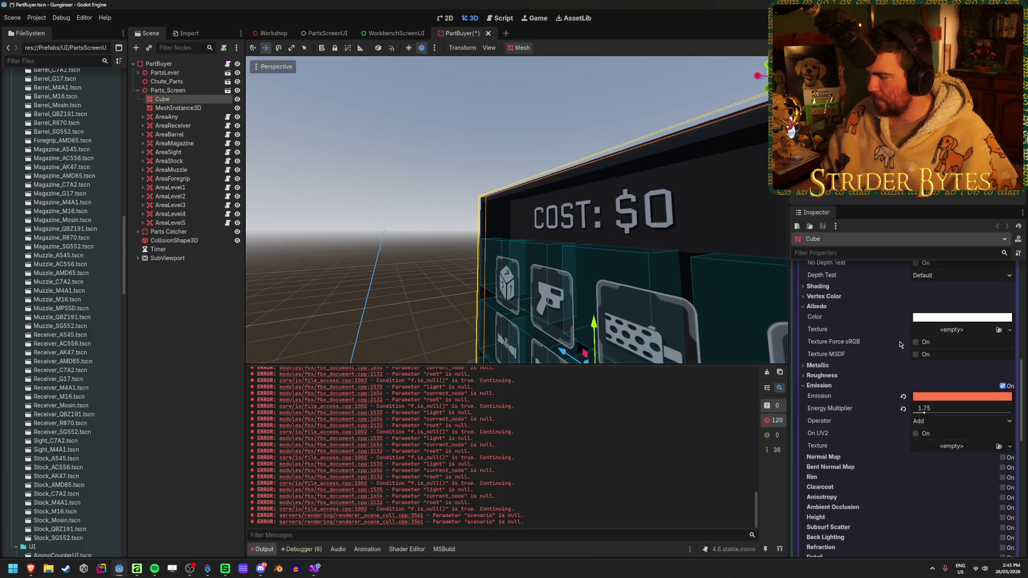
scroll(900, 344, "up", 5)
key("f")
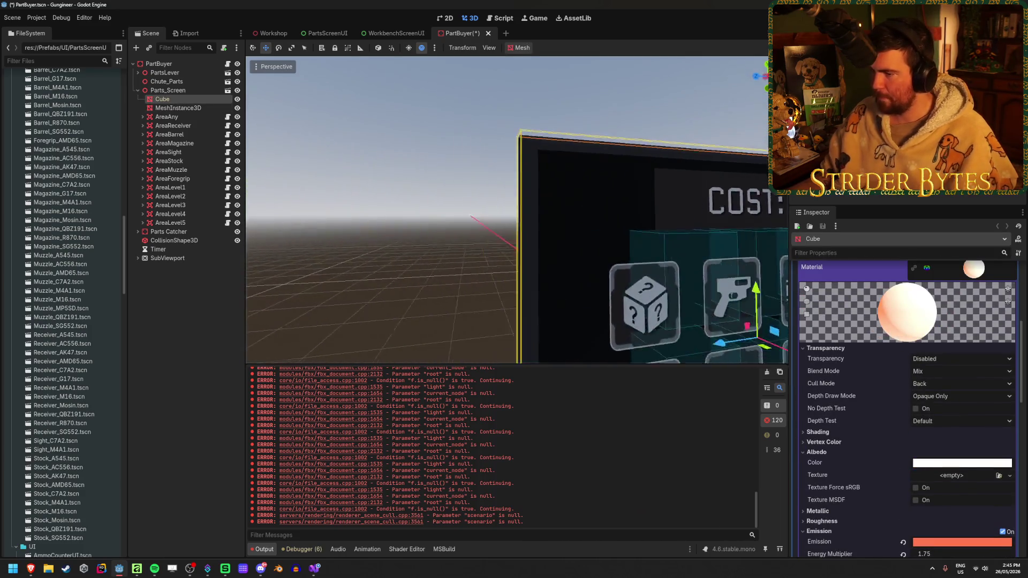
Toggle the screen mesh's visibility off and on, save PartBuyer, and return to Workshop.
left_click(237, 108)
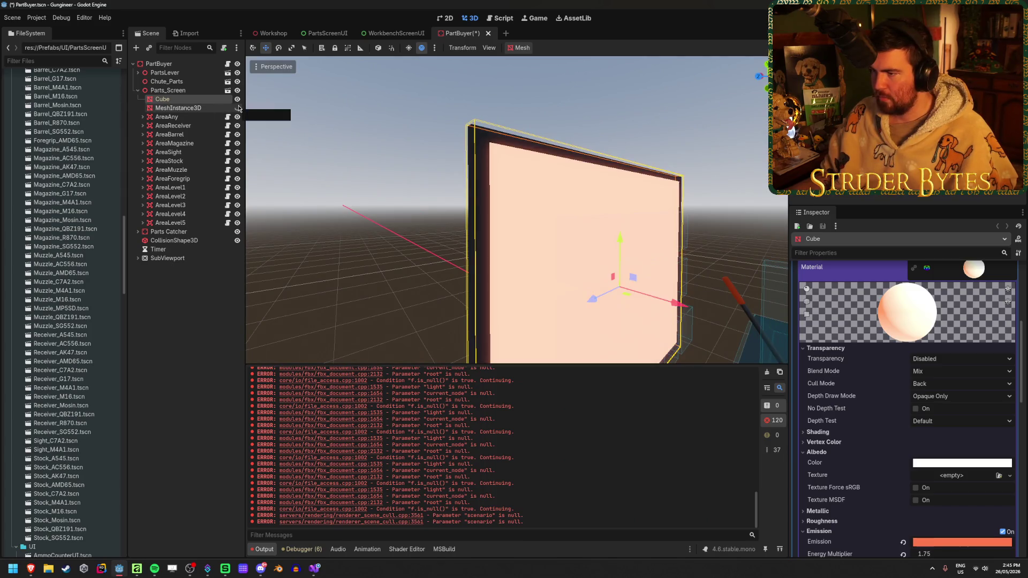
left_click(237, 108)
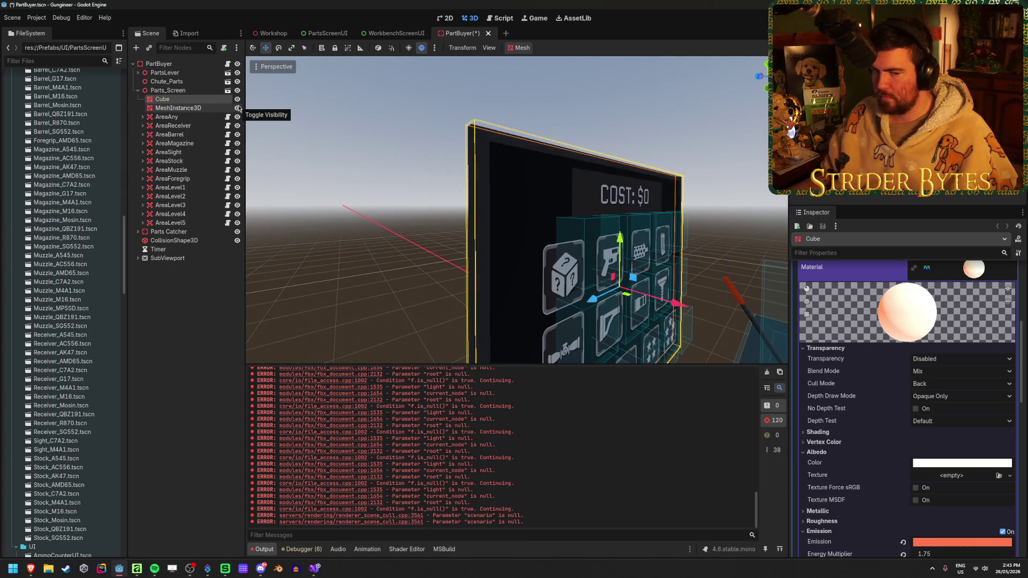
key("ctrl+s")
left_click(271, 33)
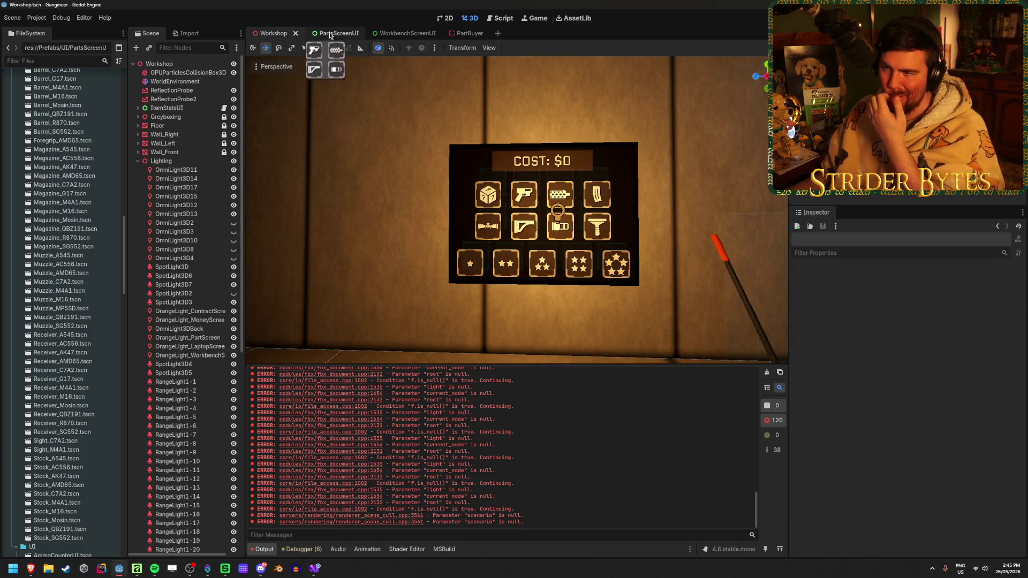
left_click(337, 33)
left_click(237, 91)
left_click(237, 91)
key("ctrl+s")
left_click(271, 33)
scroll(469, 208, "up", 3)
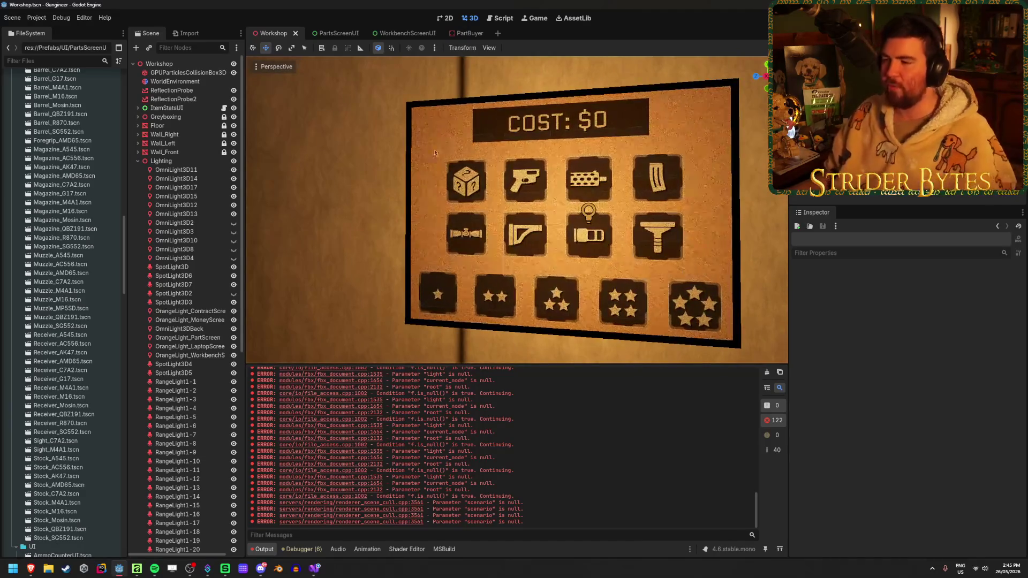
left_click_drag(678, 263, 712, 263)
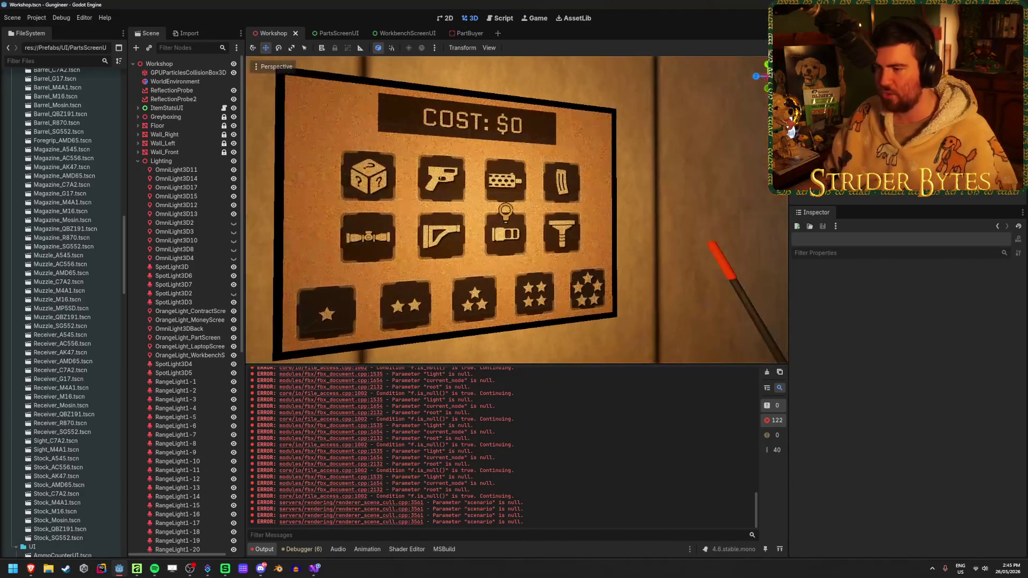
scroll(712, 262, "up", 2)
scroll(517, 210, "down", 2)
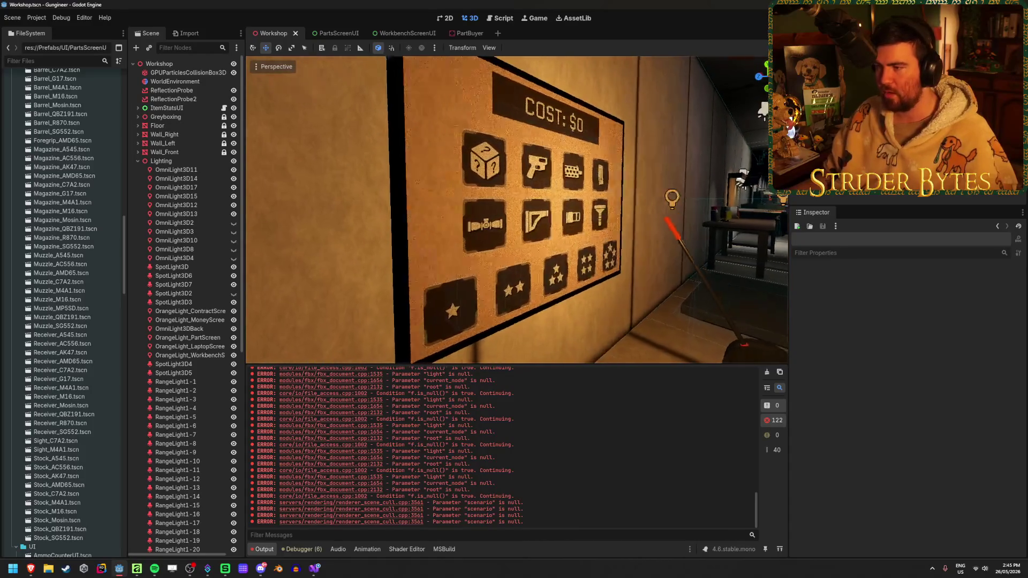
mouse_move(488, 158)
left_mouse_down()
mouse_move(439, 158)
mouse_move(487, 157)
left_mouse_up()
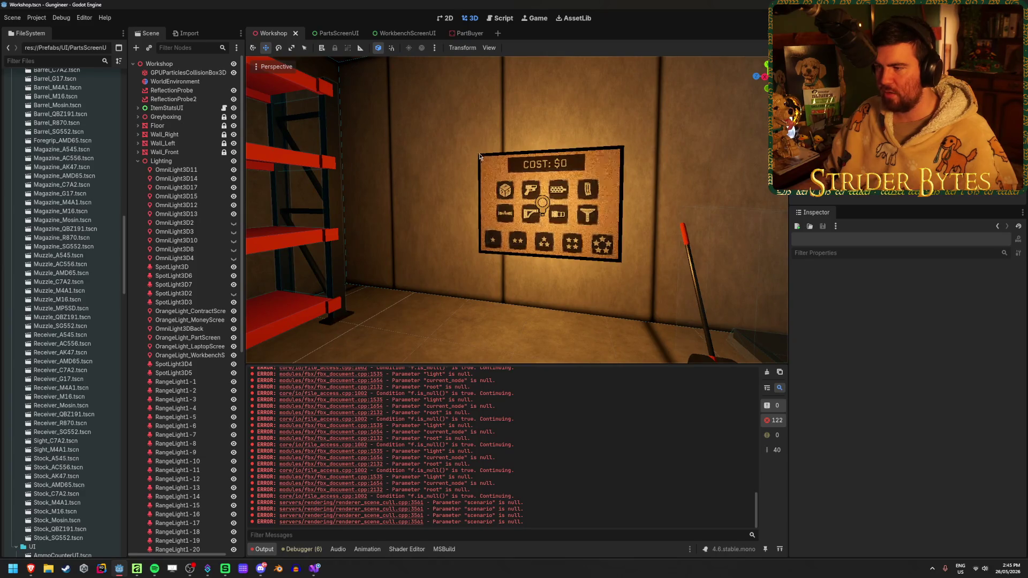
scroll(568, 268, "up", 5)
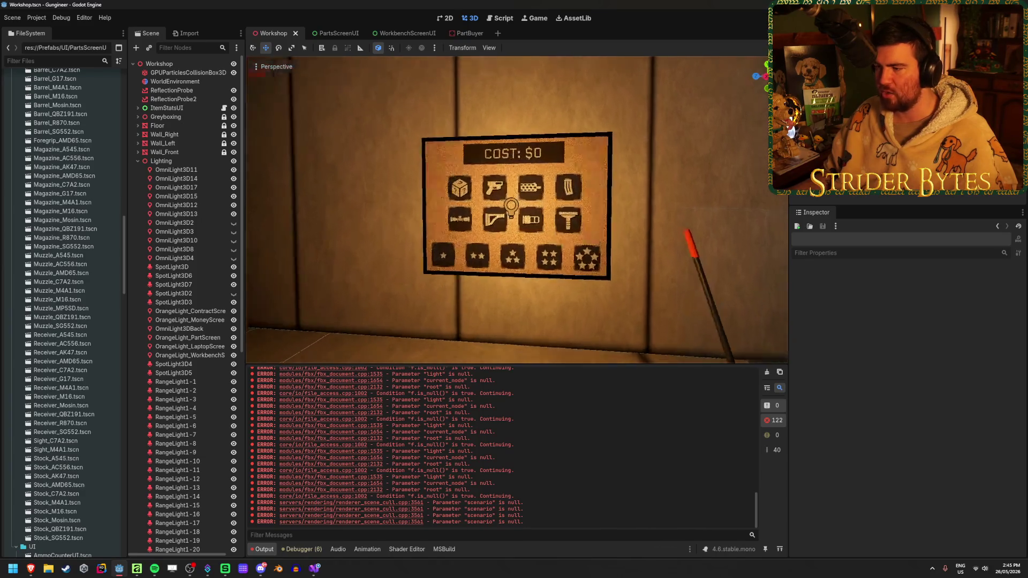
scroll(312, 114, "down", 5)
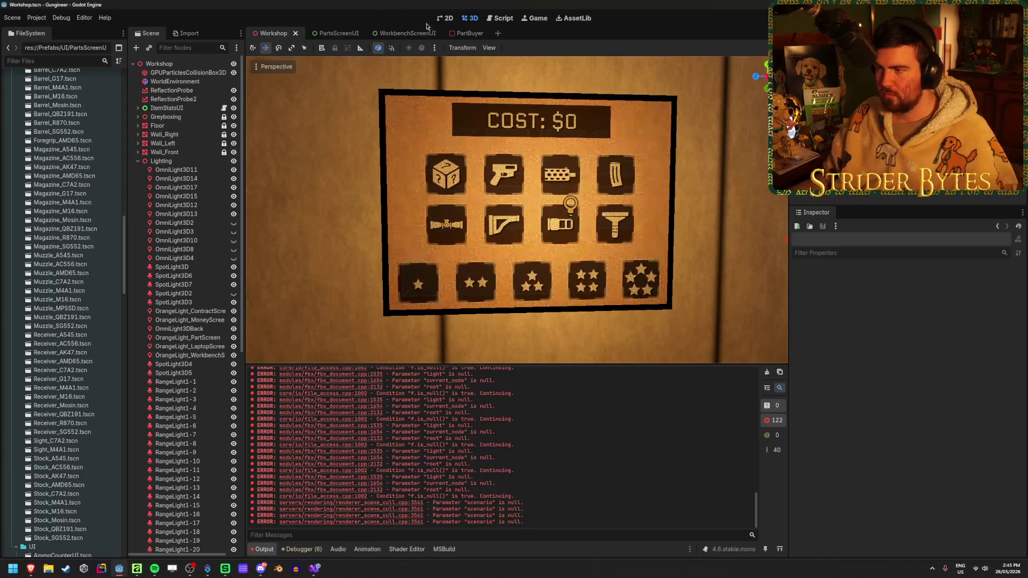
In PartBuyer, orbit around the board to inspect the screen mesh from the front and side.
left_click(461, 37)
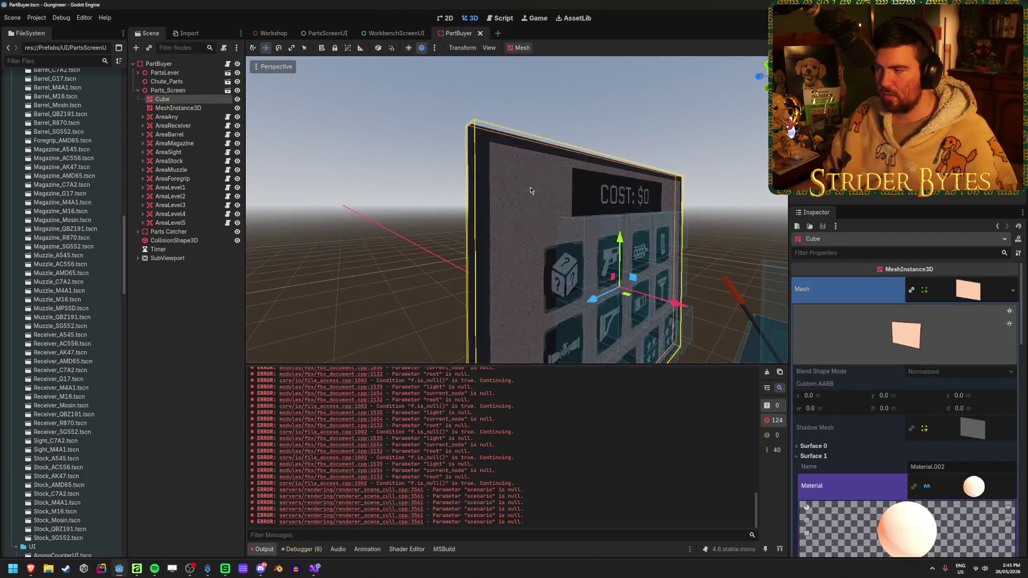
left_click_drag(530, 191, 616, 203)
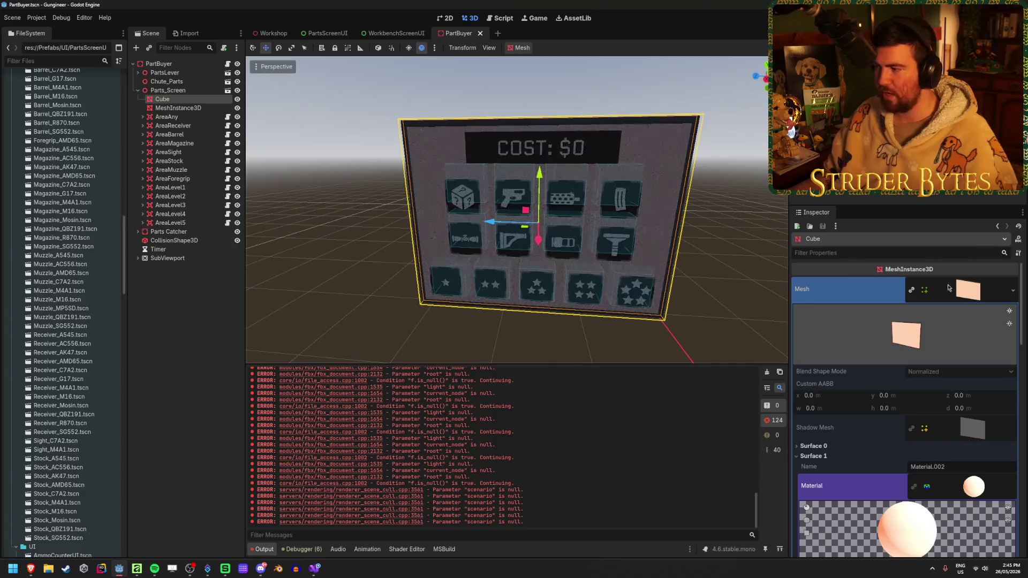
left_click(948, 288)
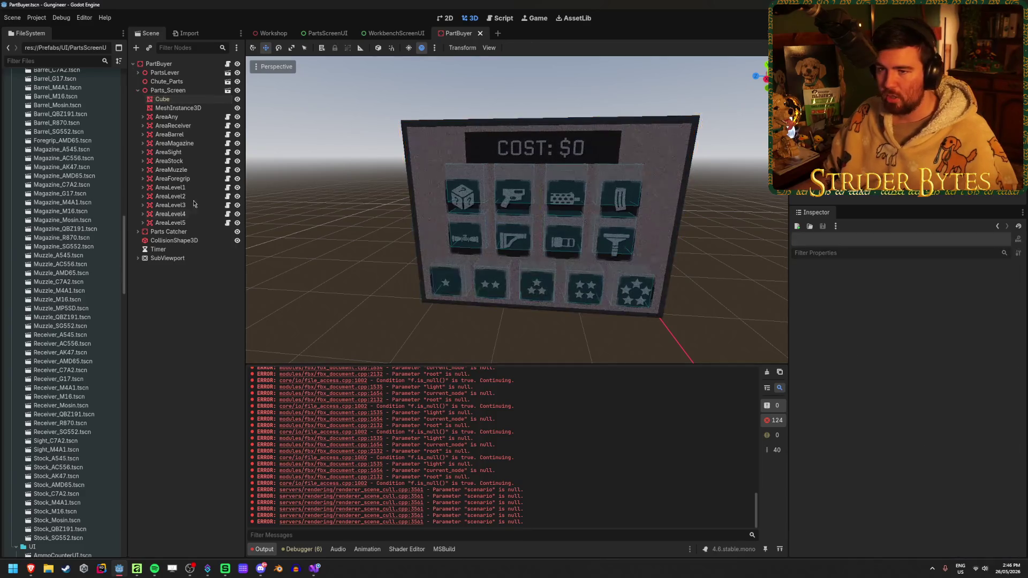
left_click(176, 109)
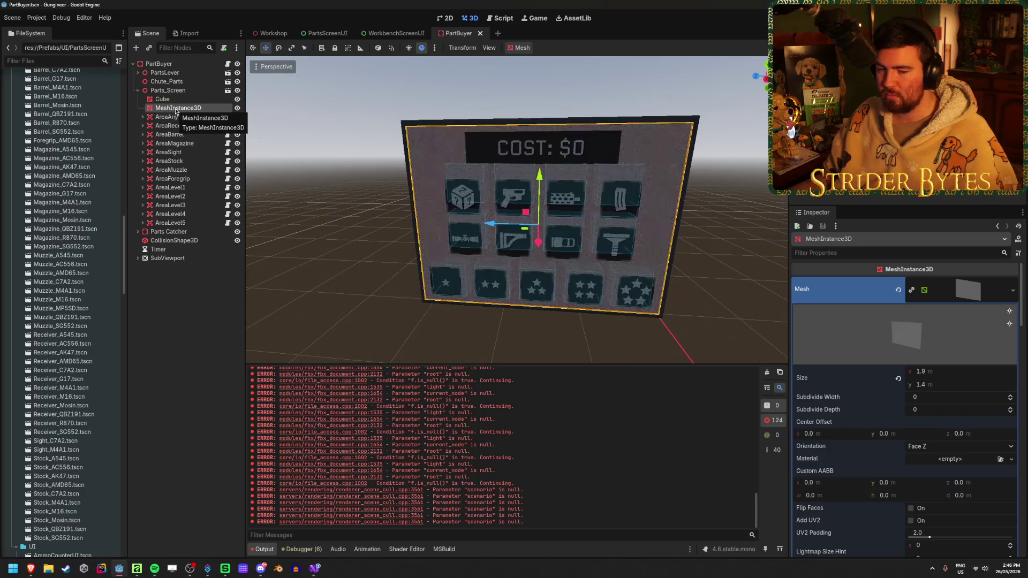
left_click_drag(699, 182, 771, 185)
left_click(210, 305)
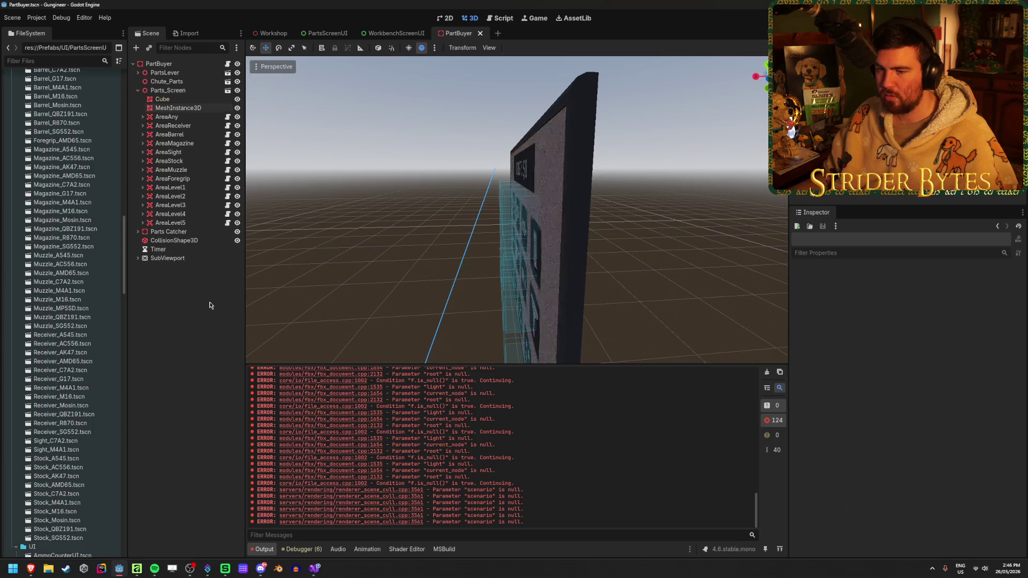
left_click_drag(440, 285, 443, 286)
key("q")
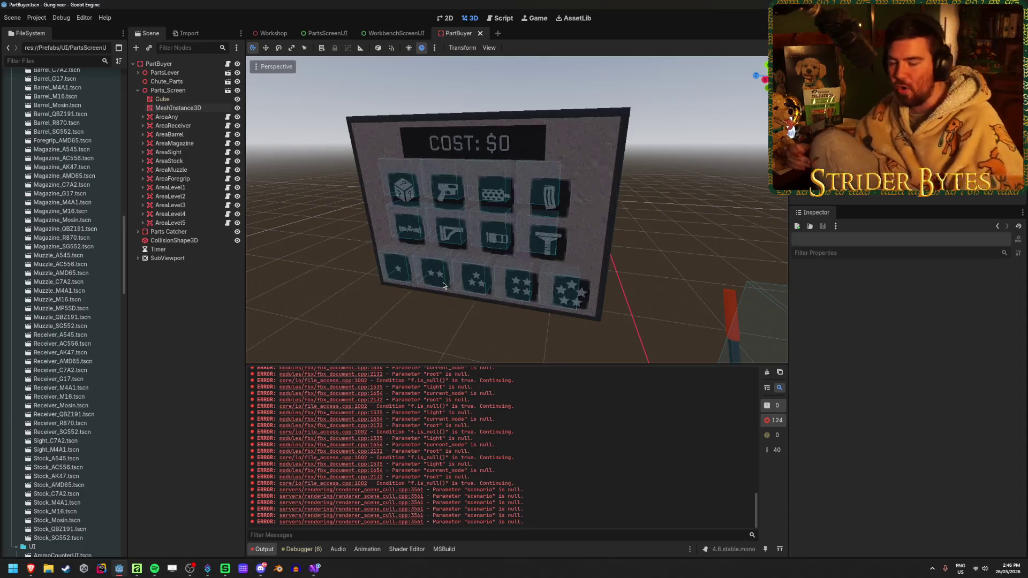
Choose Add Child Node from Parts_Screen's context menu in the Scene dock.
left_click(189, 114)
right_click(182, 313)
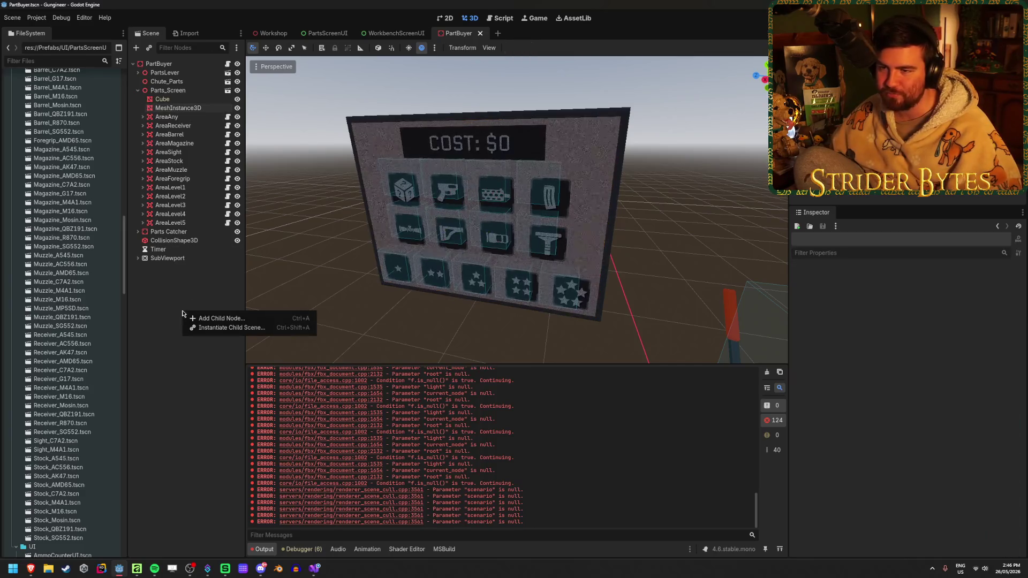
right_click(177, 91)
left_click(225, 99)
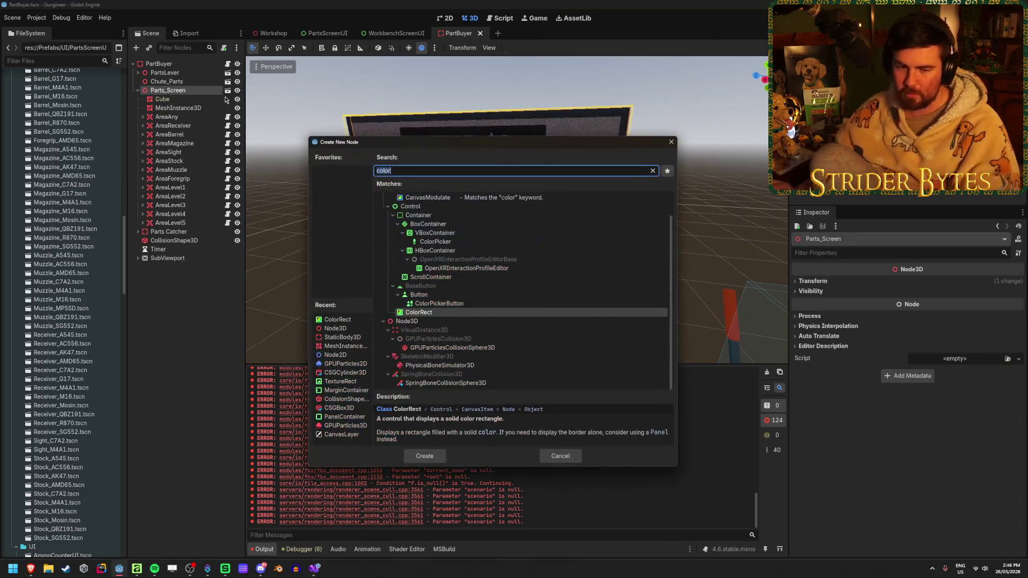
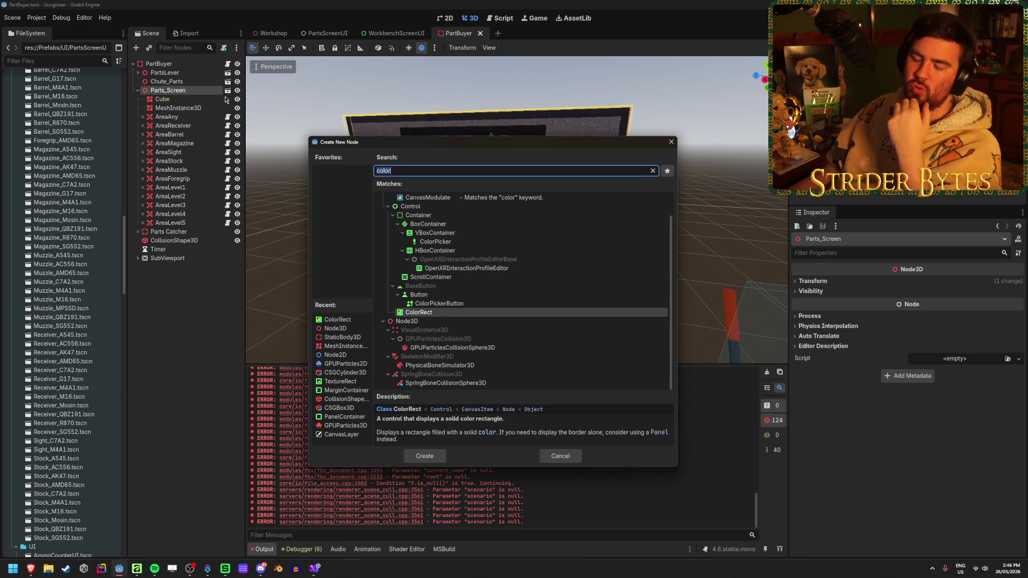
Cancel the Create New Node dialog and scroll the FileSystem dock down to Scripts/Shaders.
left_click(574, 458)
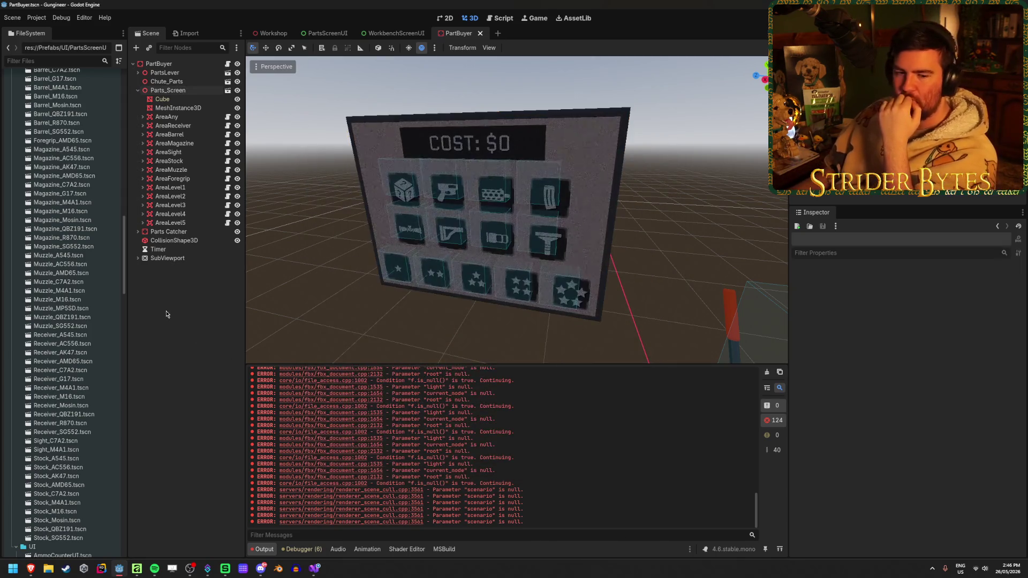
scroll(76, 299, "down", 15)
scroll(76, 299, "down", 5)
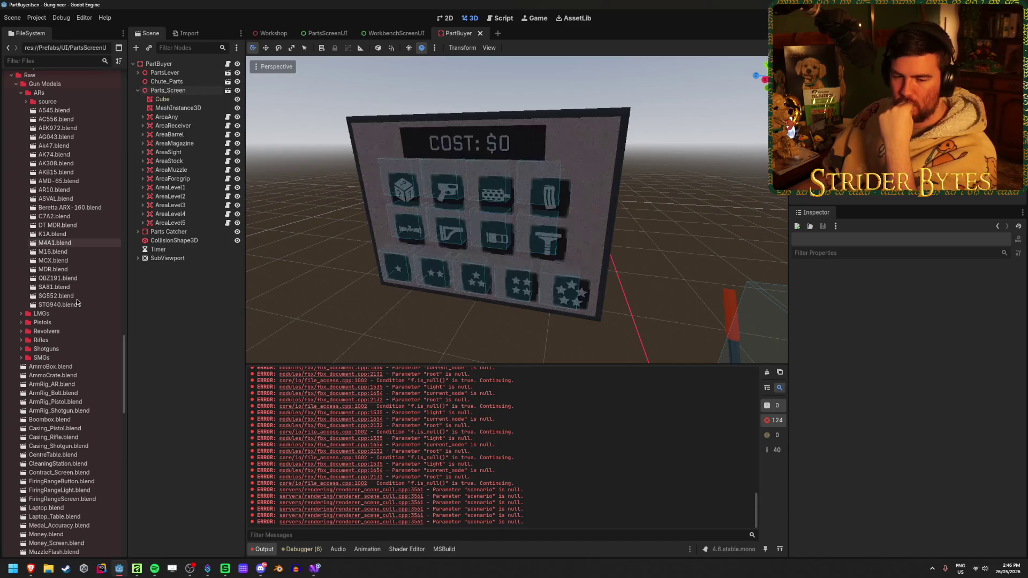
scroll(77, 300, "down", 12)
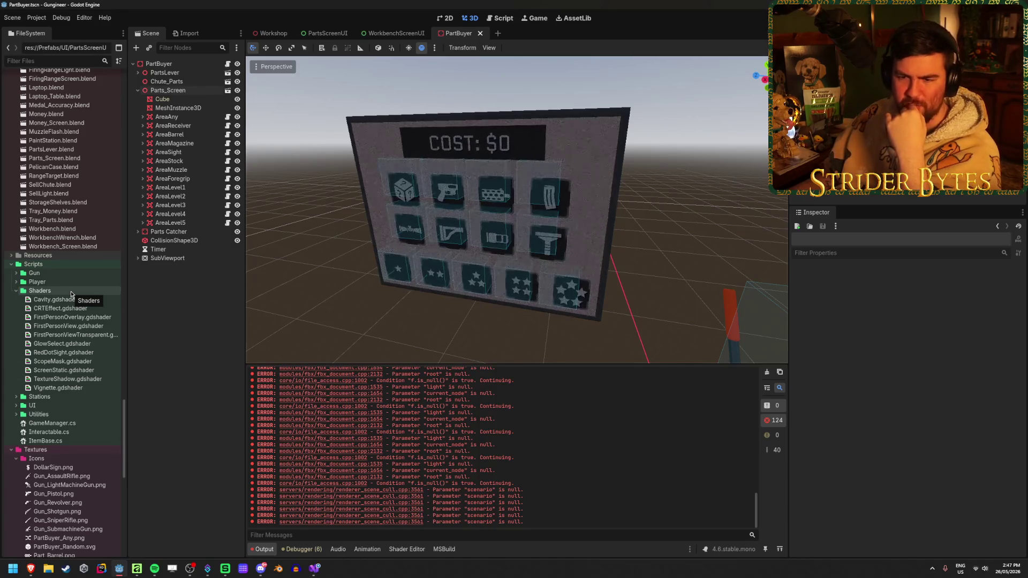
Create a new Shader resource named ScreenGlow.gdshader inside Scripts/Shaders.
right_click(71, 293)
mouse_move(118, 302)
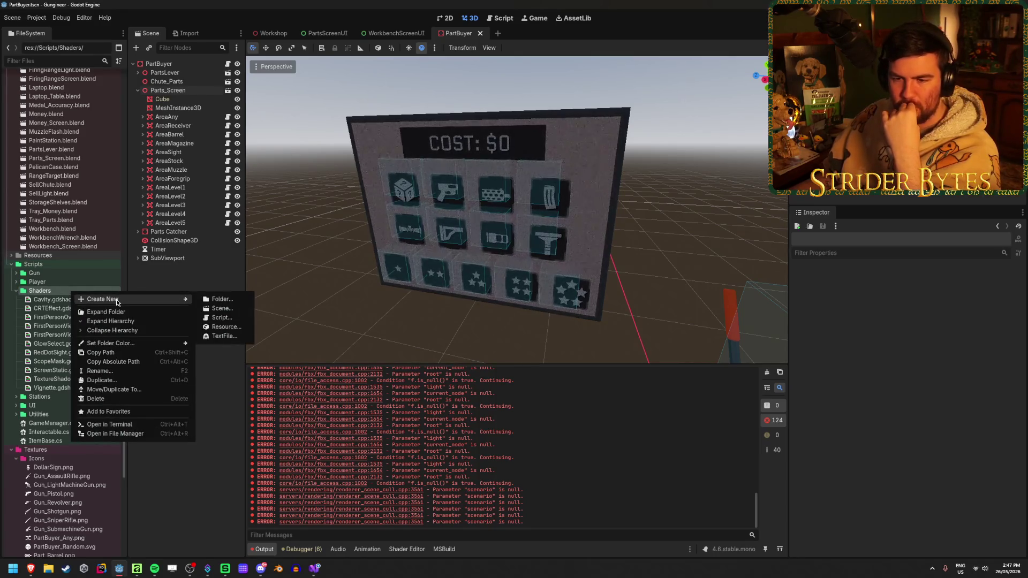
left_click(225, 326)
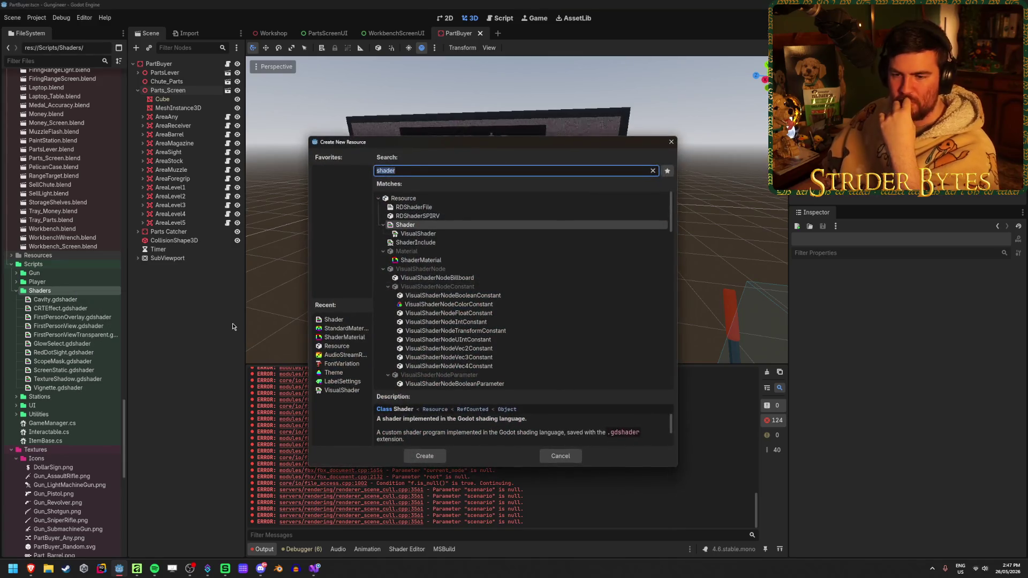
left_click(426, 457)
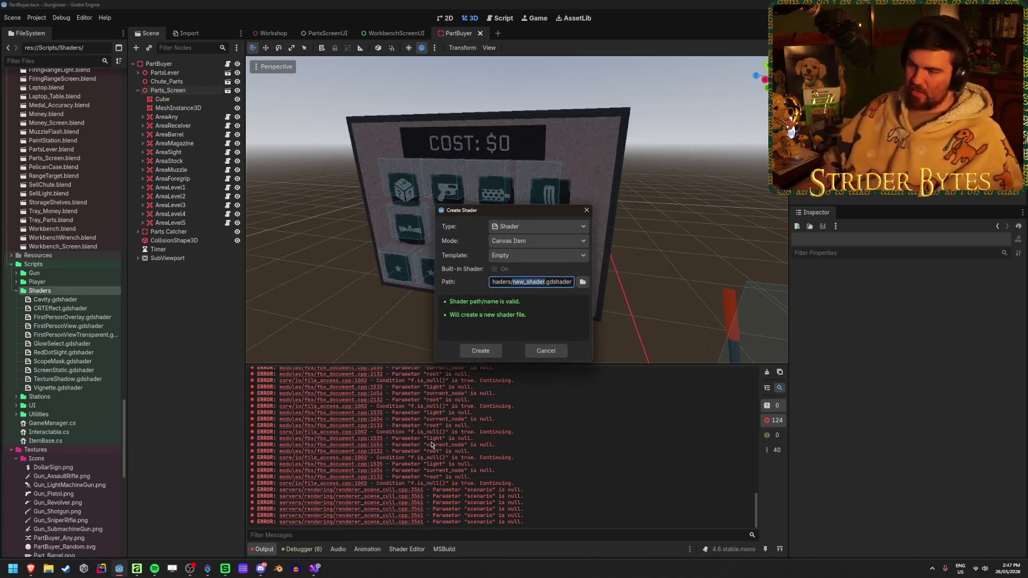
type("ScreenGlow")
key("Return")
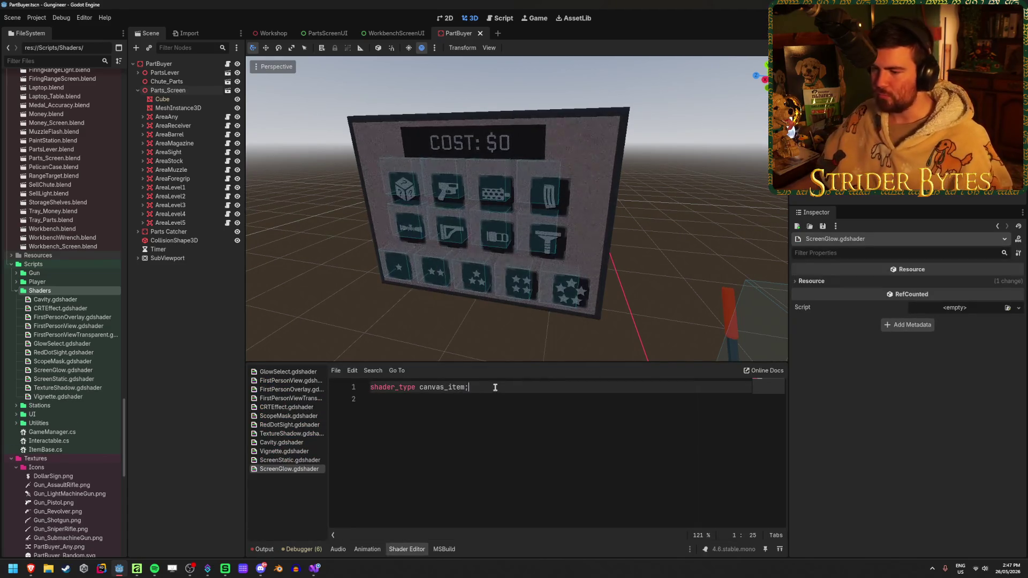
Change the shader type from canvas_item to spatial.
left_click_drag(465, 388, 416, 388)
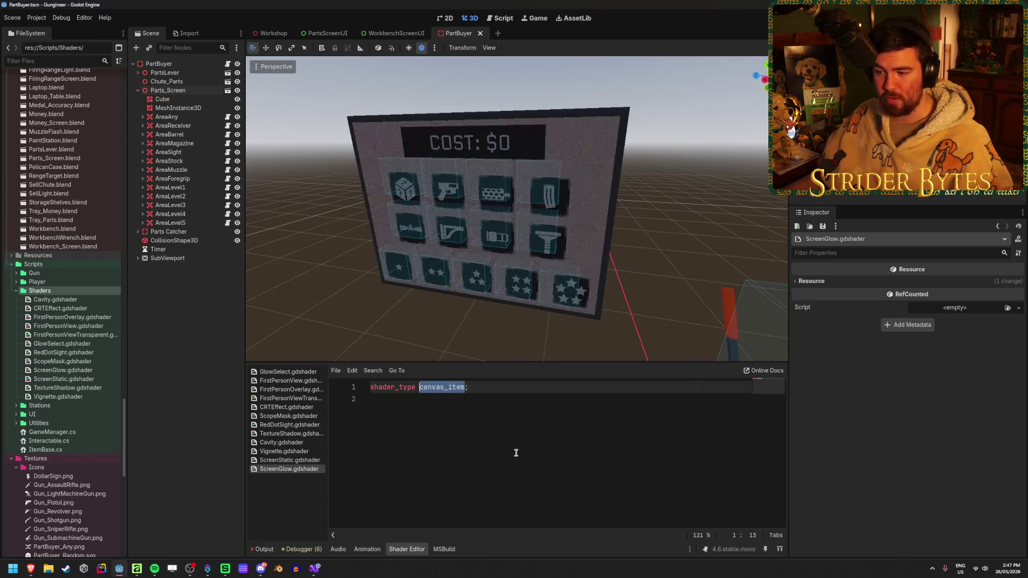
type("spatial")
left_click(536, 387)
key("Return")
key("Return")
Begin a uniform declaration and settle on vec4 as its type.
type("u")
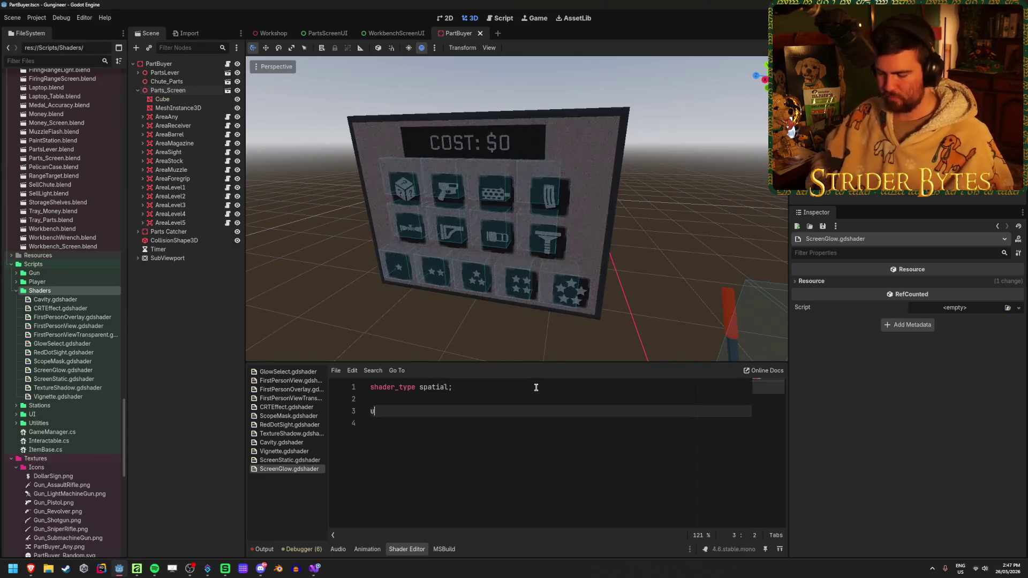
type("niform color")
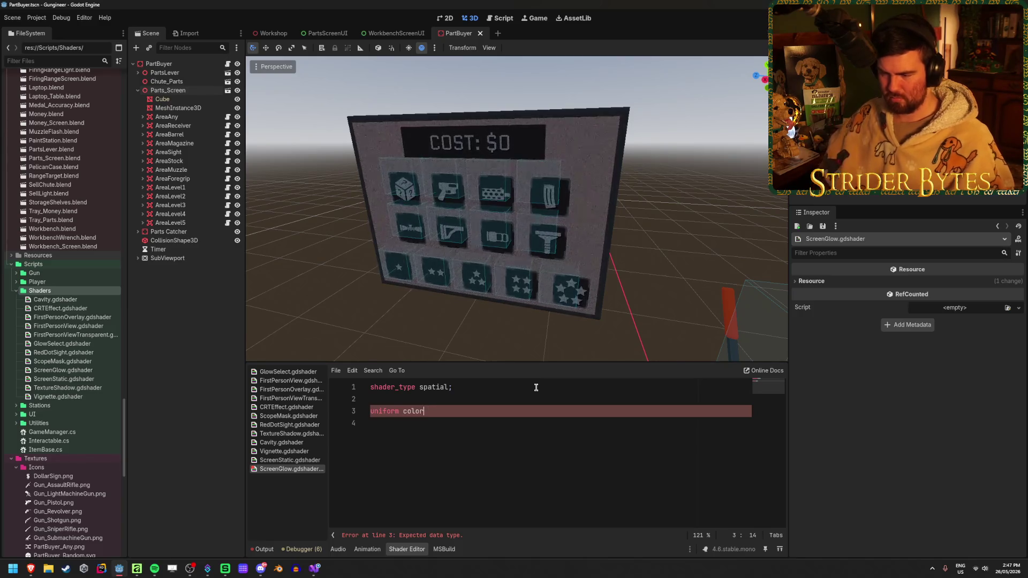
key("ctrl+space")
key("Down")
key("Down")
key("Down")
key("Up")
key("Up")
key("Up")
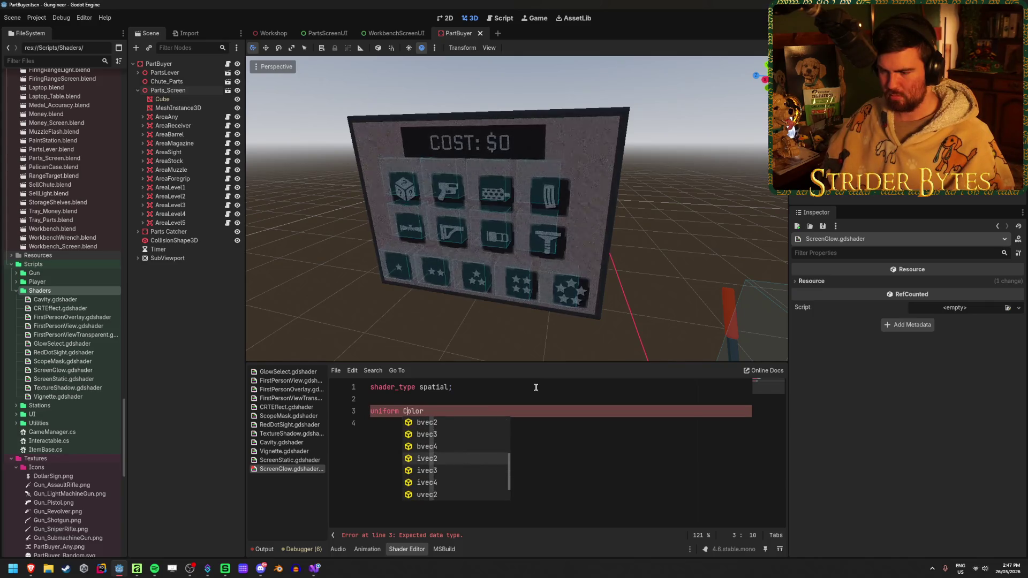
key("Escape")
key("End")
key("BackSpace")
key("BackSpace")
key("BackSpace")
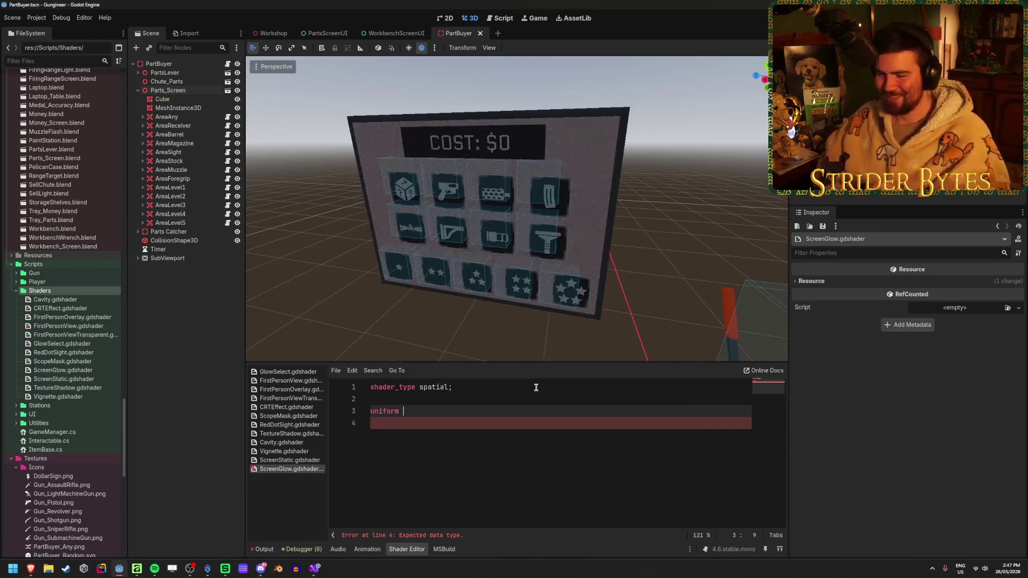
type("coloo")
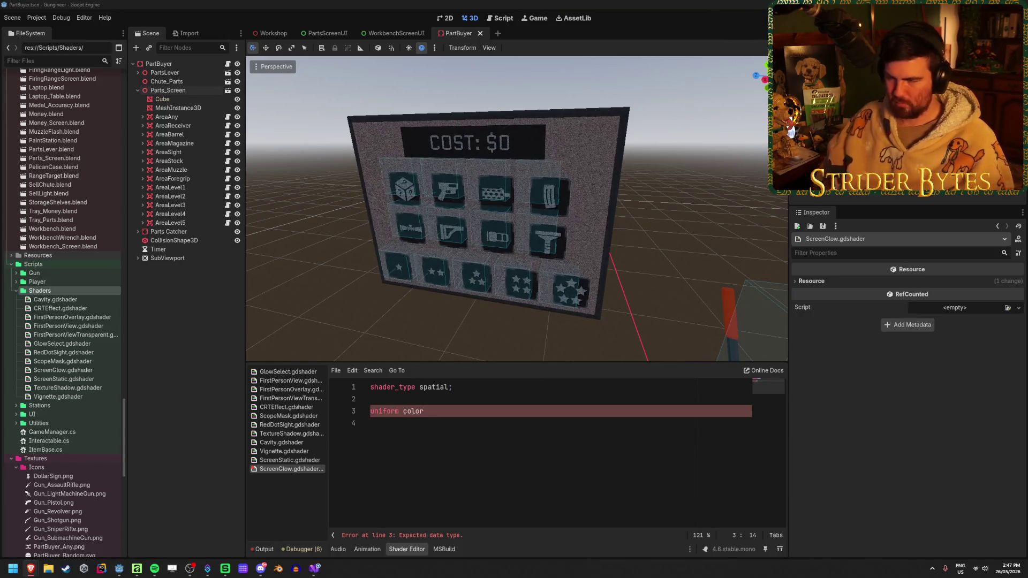
left_click(415, 411)
double_click(415, 411)
type("vec4")
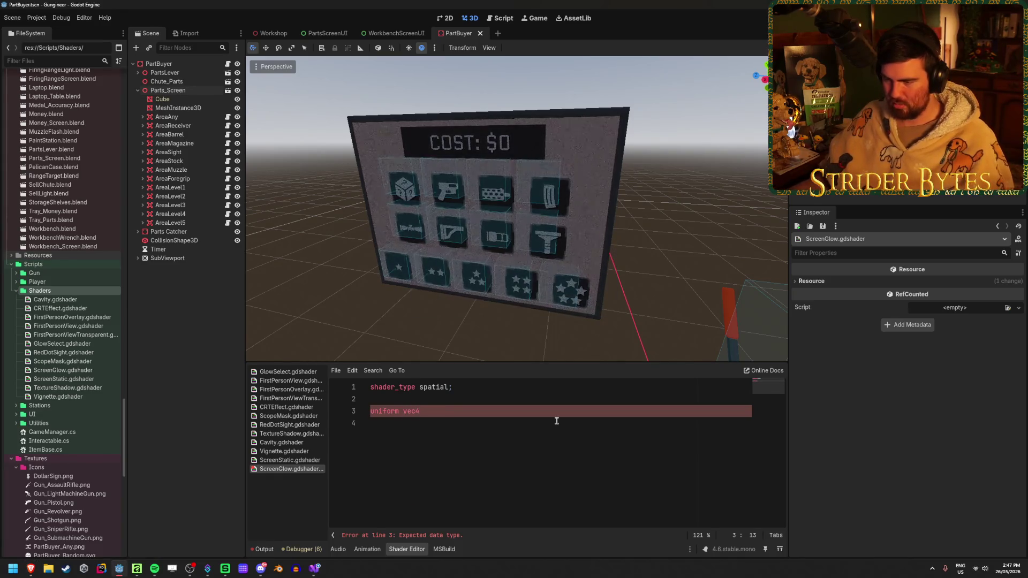
type(" c")
key("BackSpace")
key("BackSpace")
key("BackSpace")
Finish the uniform as 'uniform vec4 baseColor : source_color;'.
type("baseColor : hint")
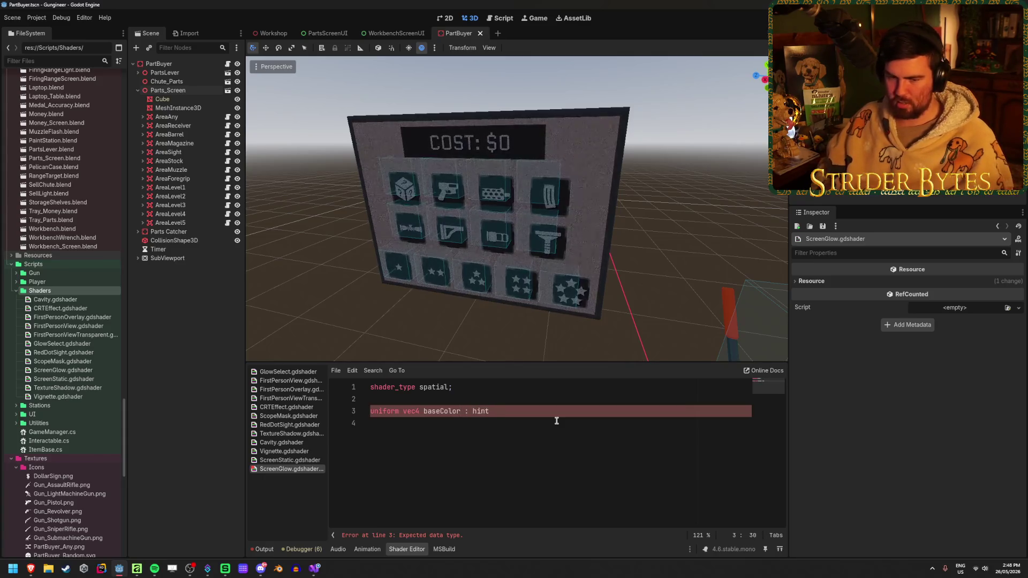
type("_")
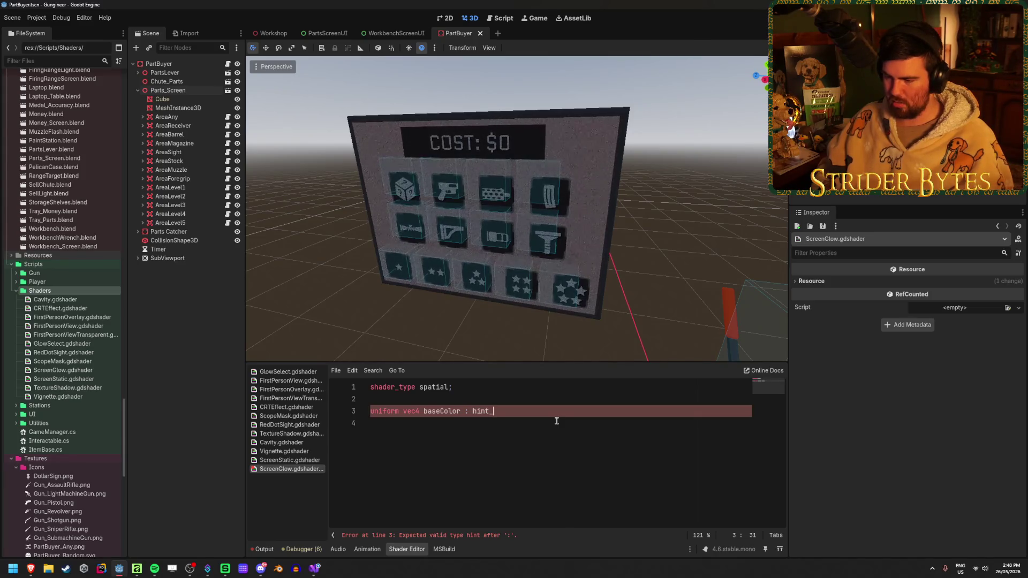
key("BackSpace")
key("BackSpace")
key("BackSpace")
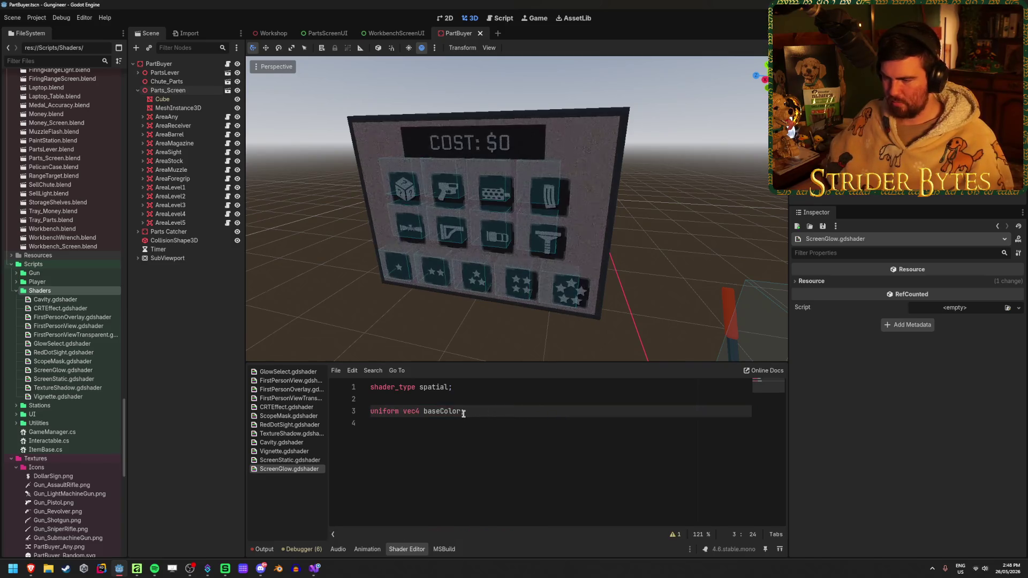
type(": hint_")
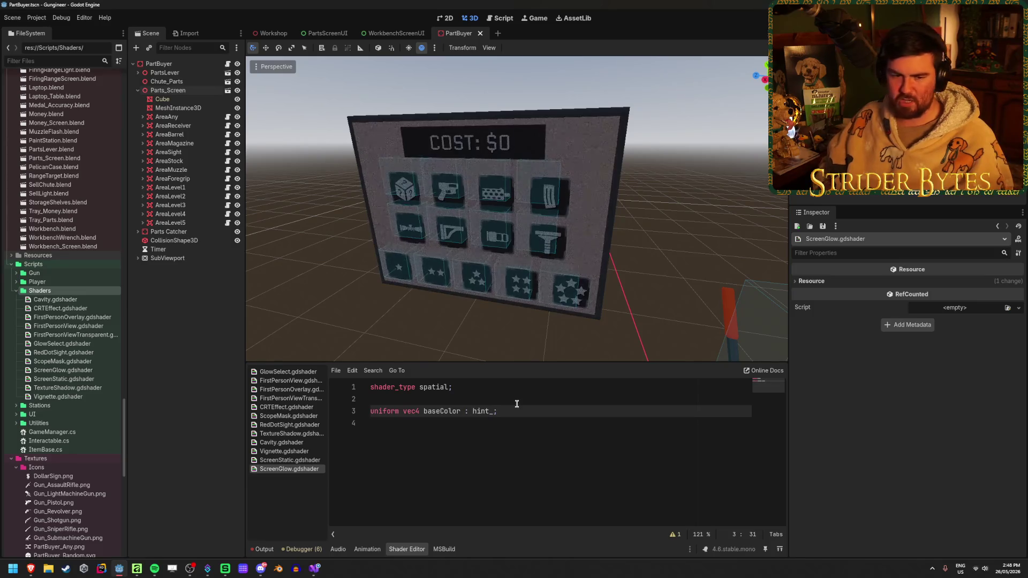
key("BackSpace")
key("BackSpace")
key("BackSpace")
type("sour")
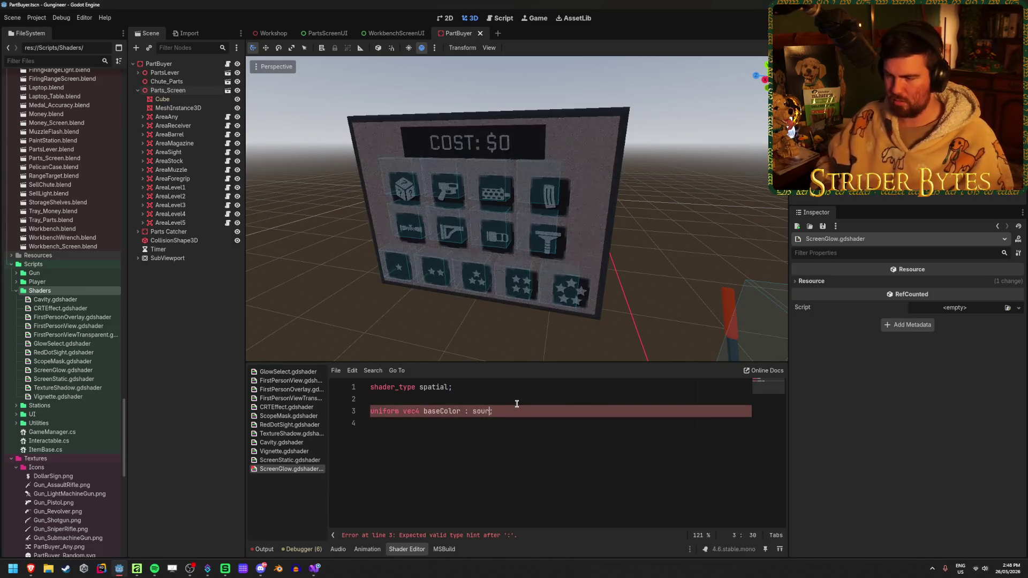
key("Return")
key("End")
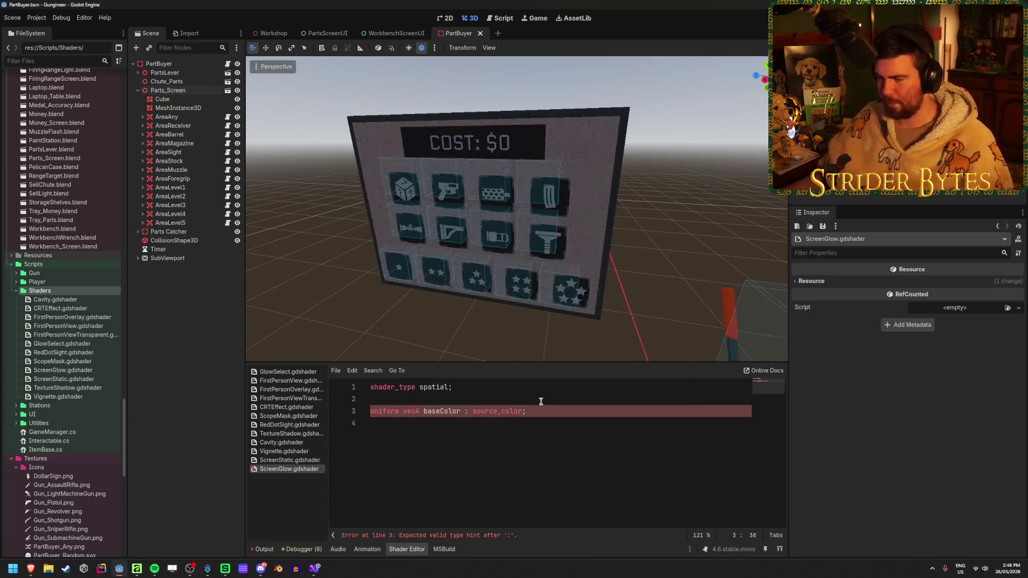
key("BackSpace")
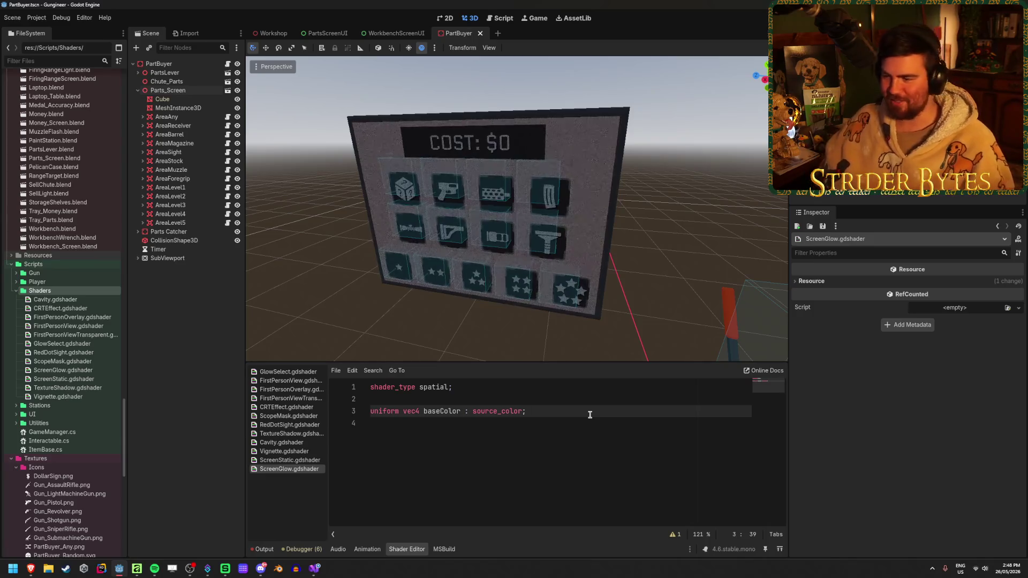
key("Return")
key("Return")
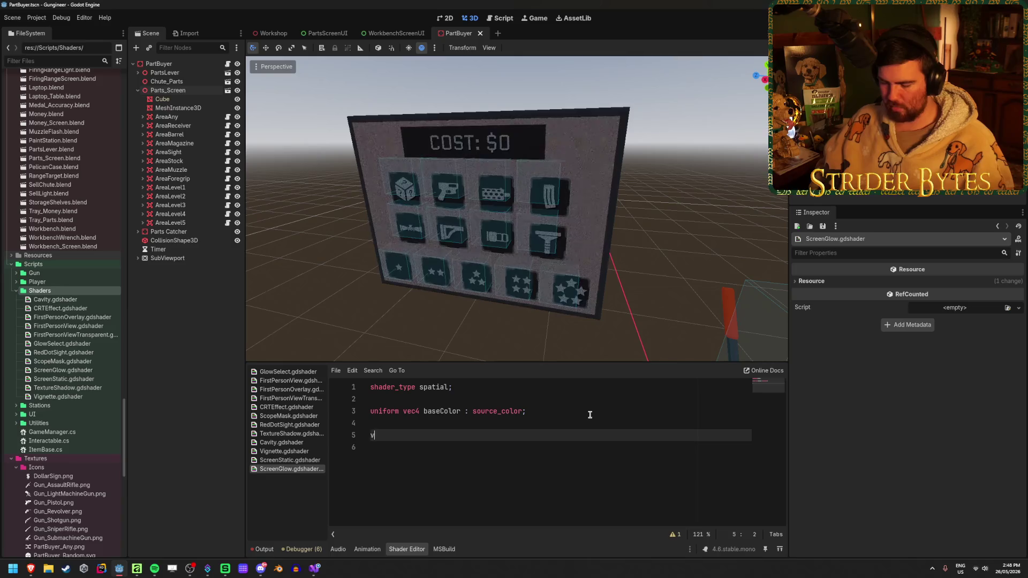
Add an empty fragment() function below the uniform.
type("oid fragment()")
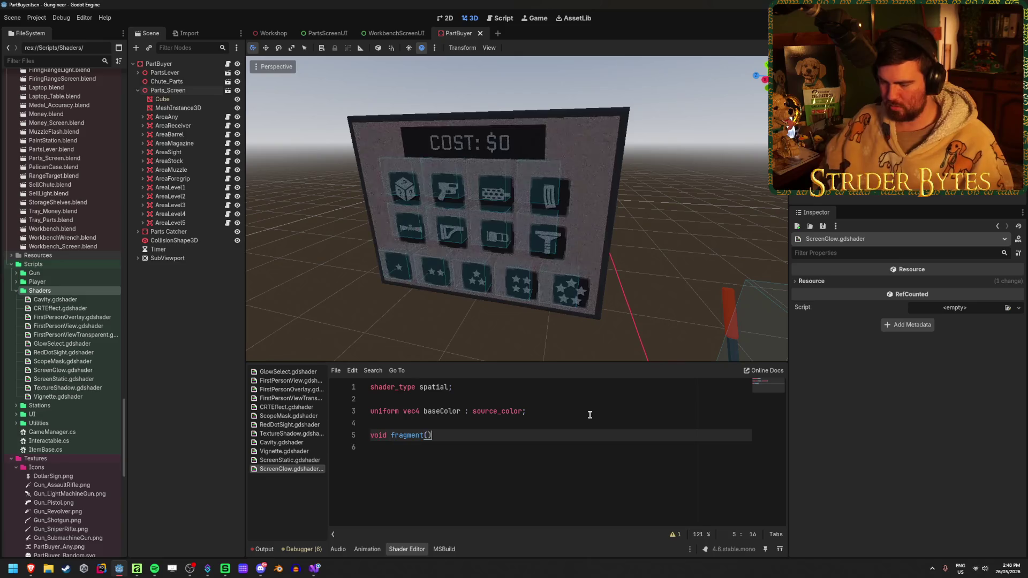
key("Return")
type("{")
key("Return")
type("UV")
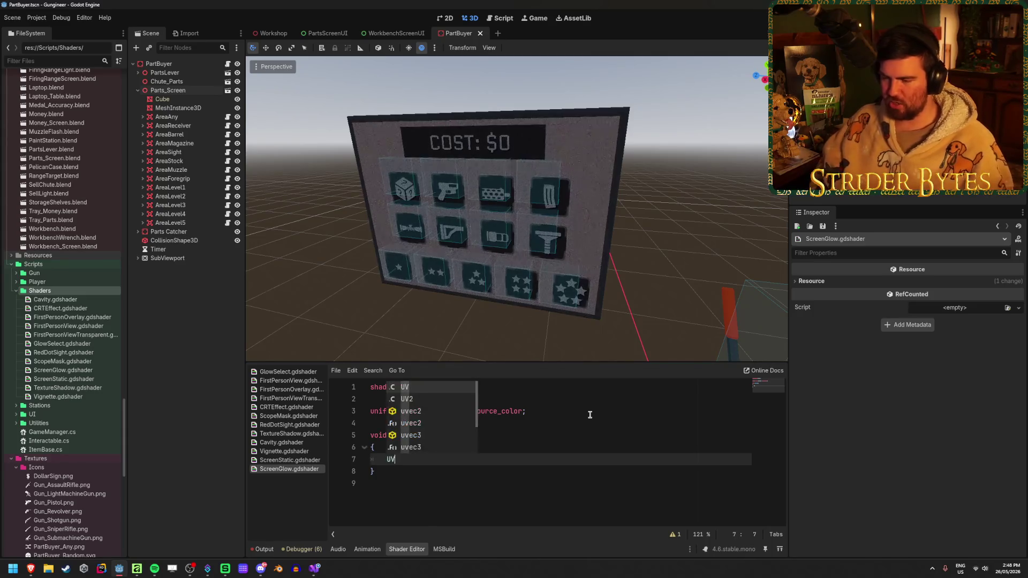
key("BackSpace")
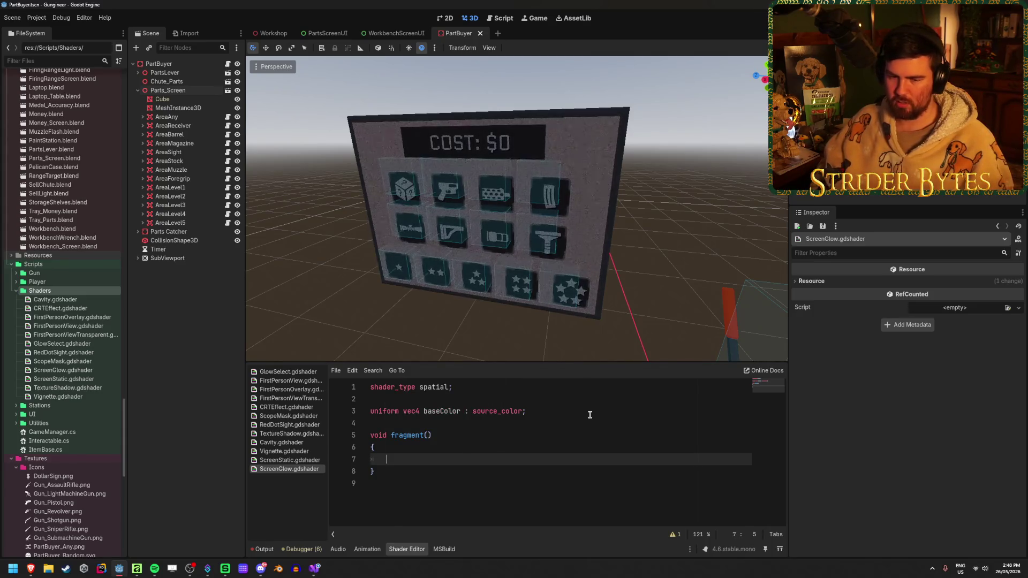
key("Return")
key("Return")
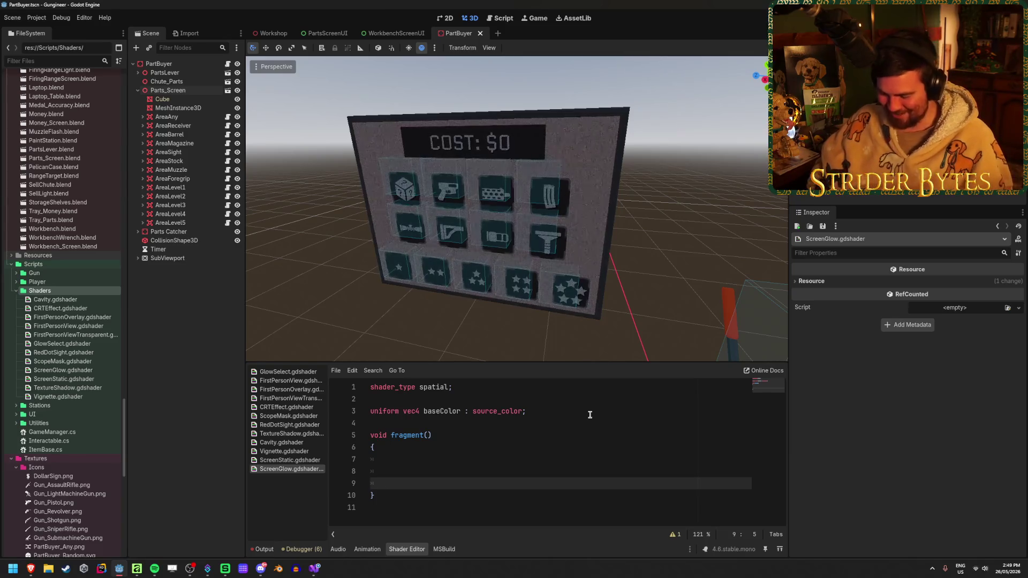
Write COLOR.rgb = baseColor.rgb and an alpha line COLOR.a = UV.x inside fragment().
type("COLOR.")
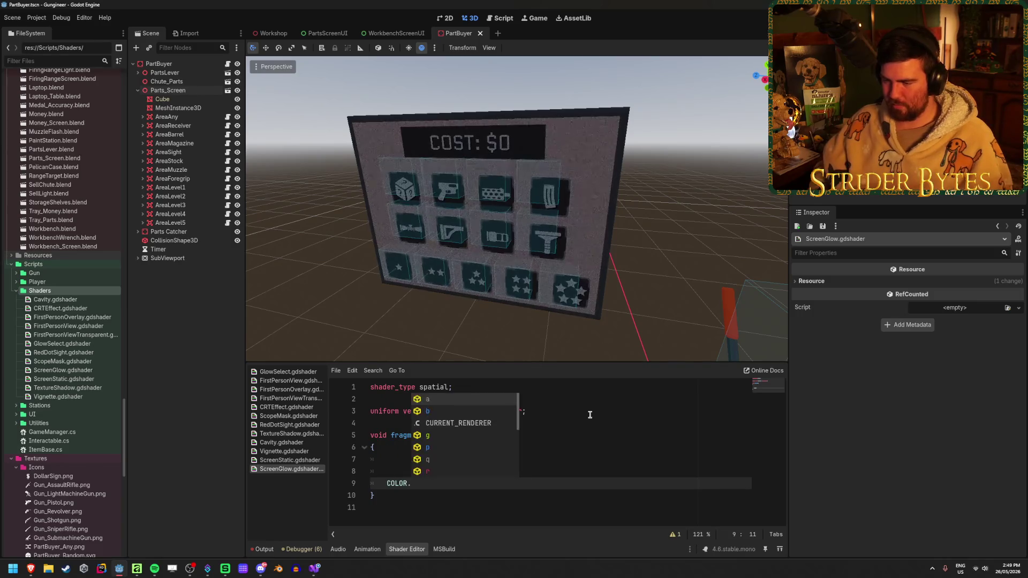
type("a")
key("Up")
key("Up")
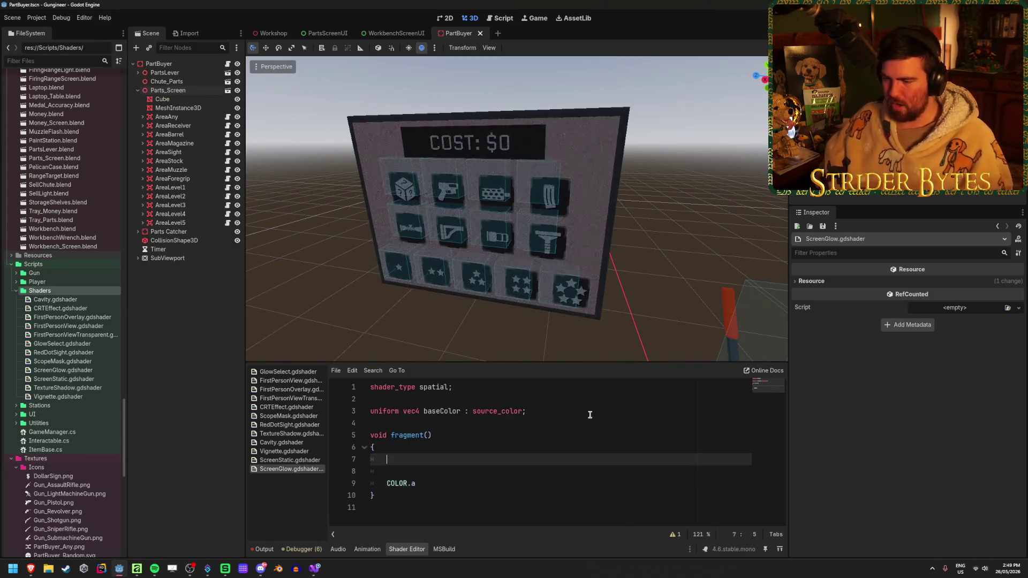
type("COLOR.")
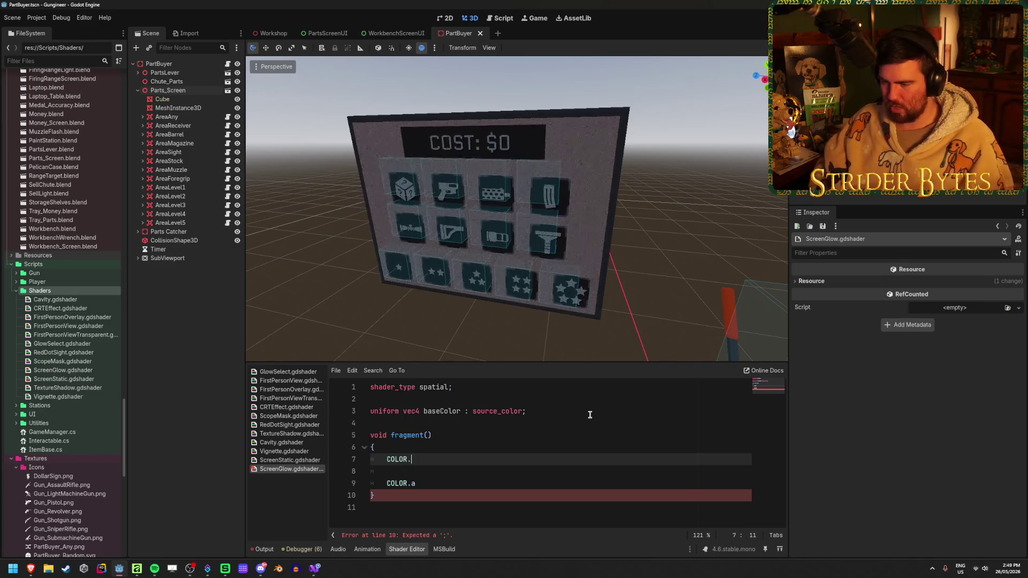
type("rgb = baseCo")
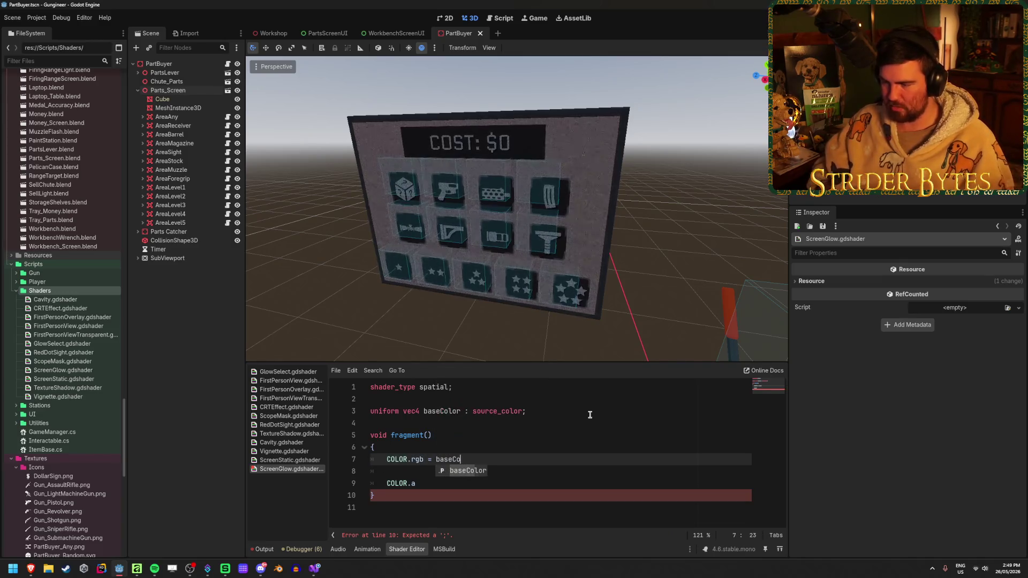
key("Return")
type(".rgb")
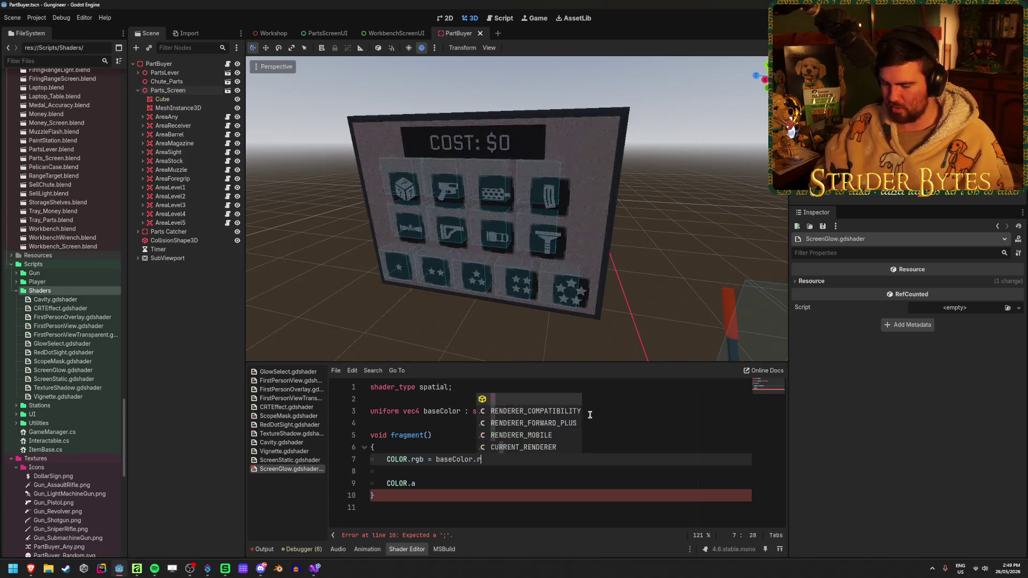
key("Down")
key("Down")
key("Down")
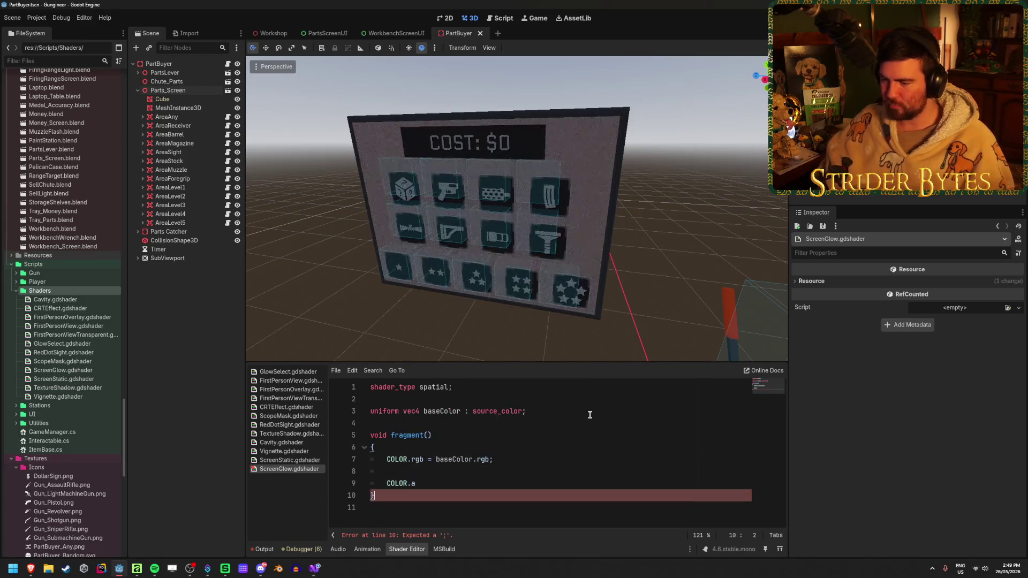
key("Up")
type("= ")
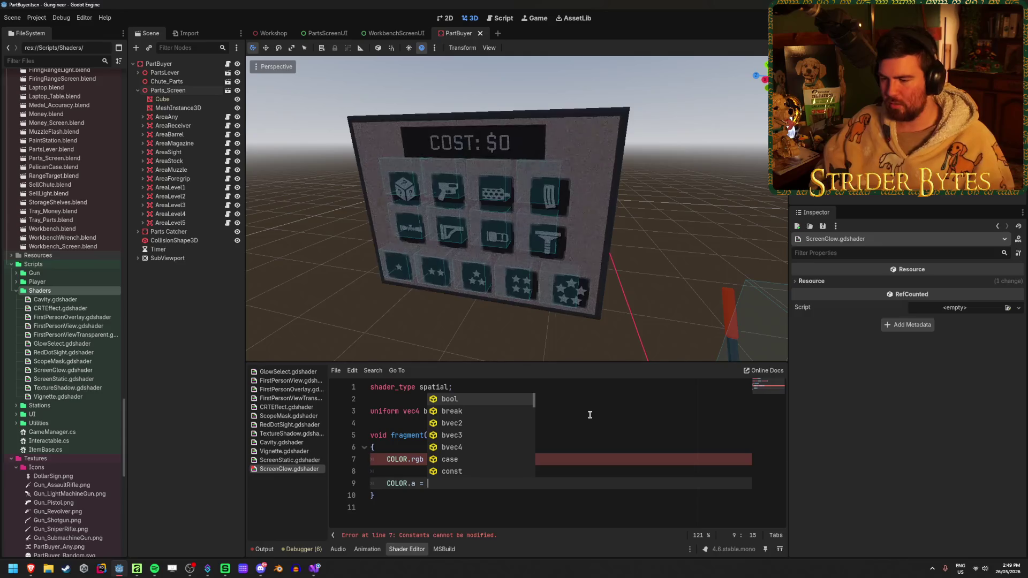
type("UV")
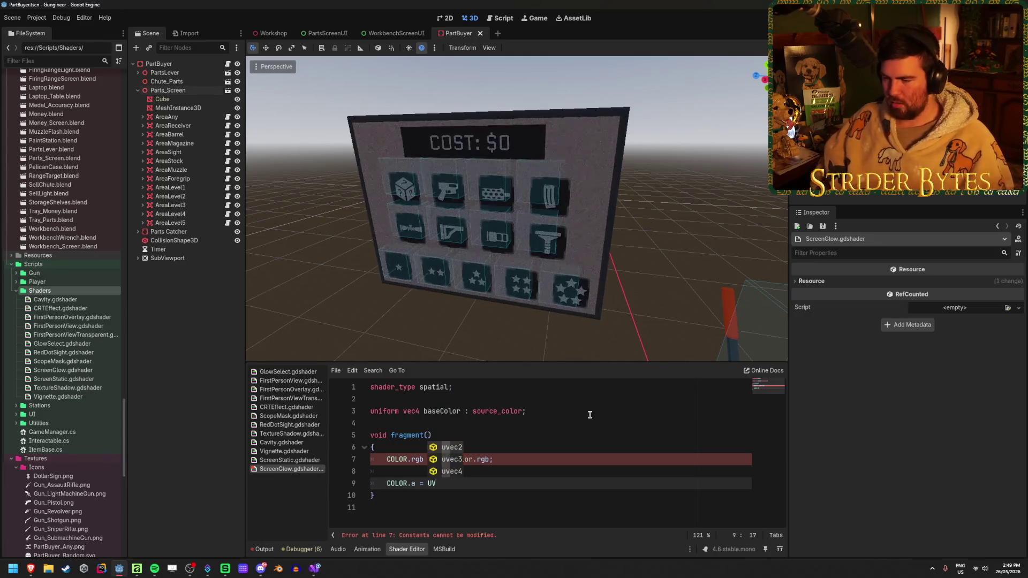
type(".y")
key("BackSpace")
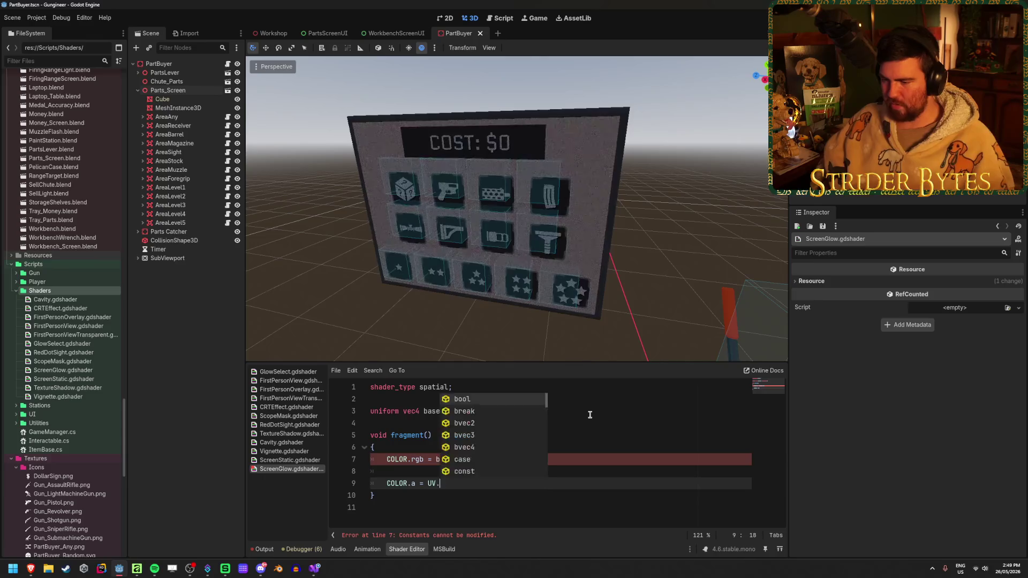
key("Down")
key("Down")
key("Down")
type("x")
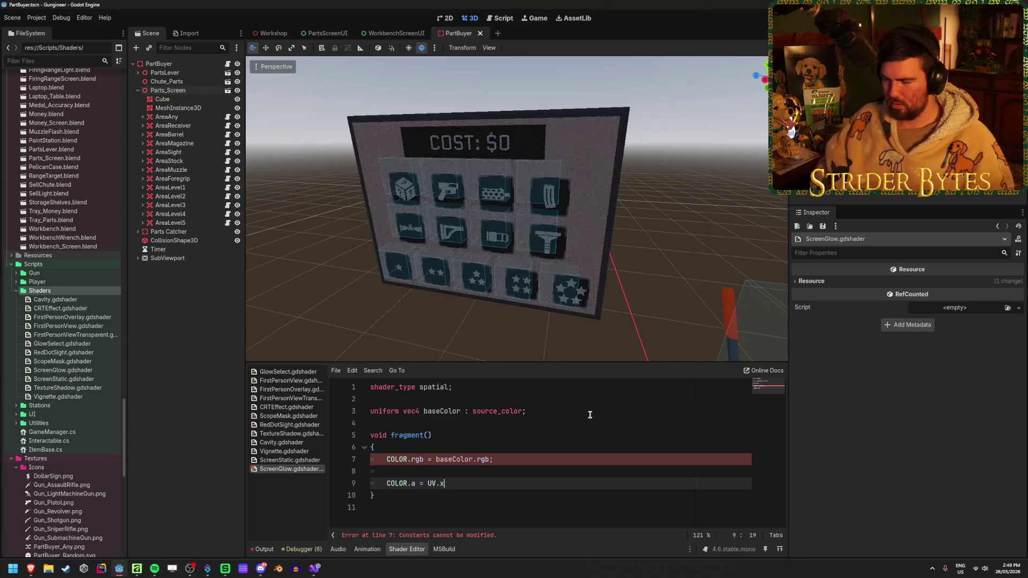
key("BackSpace")
type("y;")
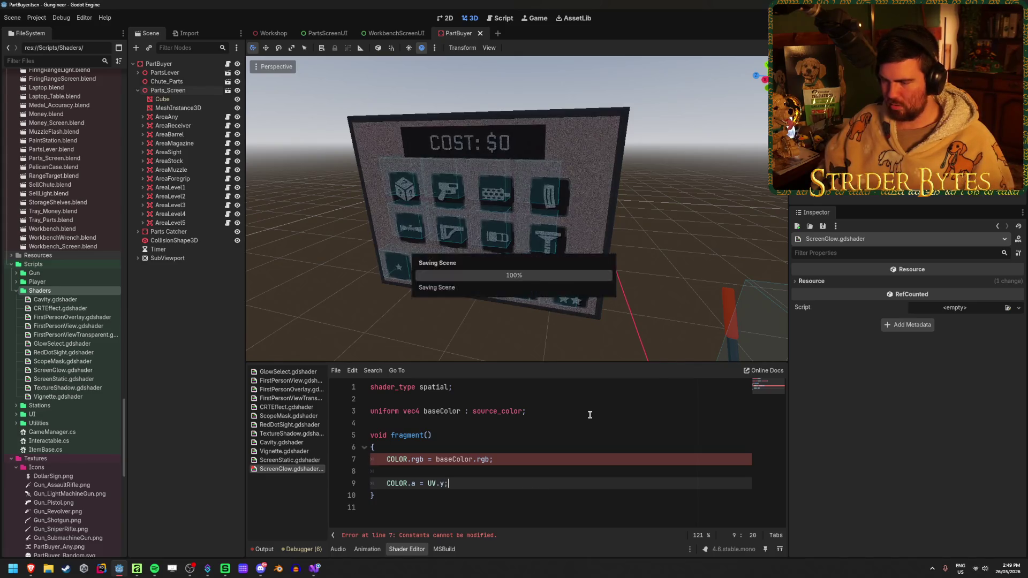
Clear the old COLOR assignments out of the fragment() body.
left_click(517, 459)
key("BackSpace")
key("BackSpace")
key("BackSpace")
key("BackSpace")
key("BackSpace")
key("BackSpace")
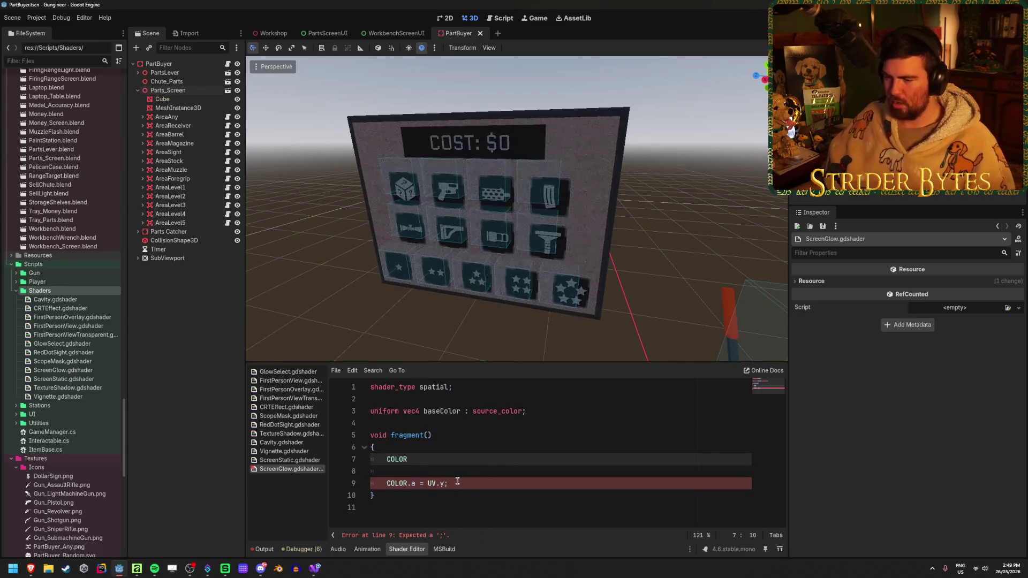
left_click_drag(453, 484, 375, 459)
key("BackSpace")
key("Tab")
type("v")
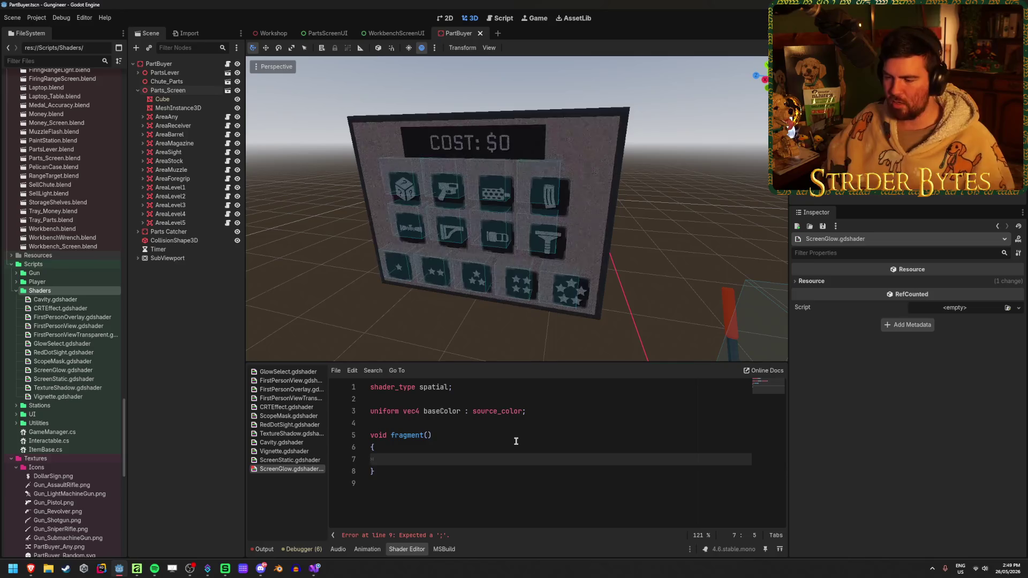
type("ec4 ")
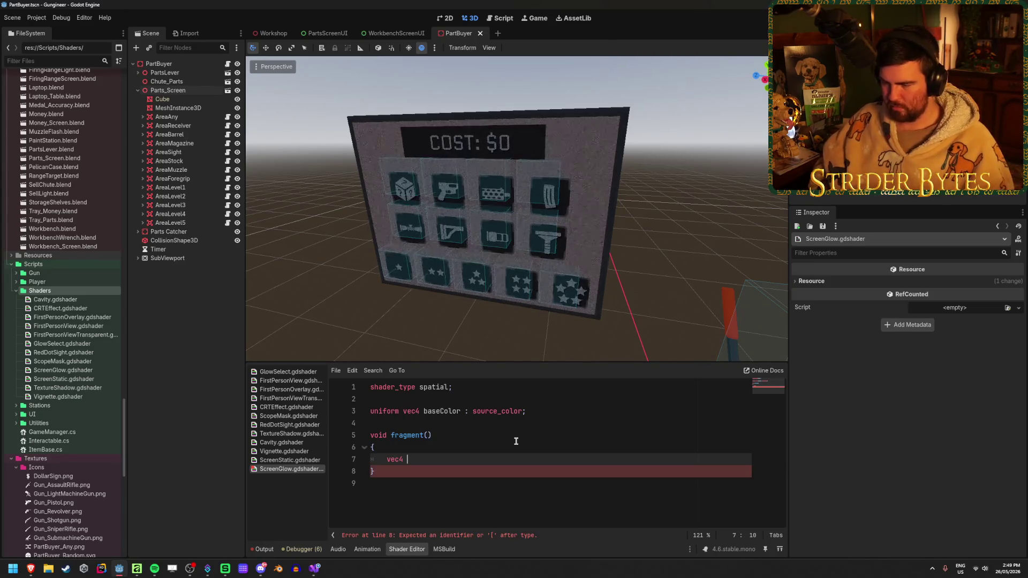
type("col")
key("BackSpace")
key("BackSpace")
key("BackSpace")
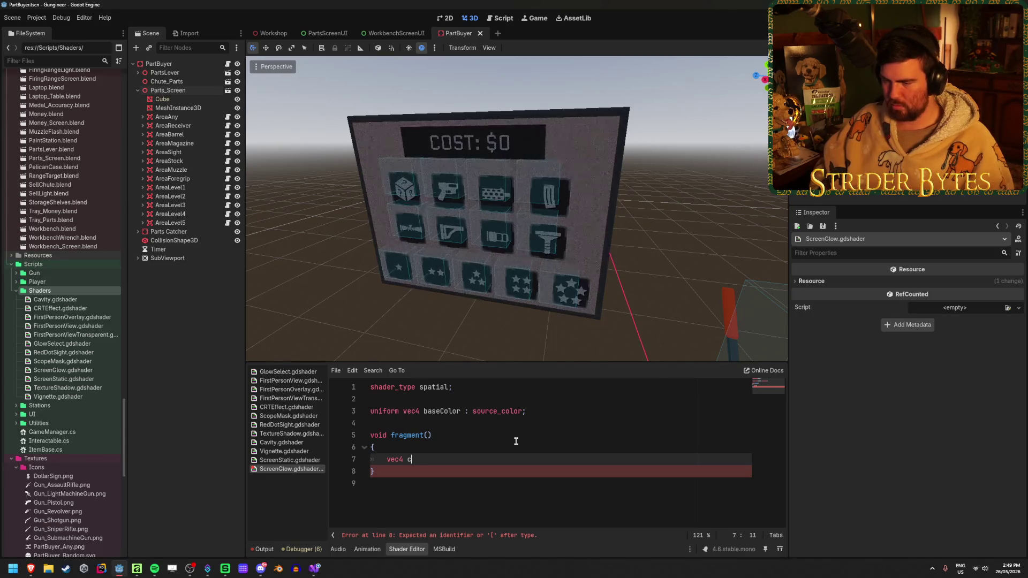
type("color ")
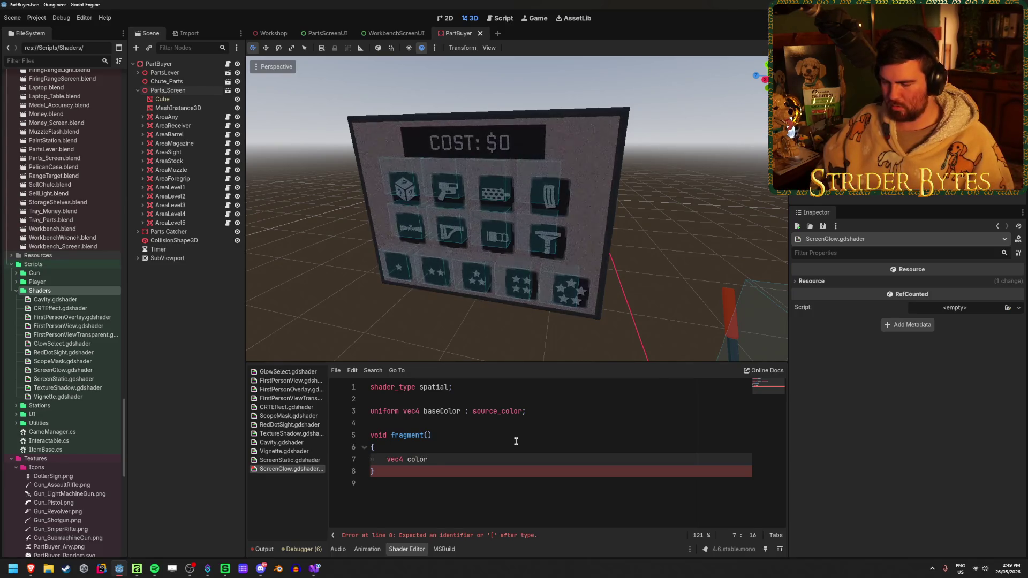
type("= ")
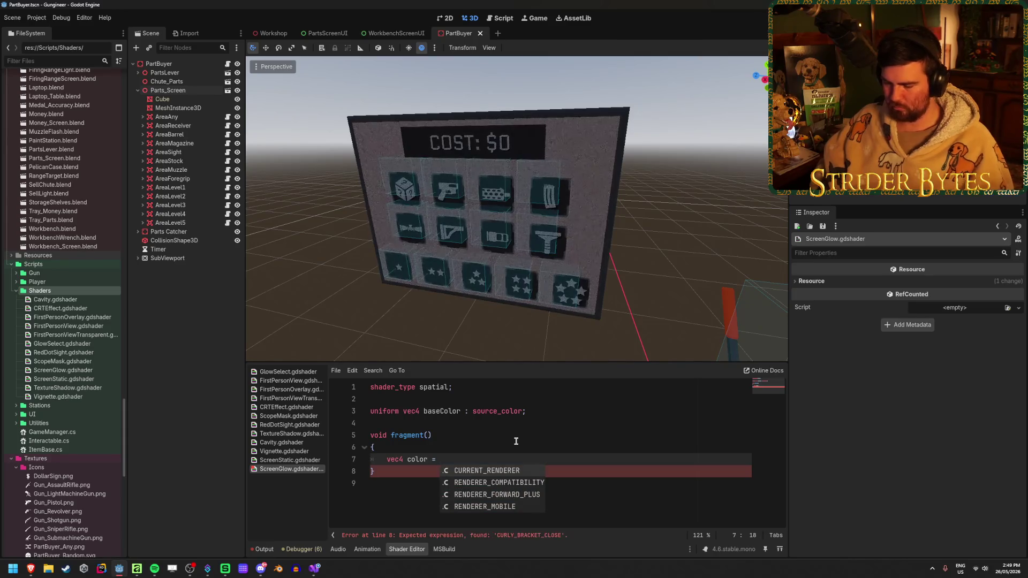
type("baseColor")
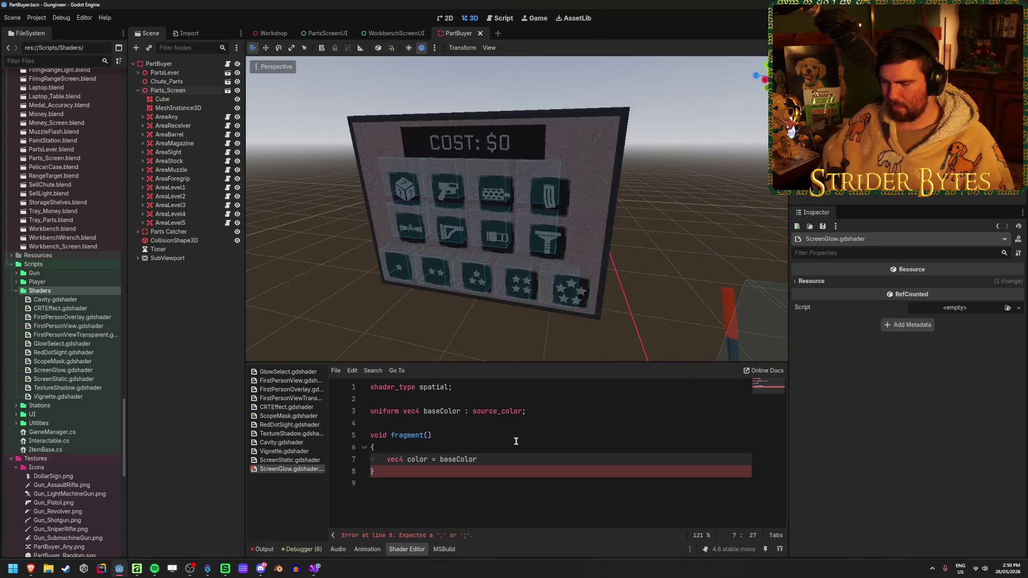
key("BackSpace")
key("BackSpace")
key("ctrl+BackSpace")
key("ctrl+BackSpace")
key("ctrl+BackSpace")
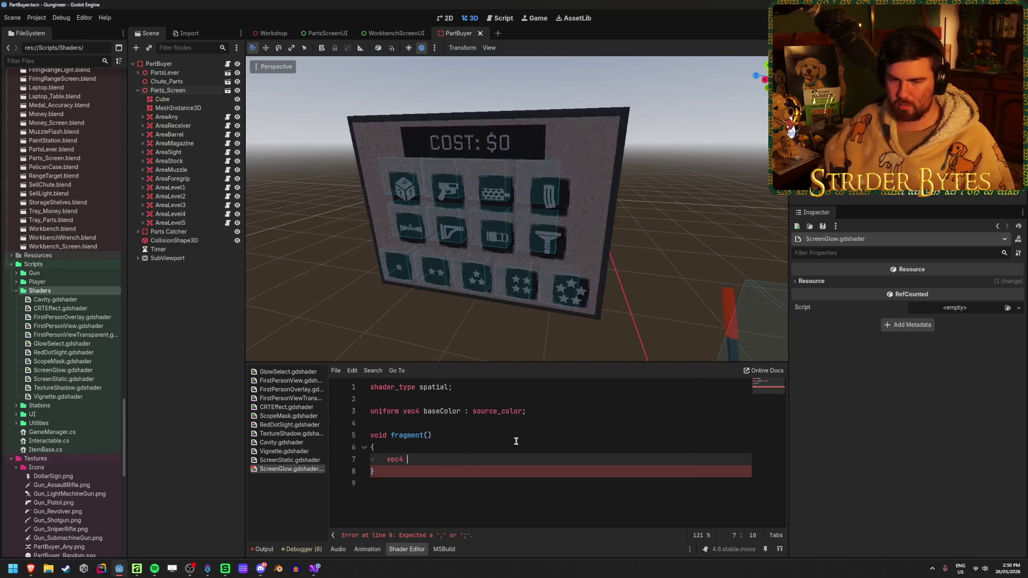
key("ctrl+BackSpace")
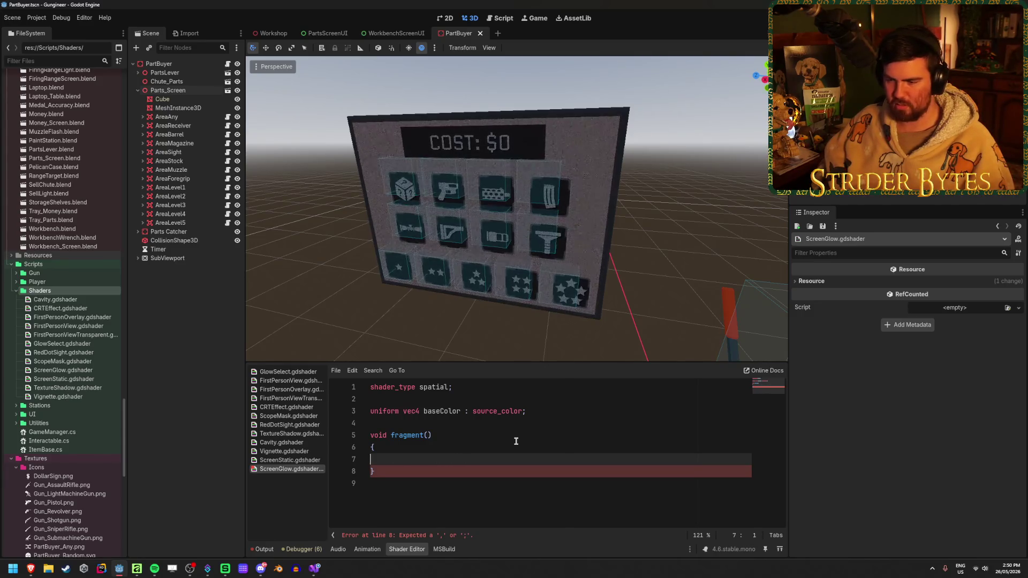
Write ALBEDO = baseColor.rgb; and ALPHA = UV.y; in fragment() and save.
type("ALBEDO = baseColo")
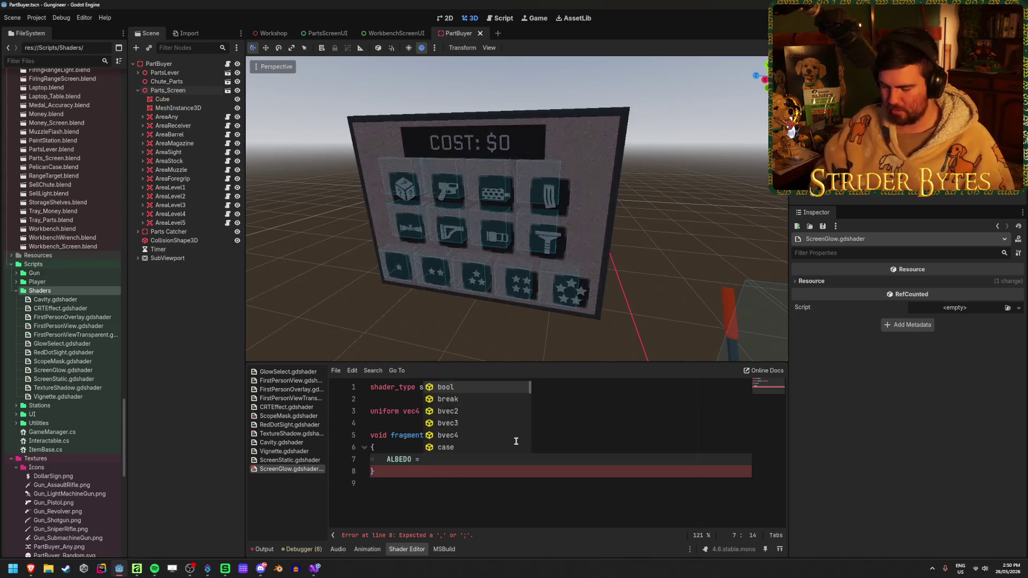
type("r;")
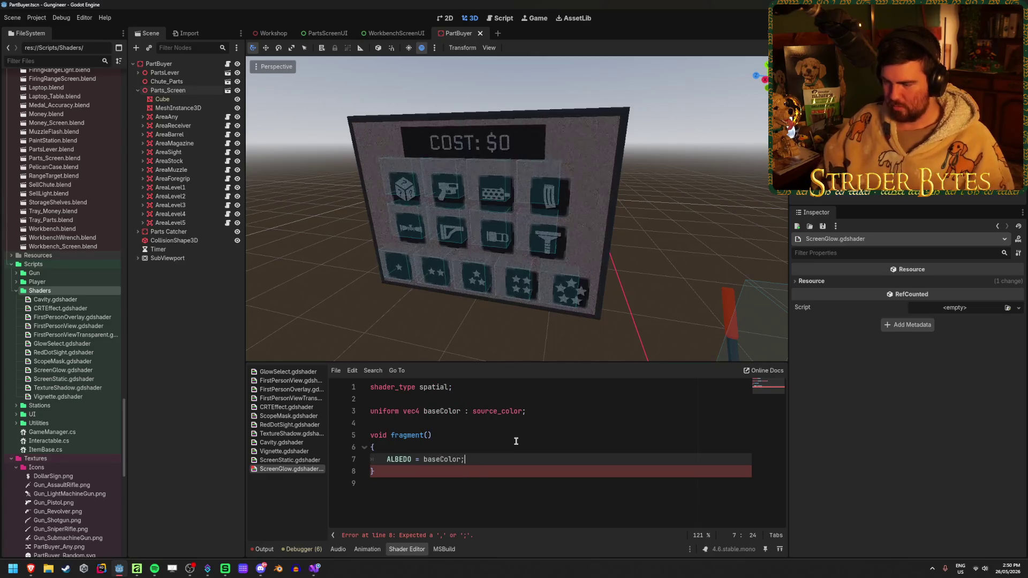
key("Return")
key("Return")
type("ALPHA = U")
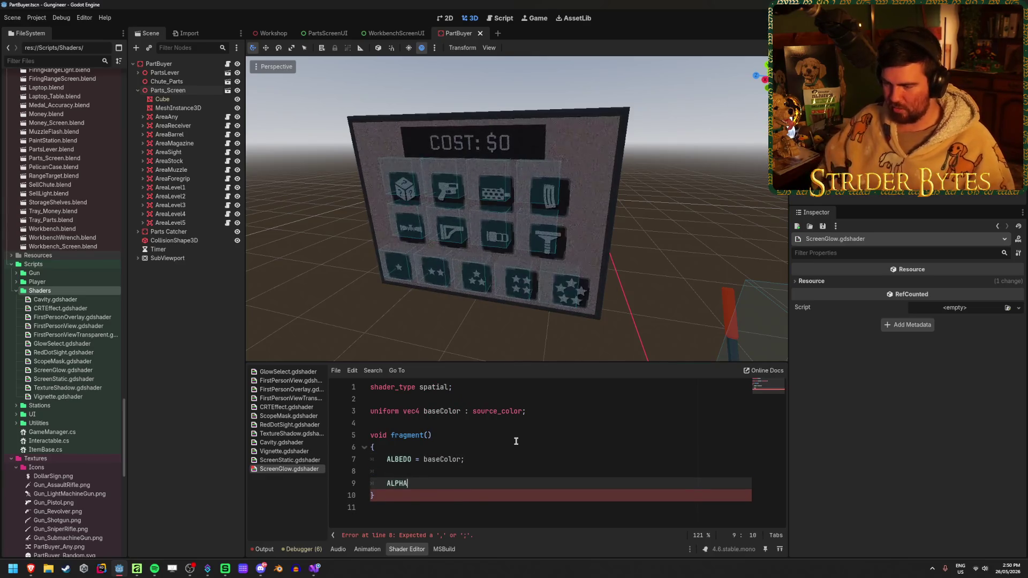
type("V")
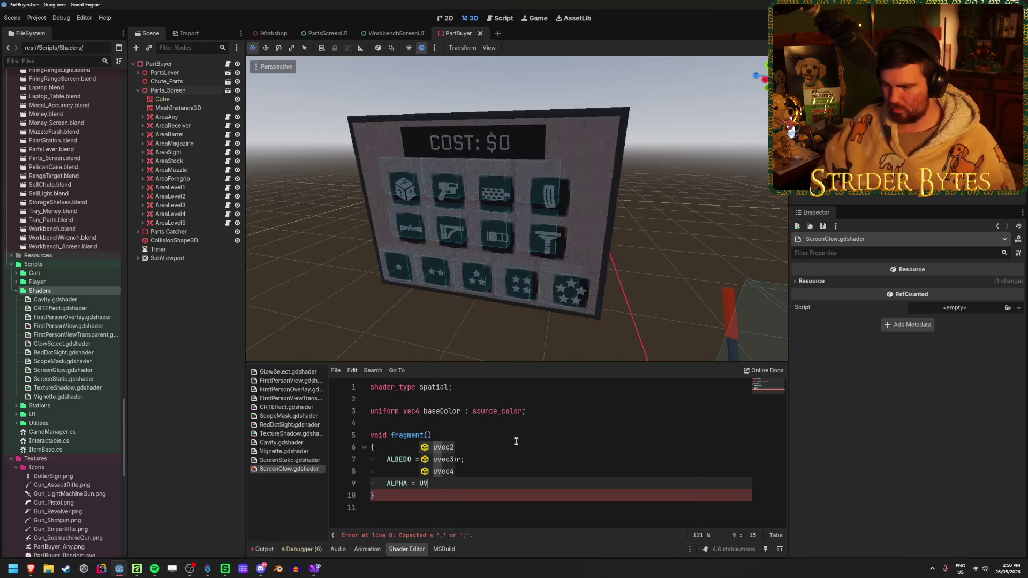
type(".")
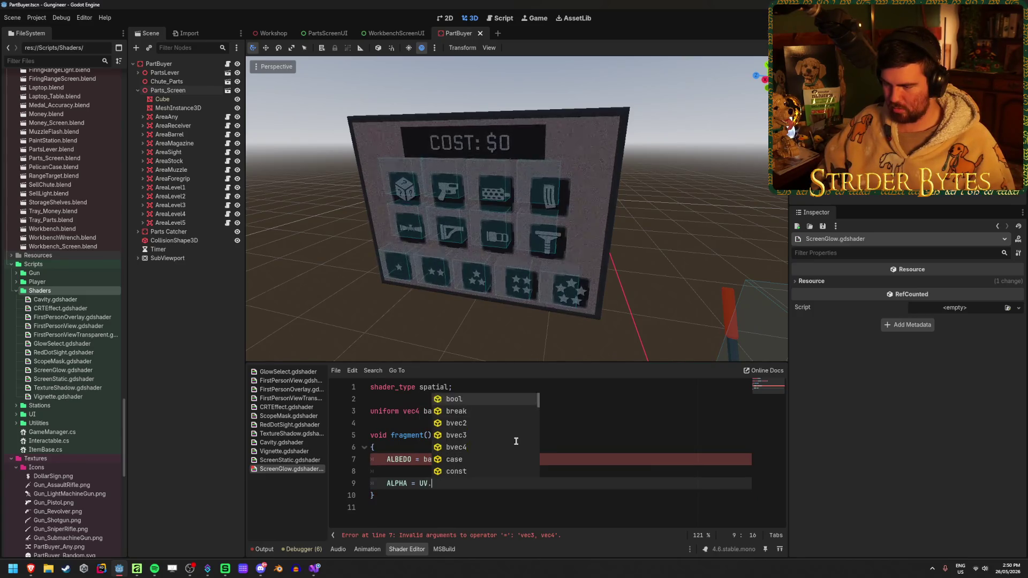
key("BackSpace")
key("BackSpace")
key("BackSpace")
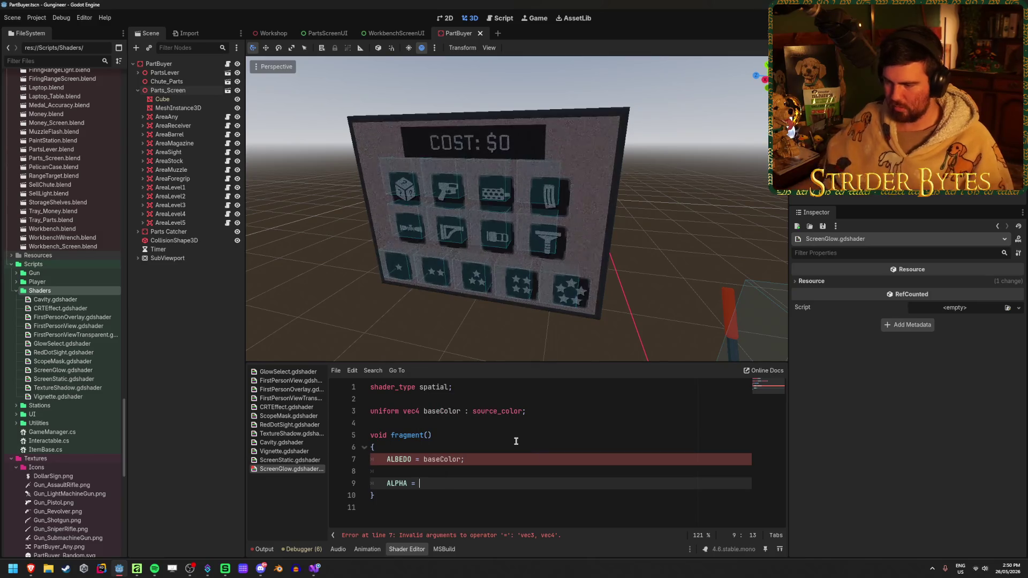
left_click(474, 459)
type(".rgb")
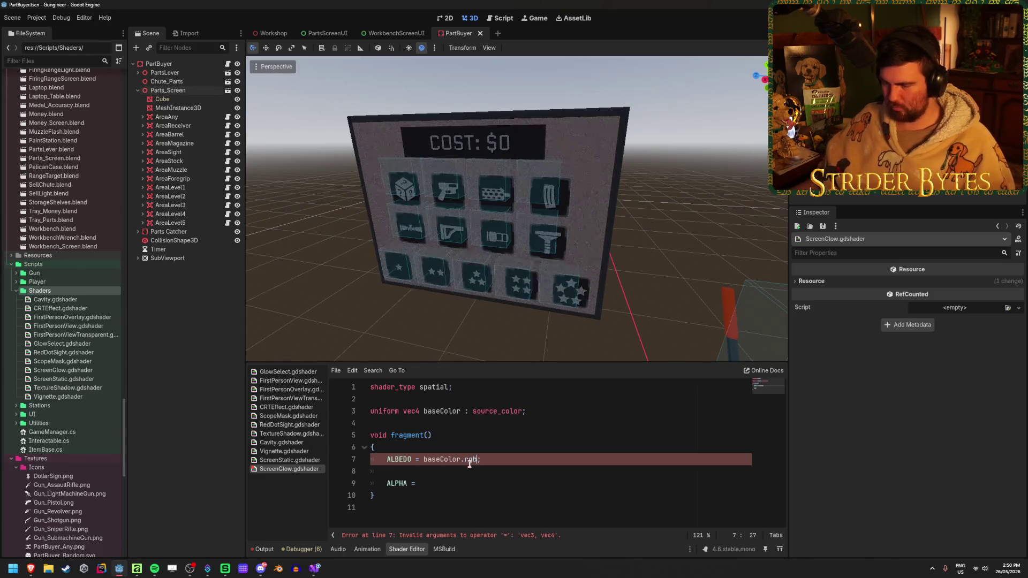
left_click(448, 484)
key("ctrl+s")
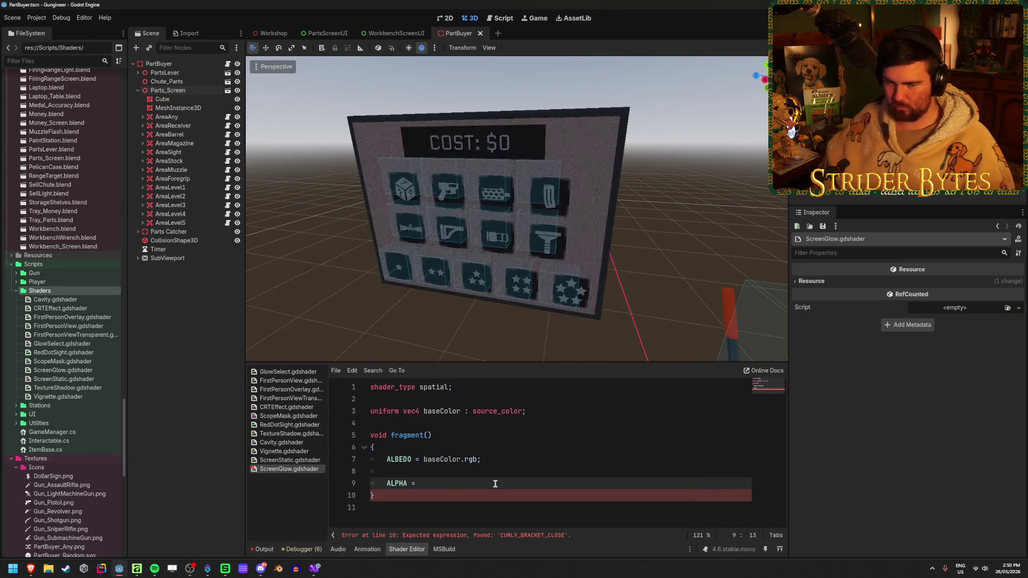
key("ctrl+BackSpace")
key("ctrl+BackSpace")
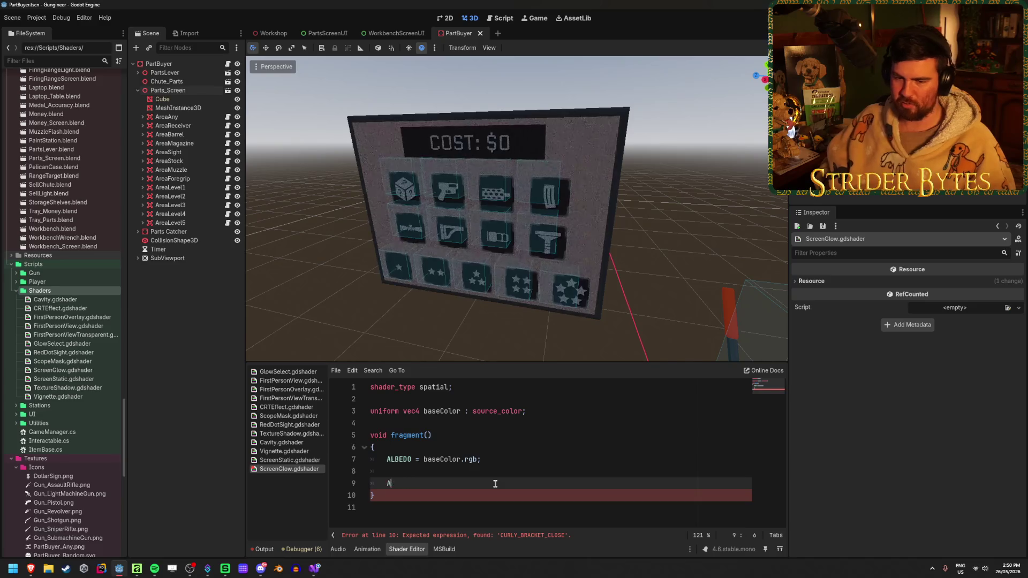
key("BackSpace")
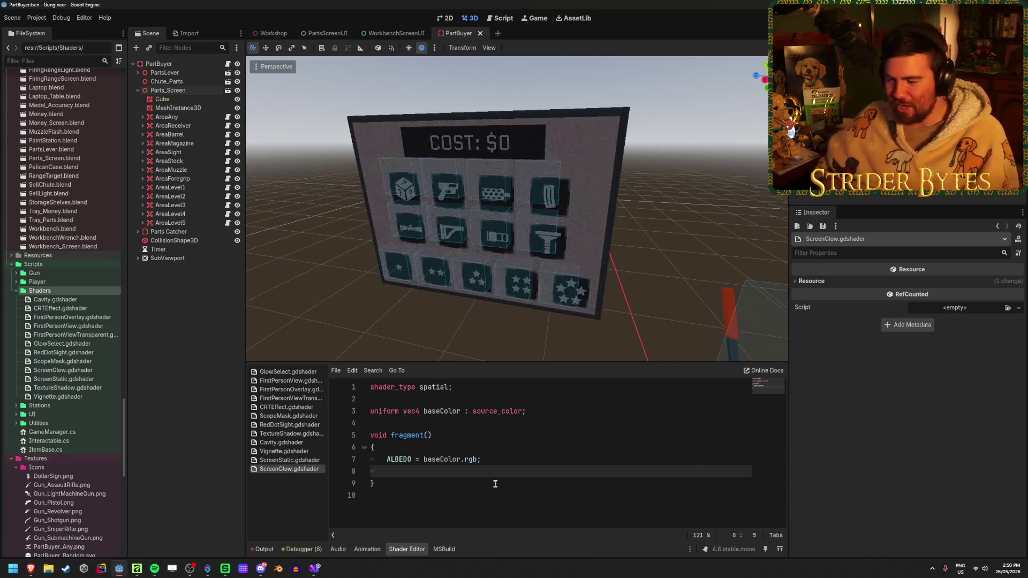
type("ALPHA= UV")
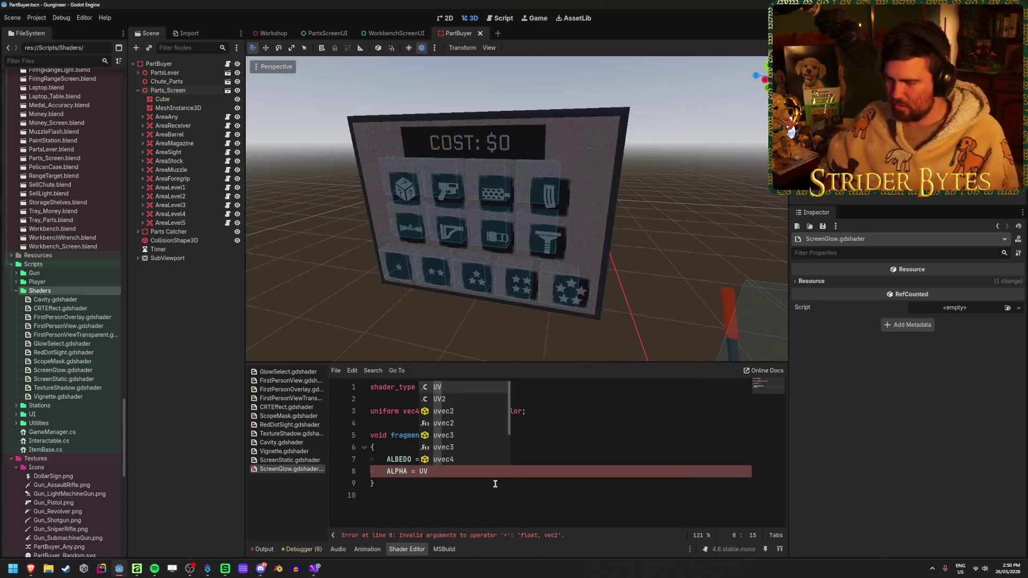
type(".")
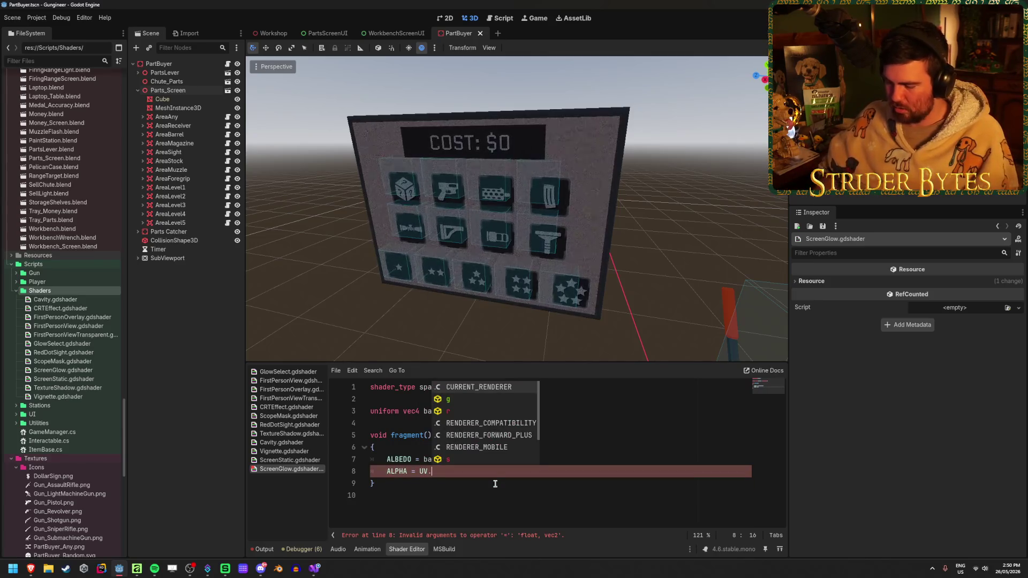
type("y;")
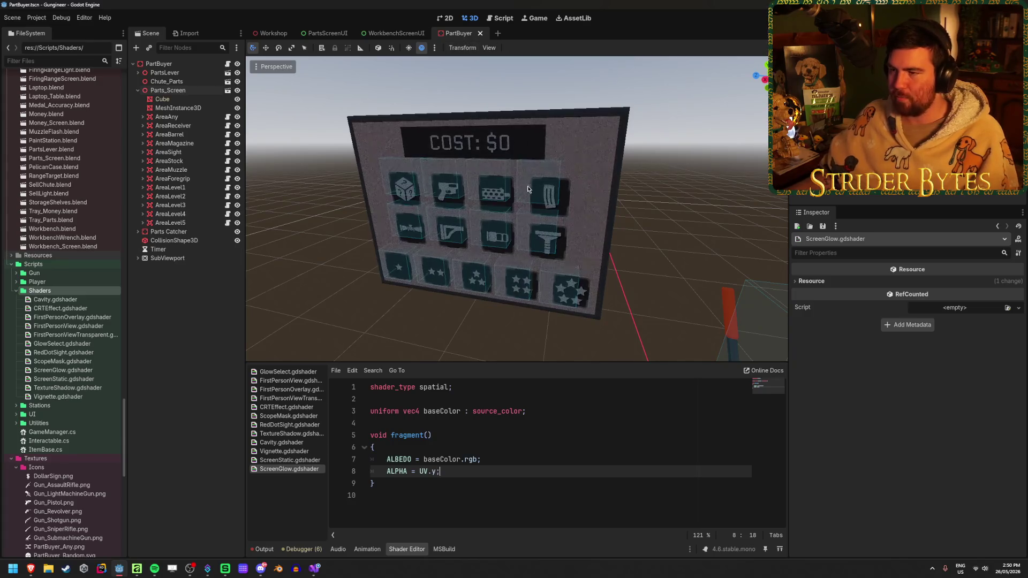
right_click(189, 301)
Add a MeshInstance3D child under Parts_Screen and give it a new QuadMesh.
left_click(191, 304)
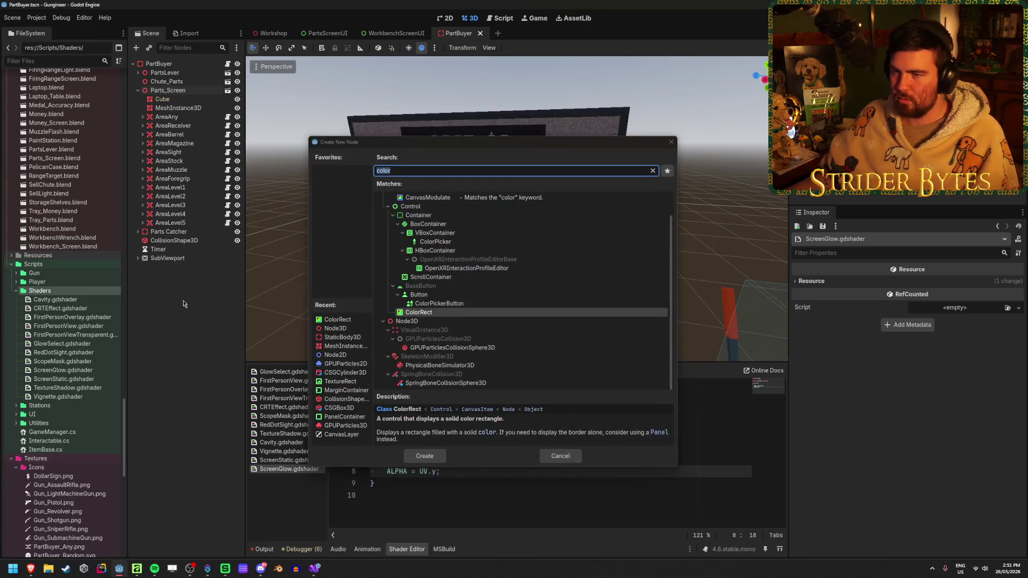
left_click(557, 456)
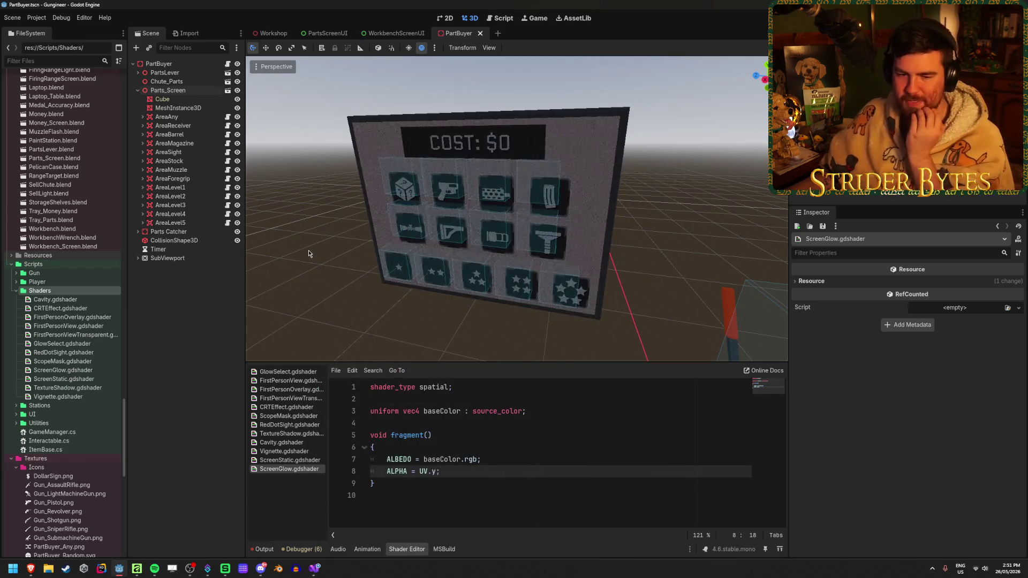
right_click(180, 93)
left_click(225, 100)
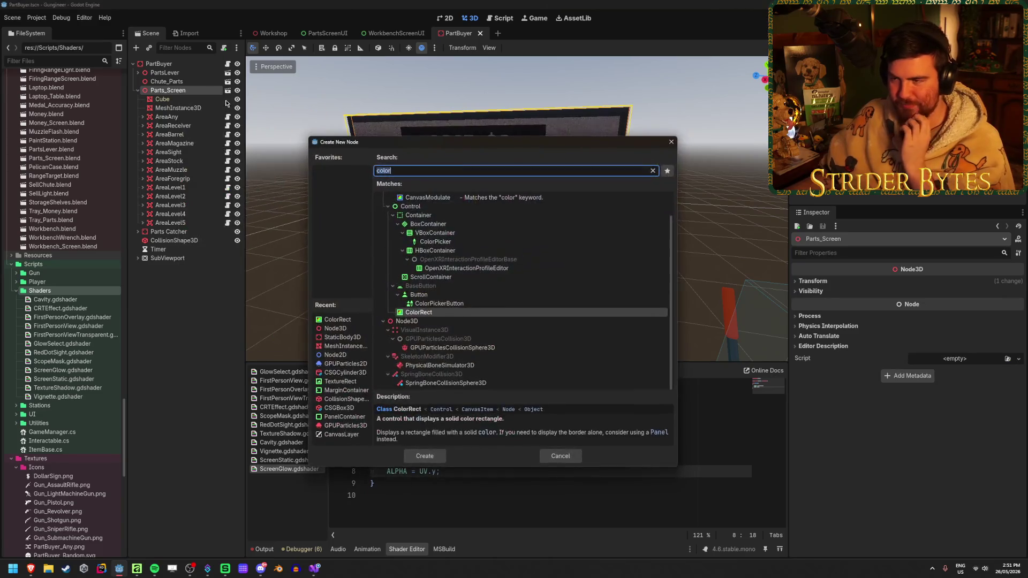
type("meshin")
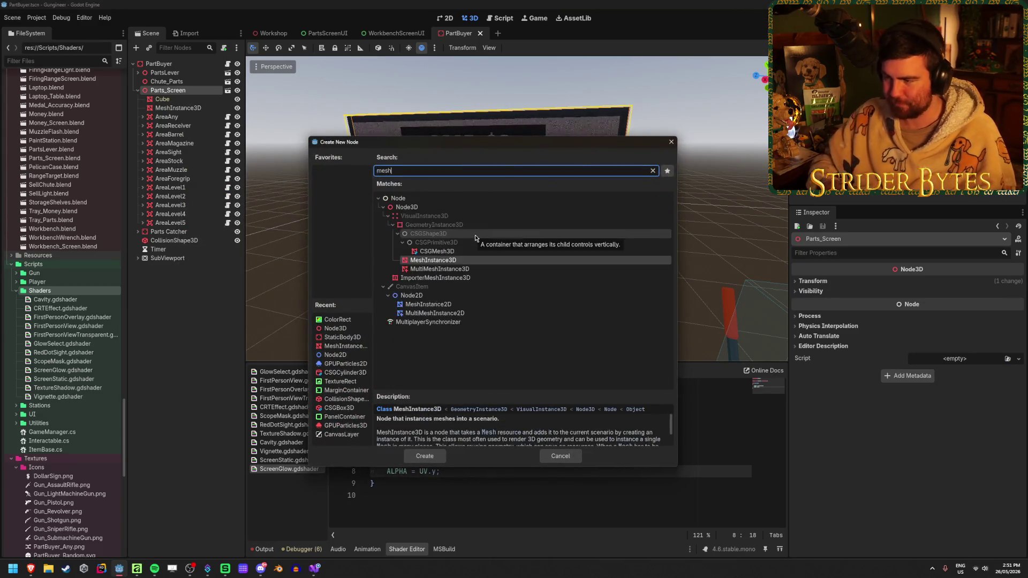
key("Return")
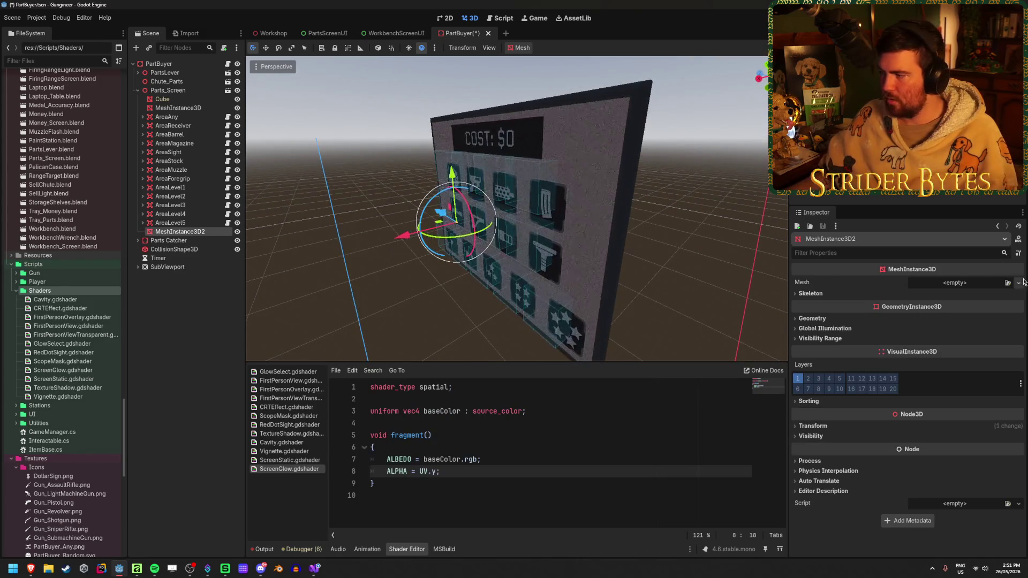
left_click(1019, 283)
left_click(979, 370)
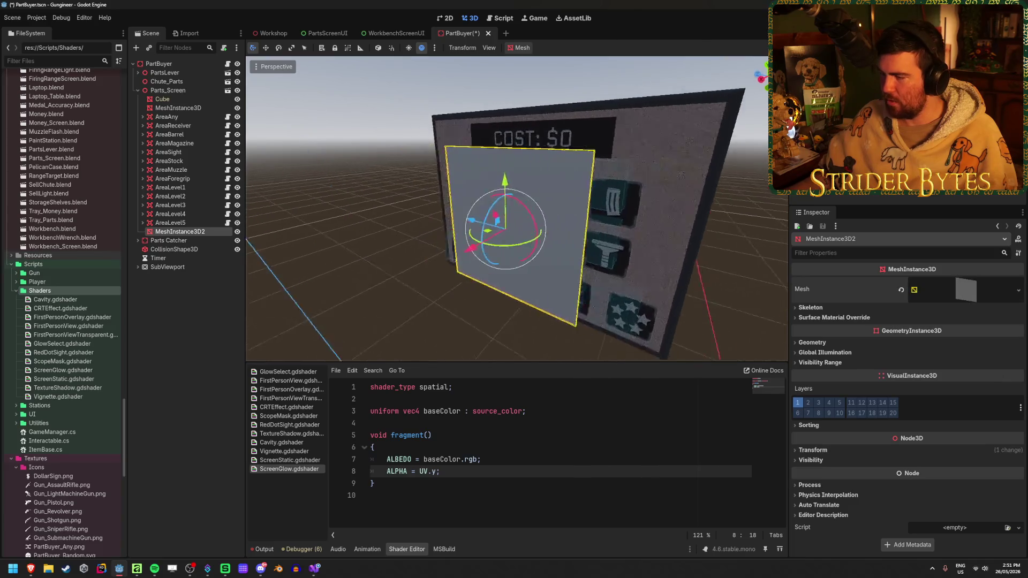
Toggle the viewport's preview environment off and back on.
left_click(435, 48)
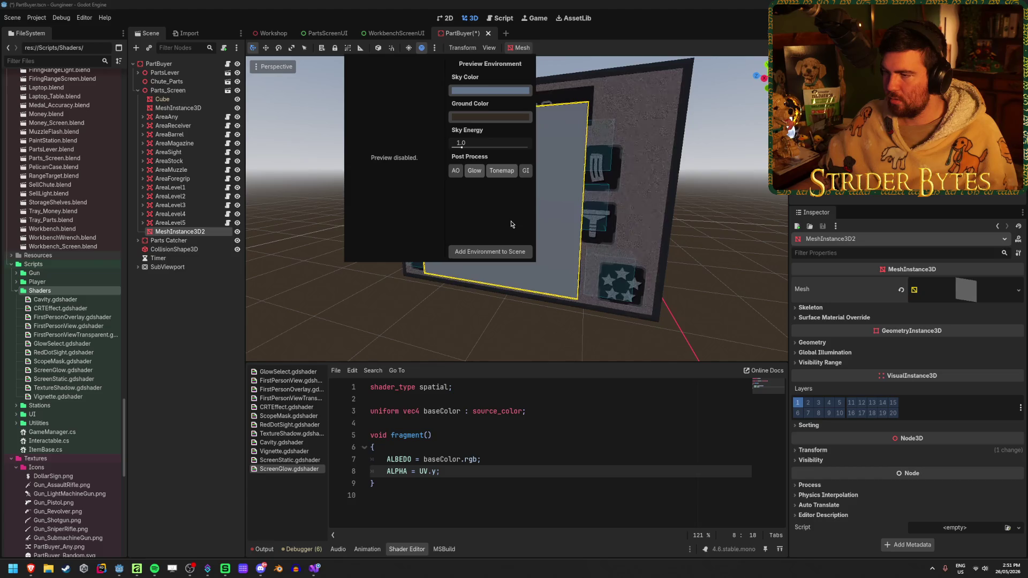
left_click(422, 50)
left_click(421, 50)
left_click(422, 49)
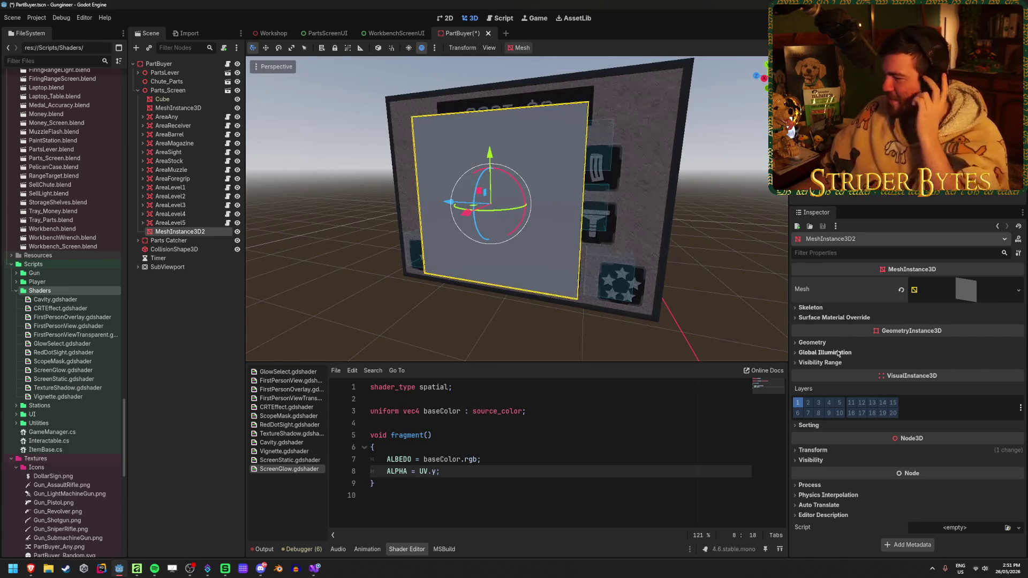
Create a new ShaderMaterial in Surface Material Override slot 0.
left_click(932, 319)
left_click(1011, 329)
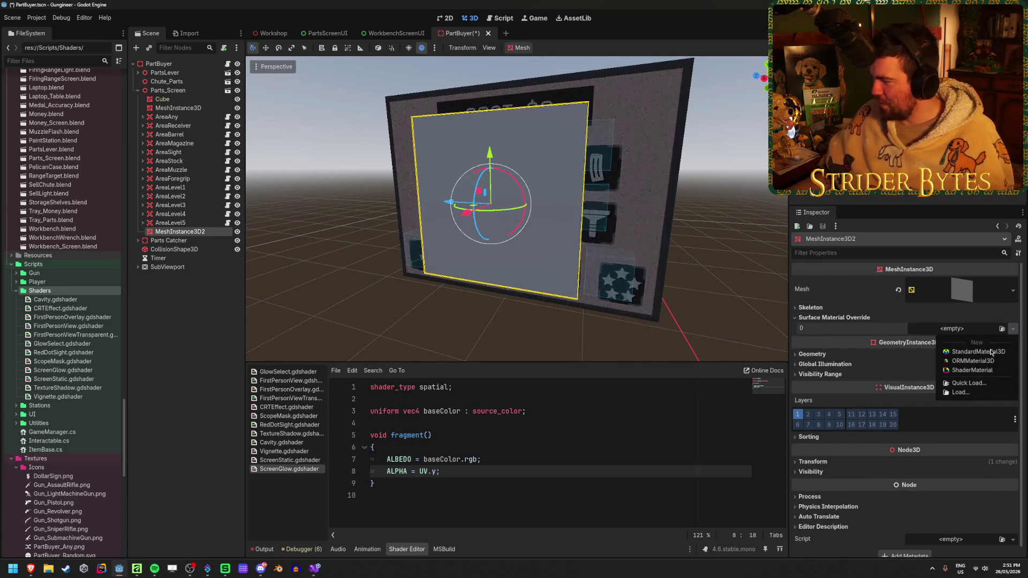
left_click(972, 370)
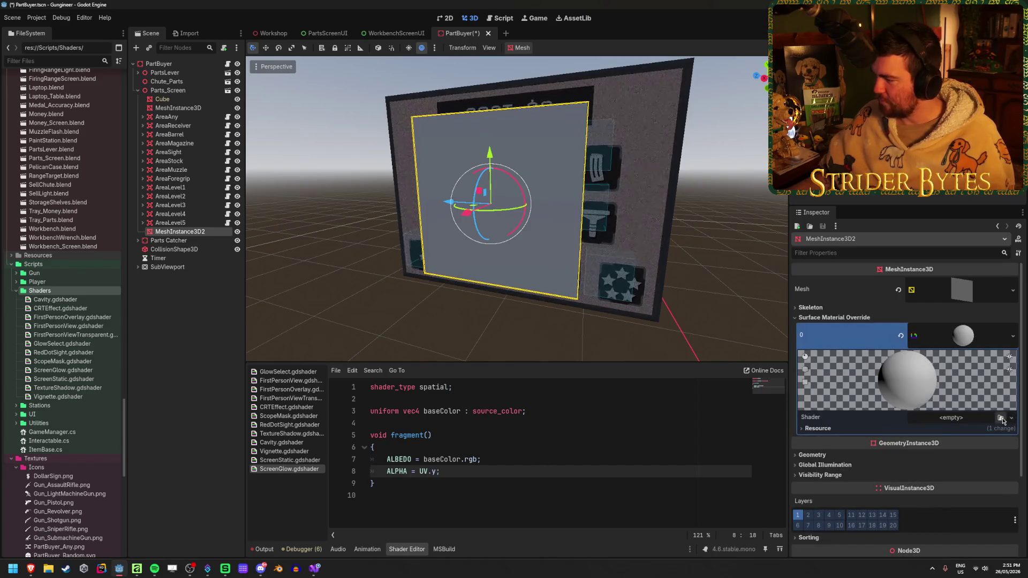
left_click(1002, 418)
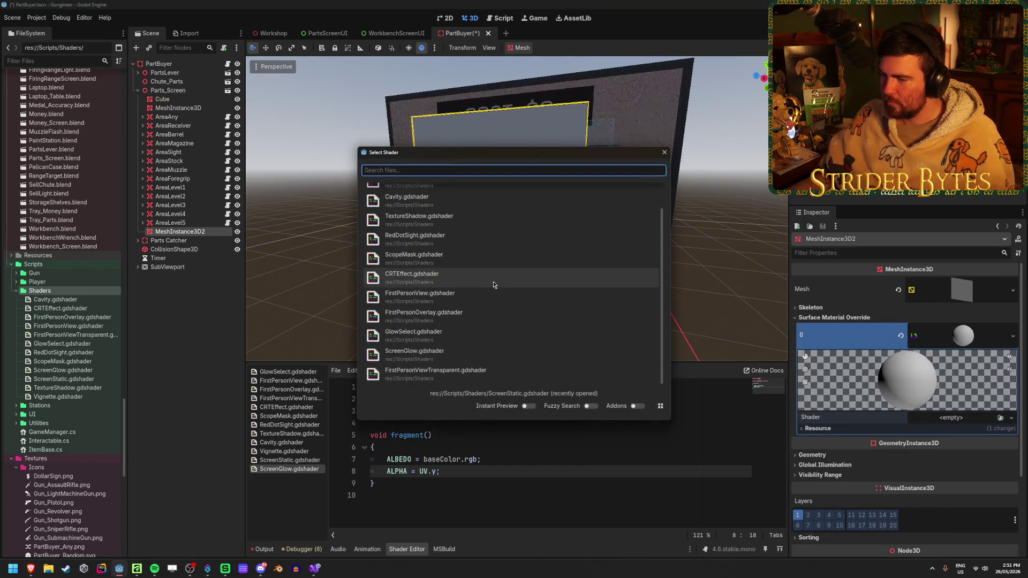
key("Escape")
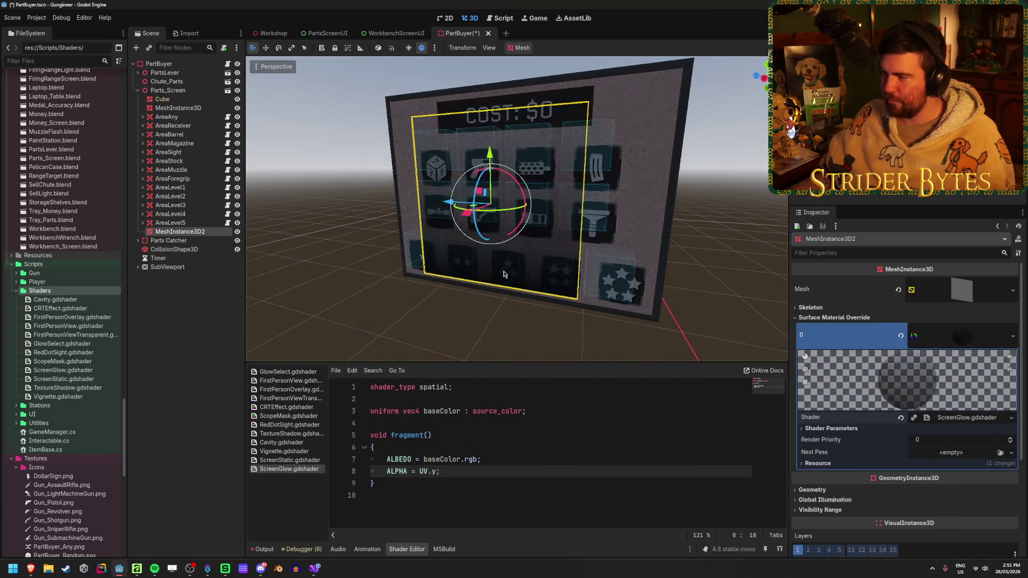
Assign ScreenGlow.gdshader to the material, set Base Color to ffffff, and save.
mouse_move(482, 272)
left_mouse_down()
mouse_move(696, 365)
mouse_move(949, 452)
left_mouse_up()
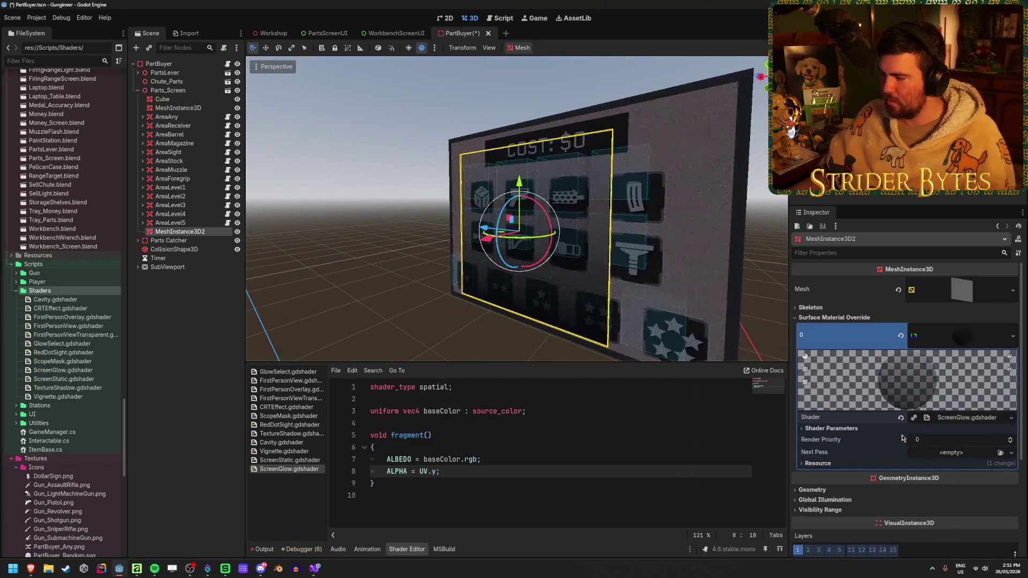
left_click(831, 429)
left_click(958, 440)
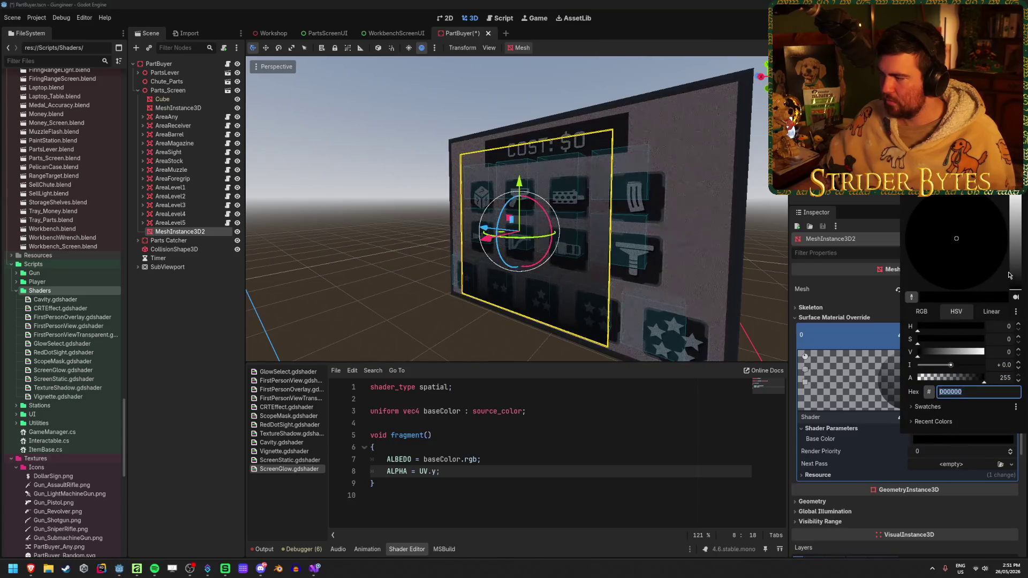
type("ffffff")
key("Return")
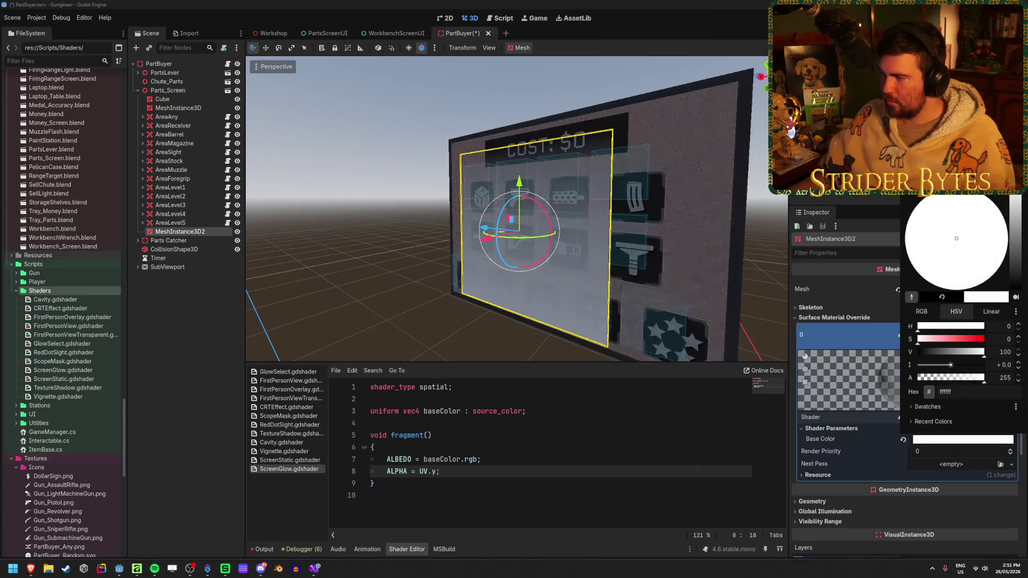
key("Escape")
left_click_drag(482, 241, 697, 241)
left_click_drag(514, 209, 622, 209)
key("ctrl+s")
left_click_drag(514, 208, 675, 209)
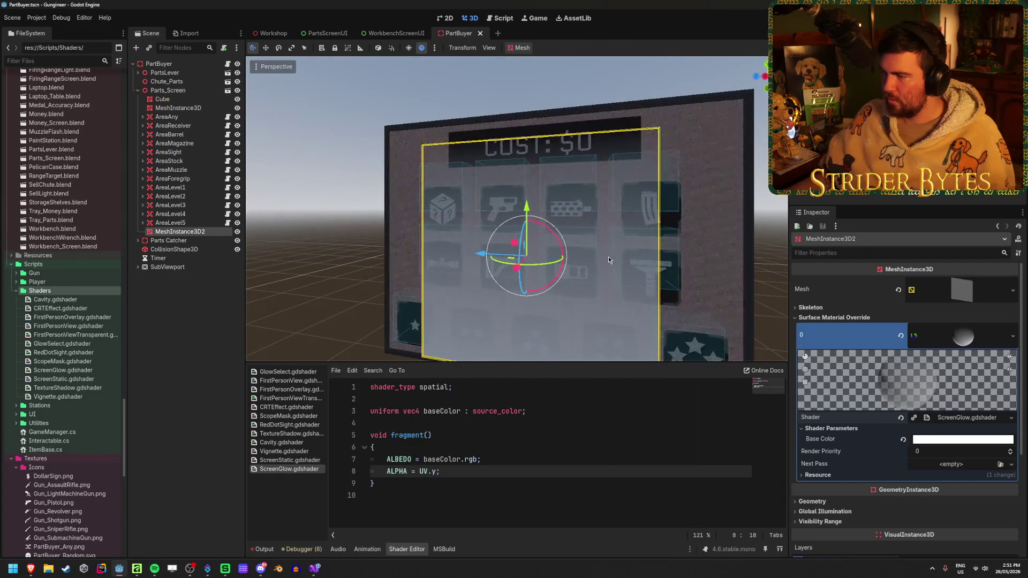
left_click(963, 289)
left_click_drag(921, 385, 863, 384)
key("ctrl+z")
key("ctrl+z")
key("ctrl+z")
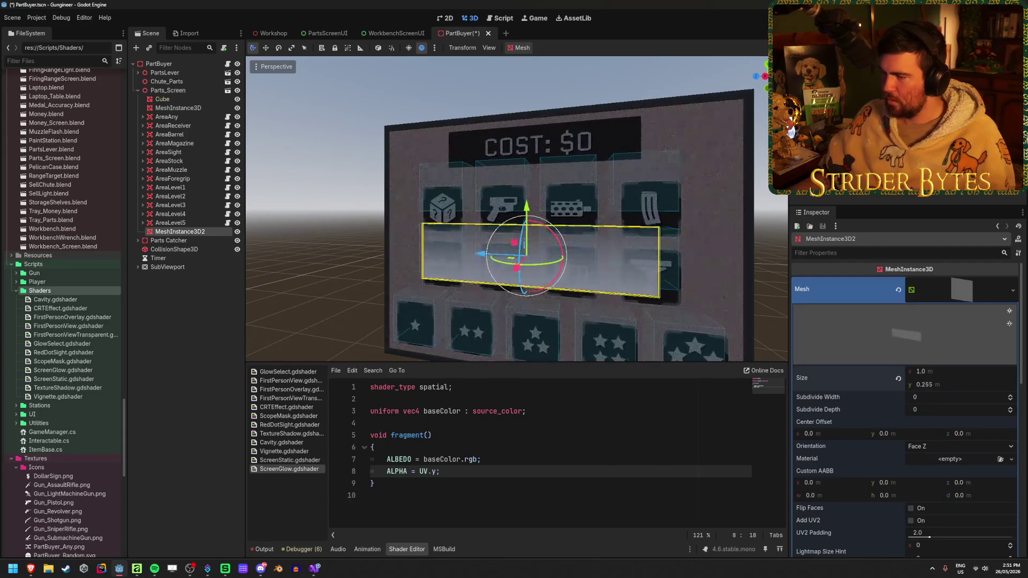
mouse_move(641, 286)
left_mouse_down()
mouse_move(696, 278)
mouse_move(681, 274)
left_mouse_up()
left_click(459, 469)
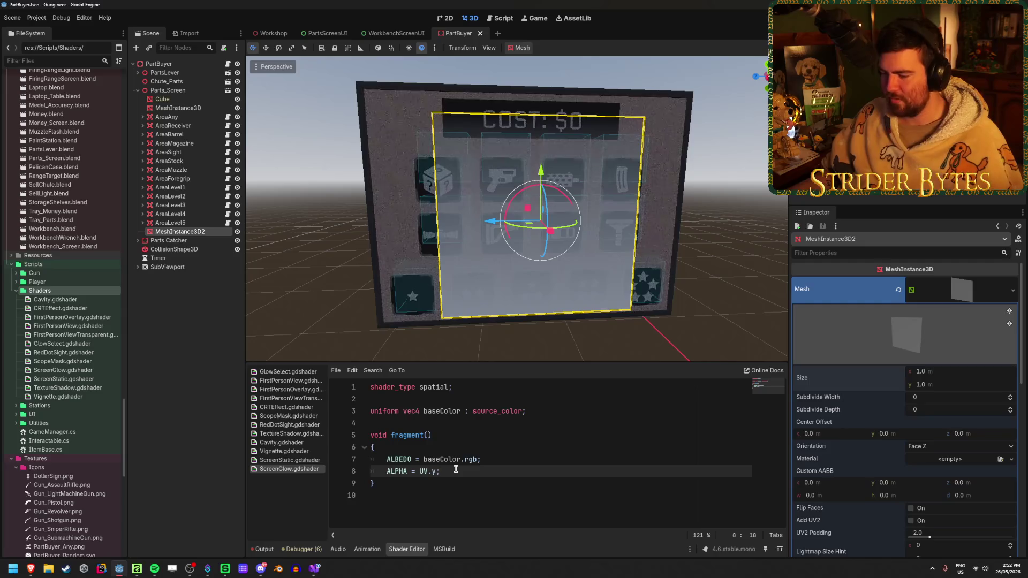
left_click(553, 411)
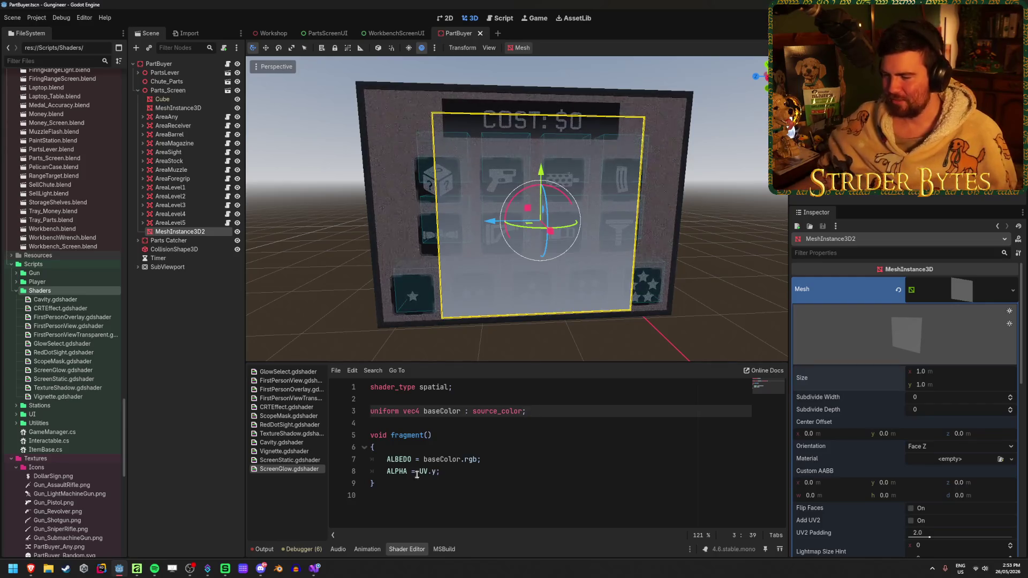
Add float uniforms scale and offset below baseColor and save.
left_click(617, 411)
key("Return")
type("uniform floa")
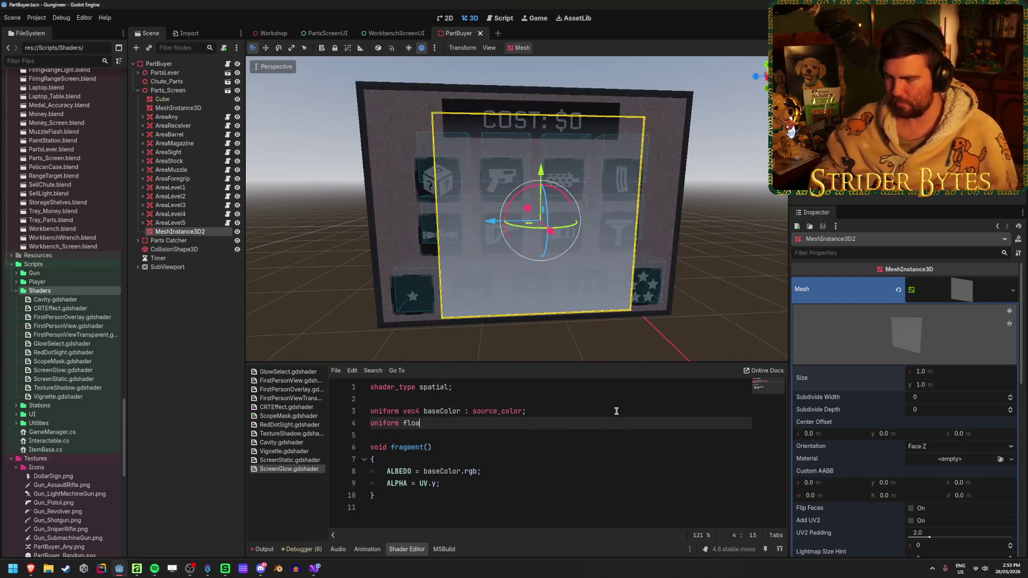
type("t scale;")
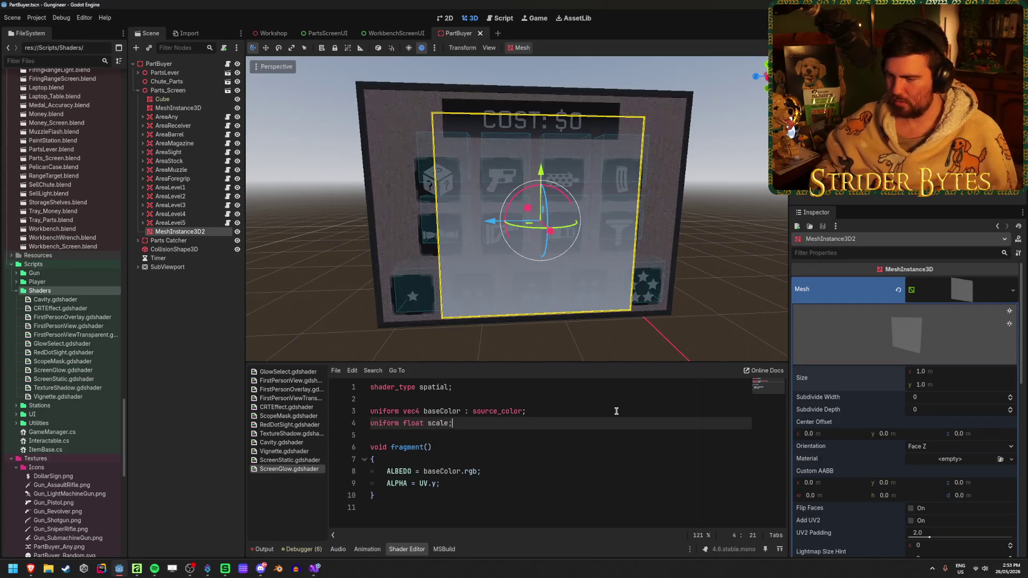
key("Return")
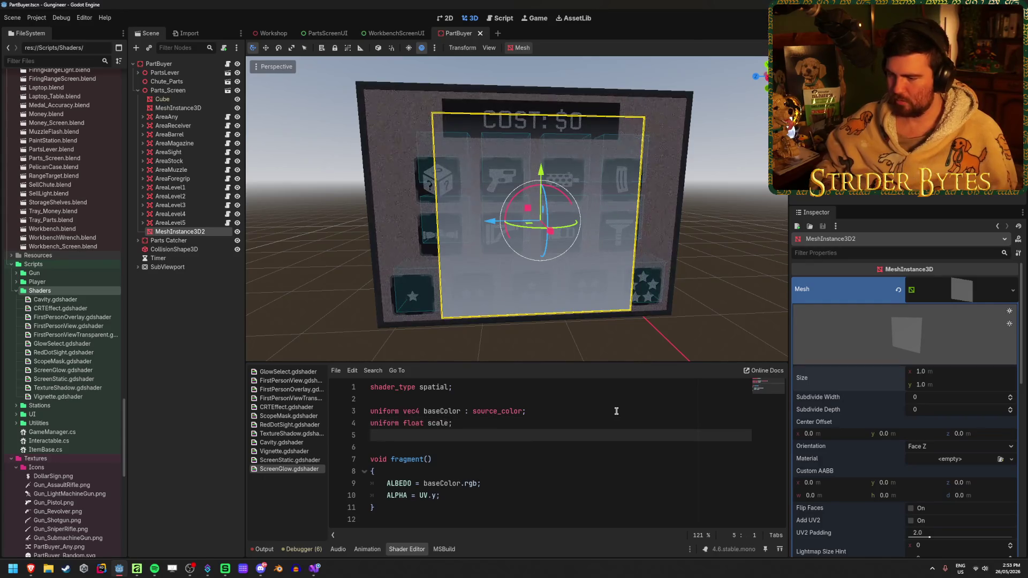
type("uniform f")
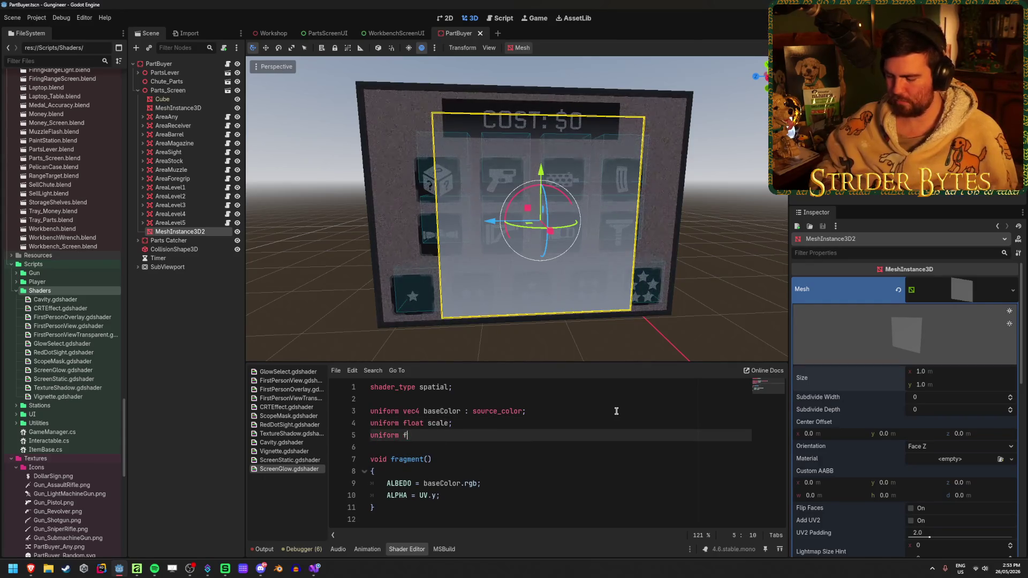
type("loat ")
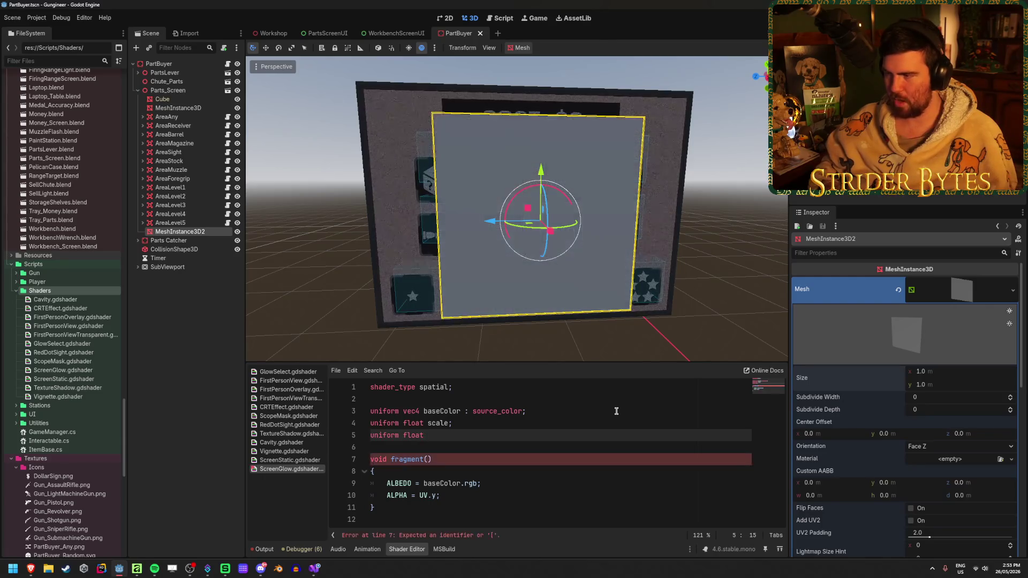
type("offset;")
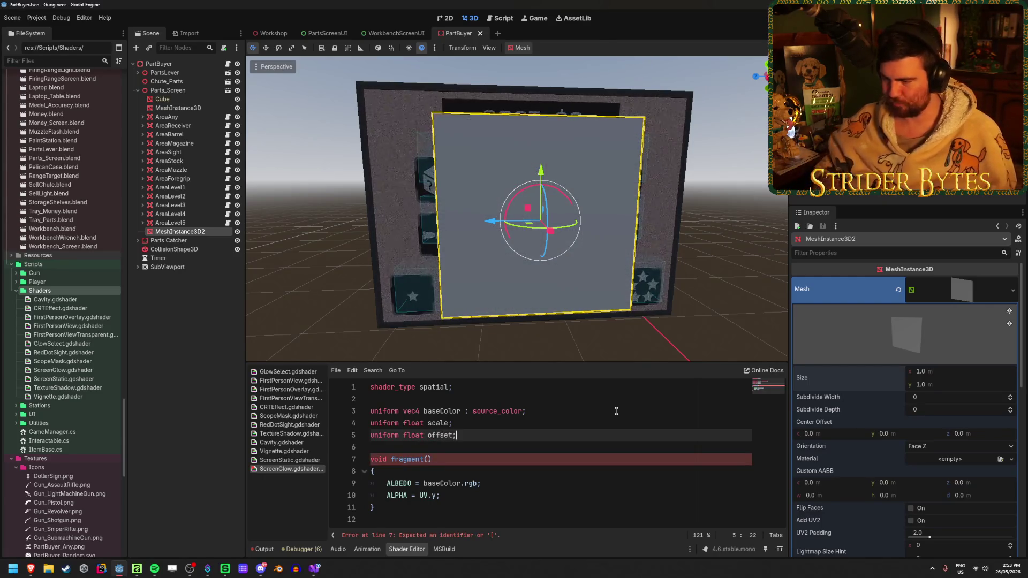
key("ctrl+s")
Change the alpha line to ALPHA = (UV.y * scale) + offset and save.
left_click(431, 496)
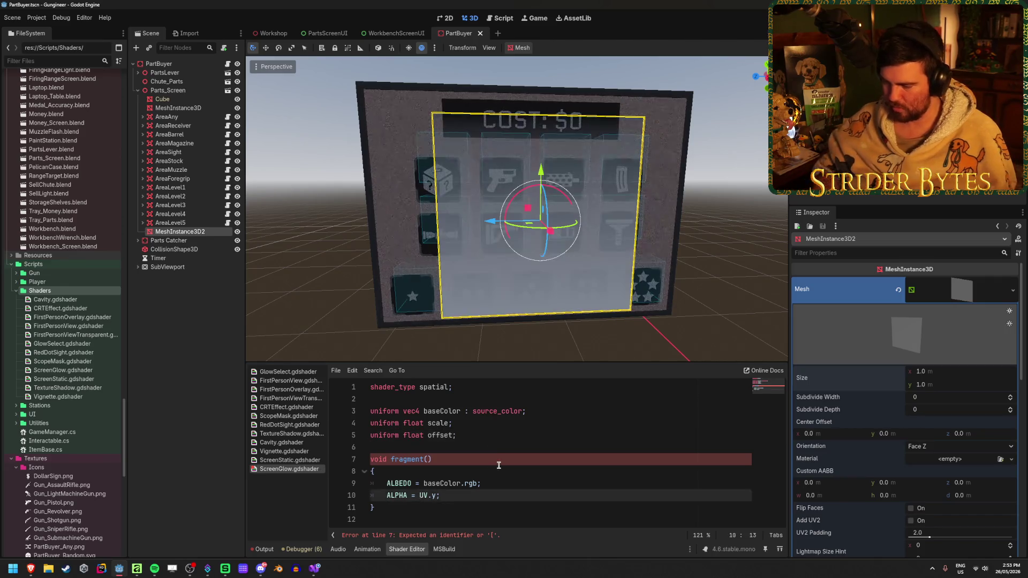
type("(")
key("End")
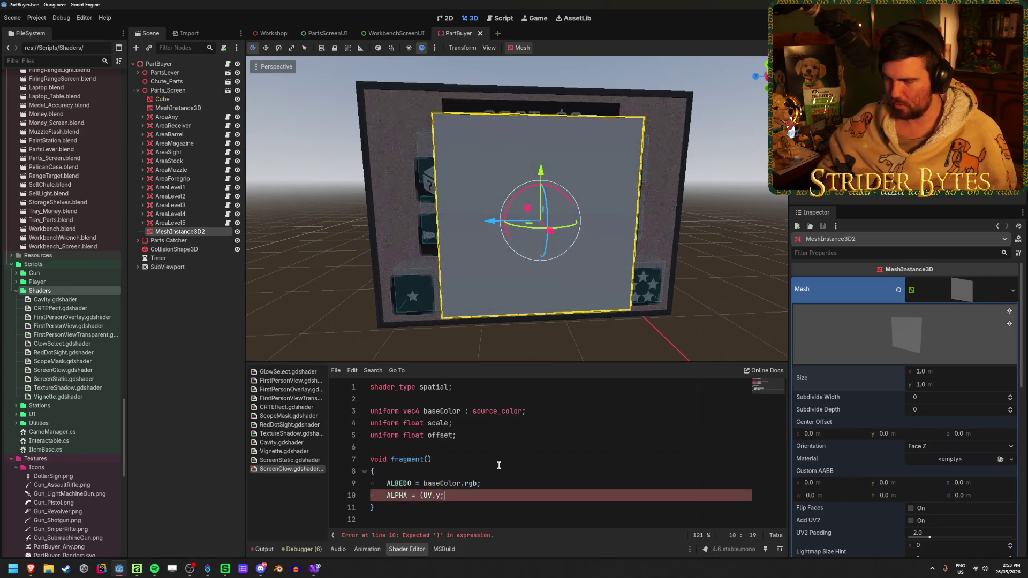
type("* scale")
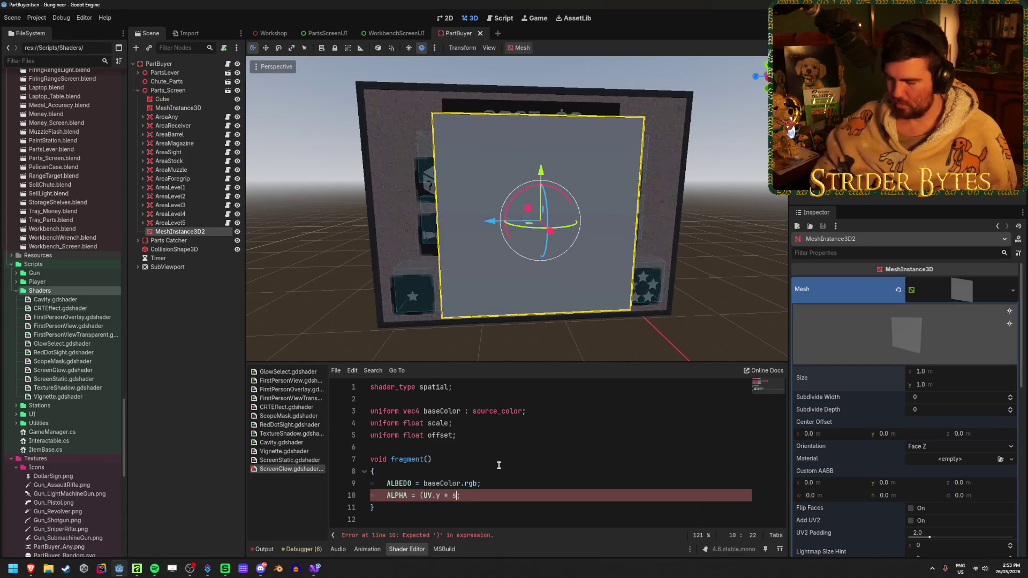
type(") + offset")
key("ctrl+s")
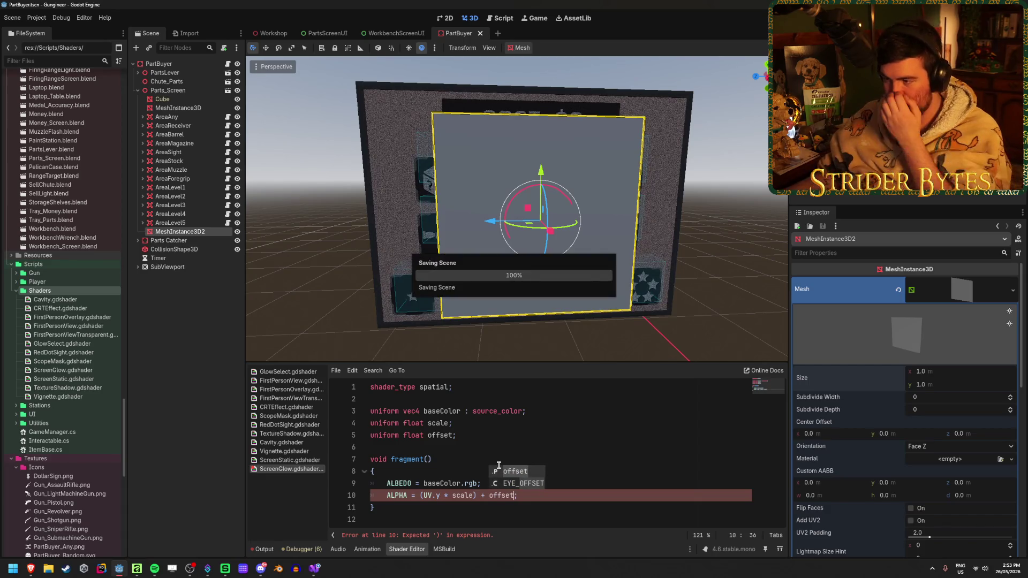
Give the scale uniform a default of 1.0 and offset a default of 0.
left_click(456, 423)
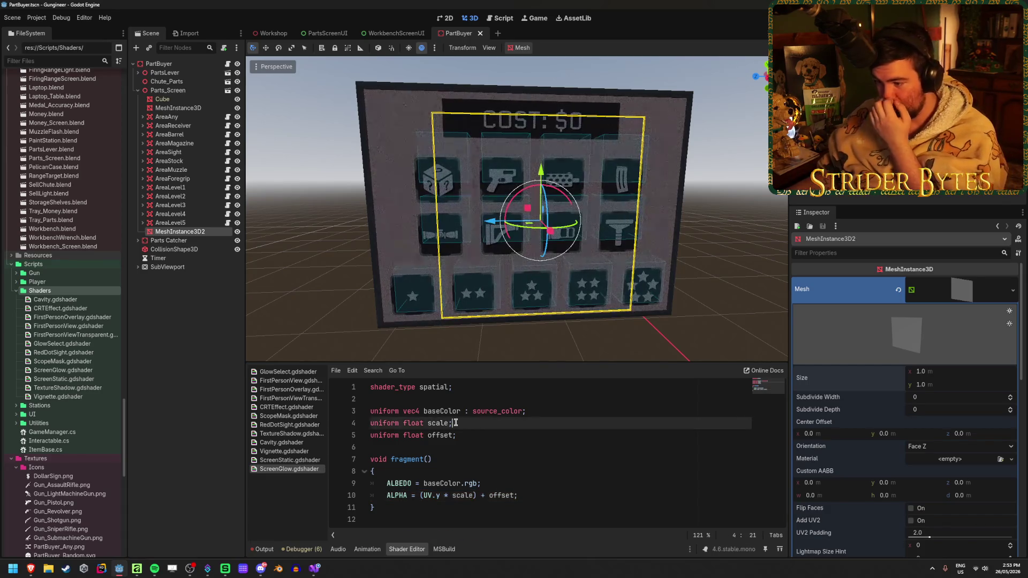
type("= 1.0")
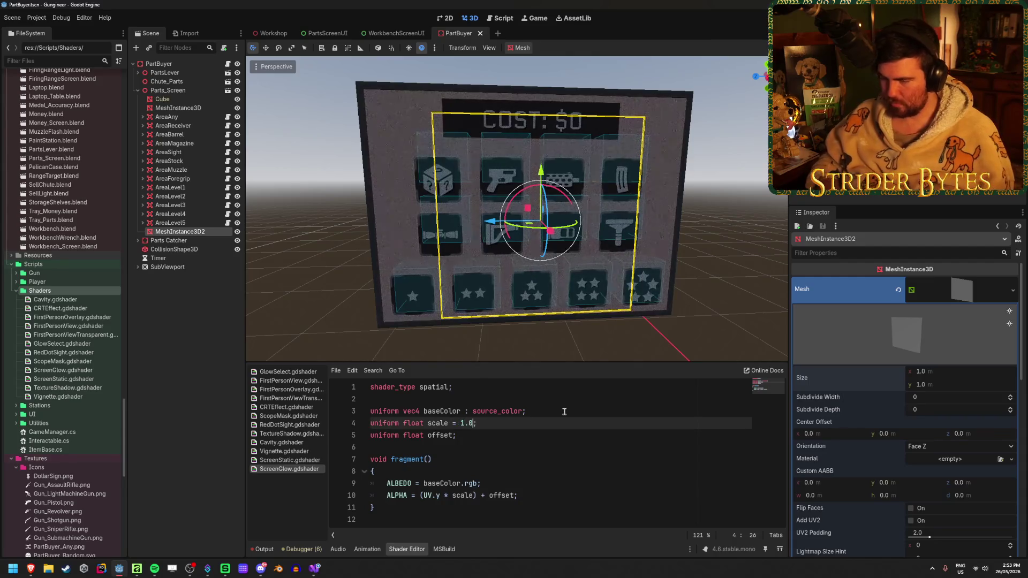
key("Down")
key("Left")
type("= 0")
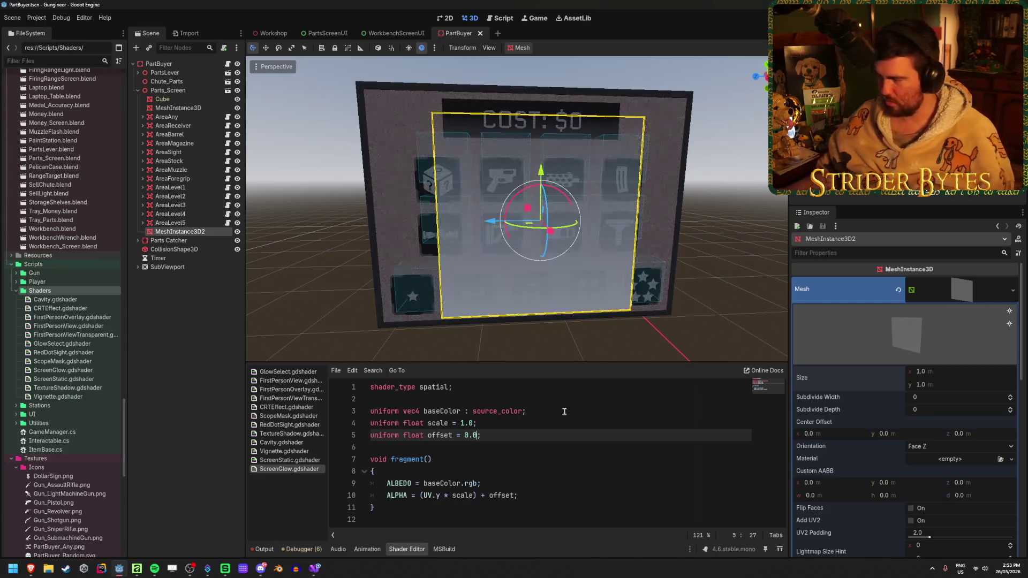
Drag the Scale shader parameter up and back down to preview the glow fade.
left_click(934, 451)
left_click_drag(934, 451, 985, 451)
mouse_move(963, 451)
left_mouse_down()
mouse_move(919, 451)
mouse_move(940, 465)
mouse_move(900, 466)
mouse_move(958, 469)
left_mouse_up()
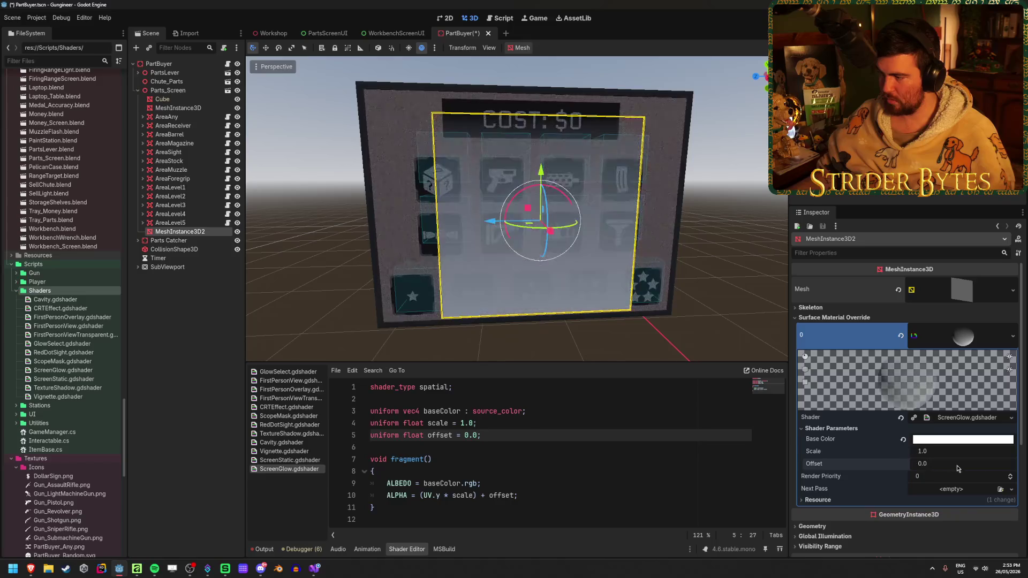
Paste ff5f15 as the quad's Base Color and save the PartBuyer scene.
left_click(954, 441)
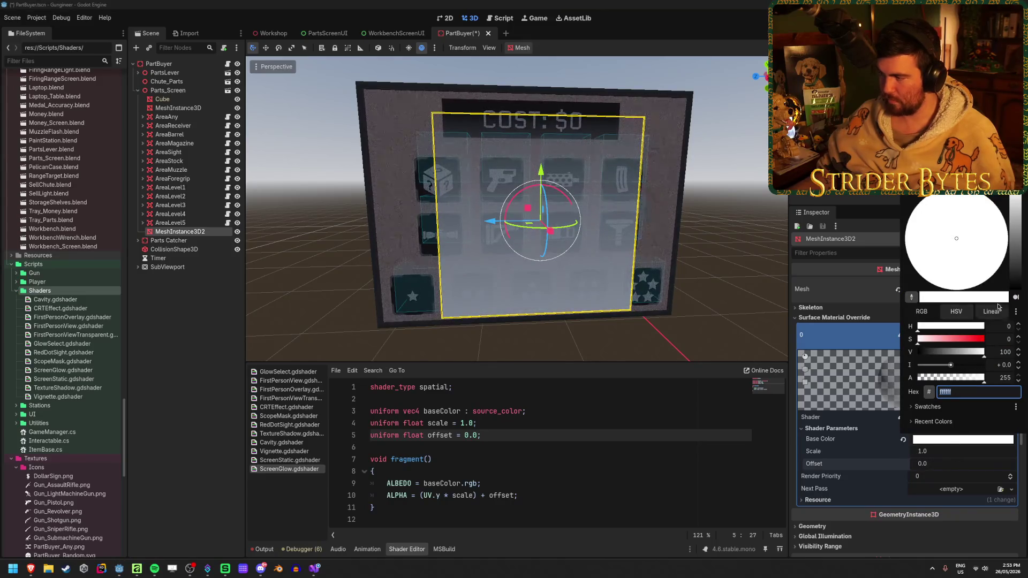
key("ctrl+v")
key("Return")
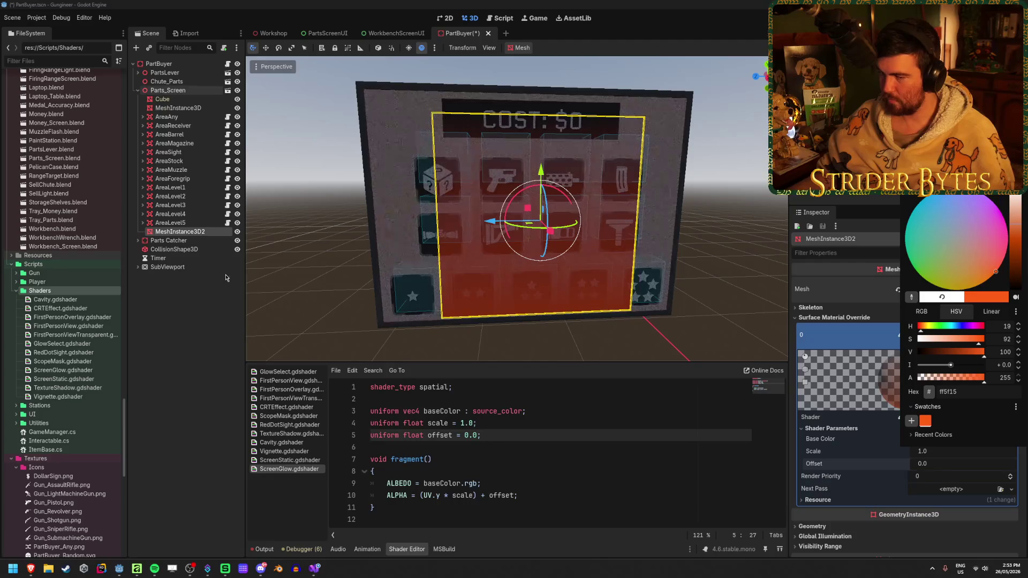
left_click(223, 304)
key("ctrl+s")
left_click(952, 440)
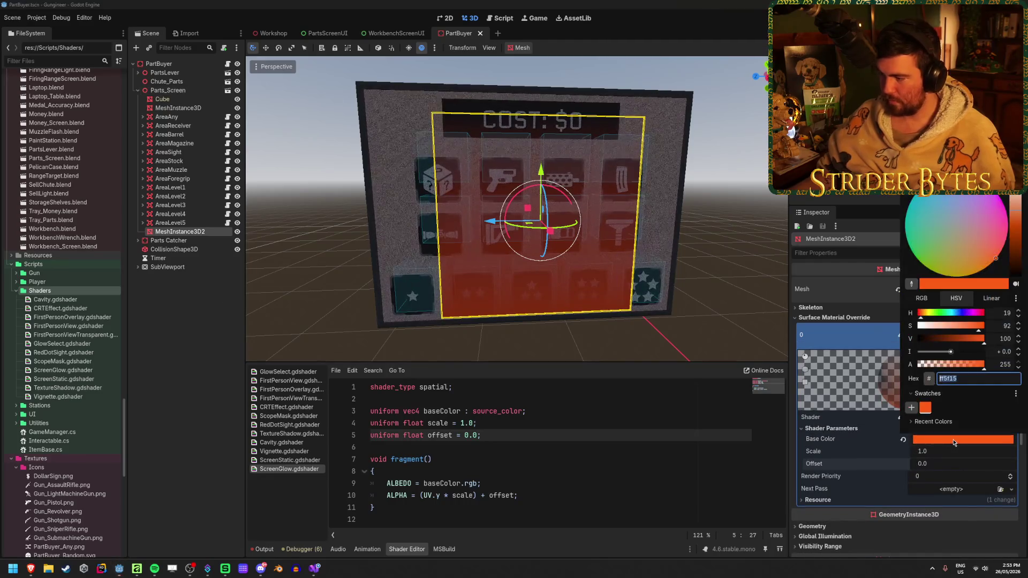
left_click(322, 319)
mouse_move(322, 319)
left_mouse_down()
mouse_move(466, 240)
mouse_move(464, 228)
left_mouse_up()
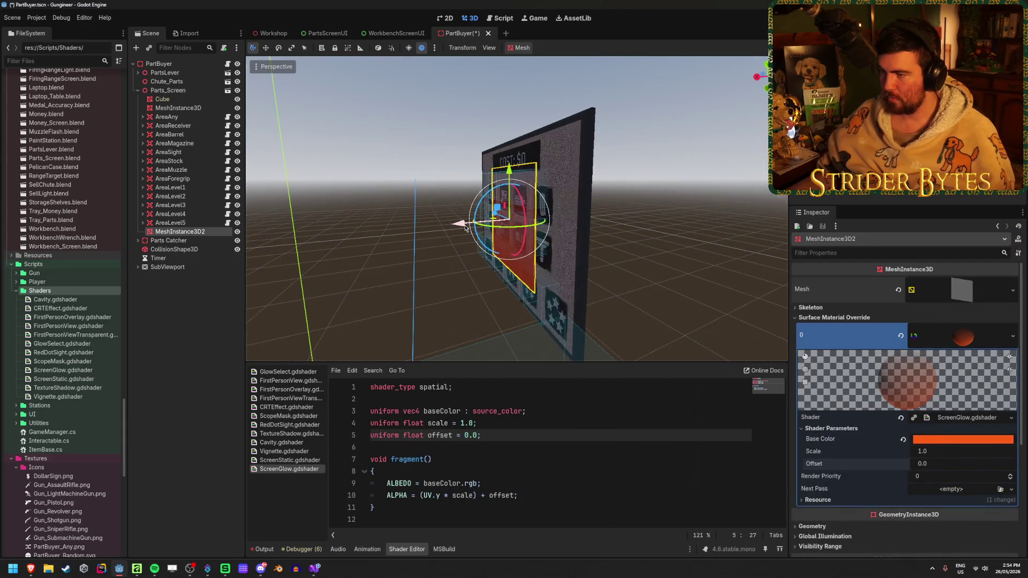
Raise the glow quad about one metre and resize its QuadMesh to 1.9 x 0.1.
left_click_drag(509, 172, 520, 58)
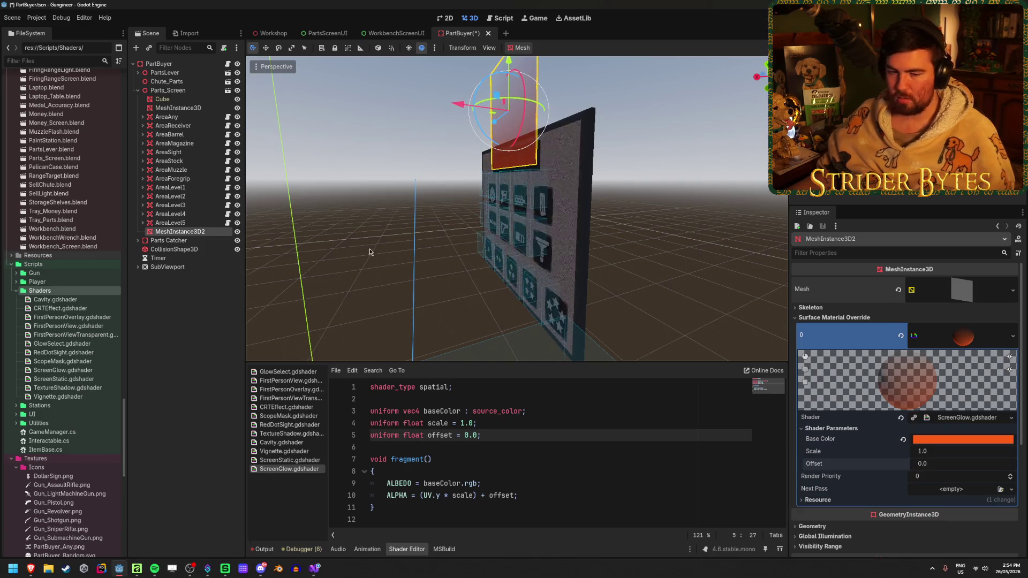
key("KP_1")
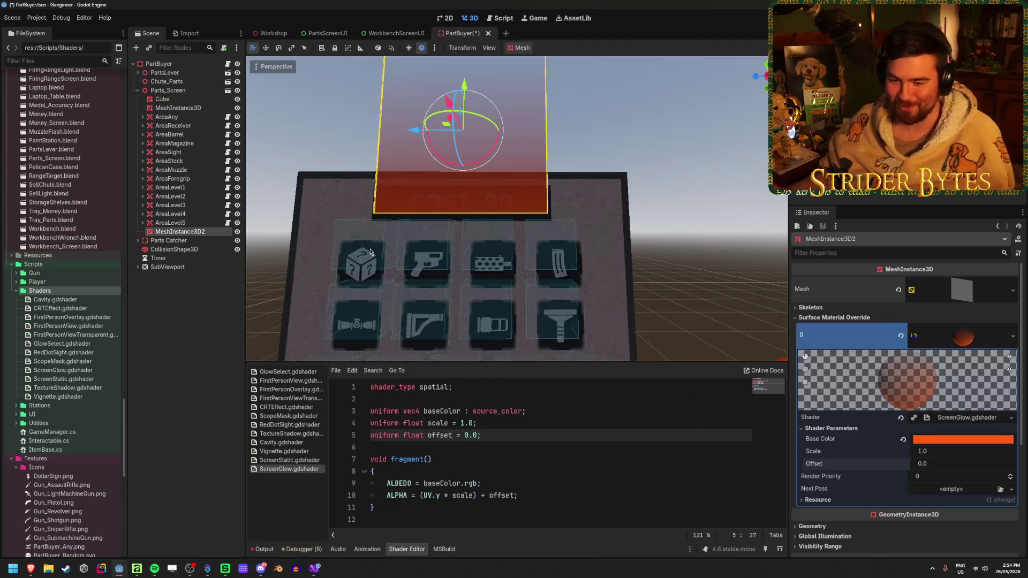
left_click(976, 293)
left_click(950, 371)
key("Return")
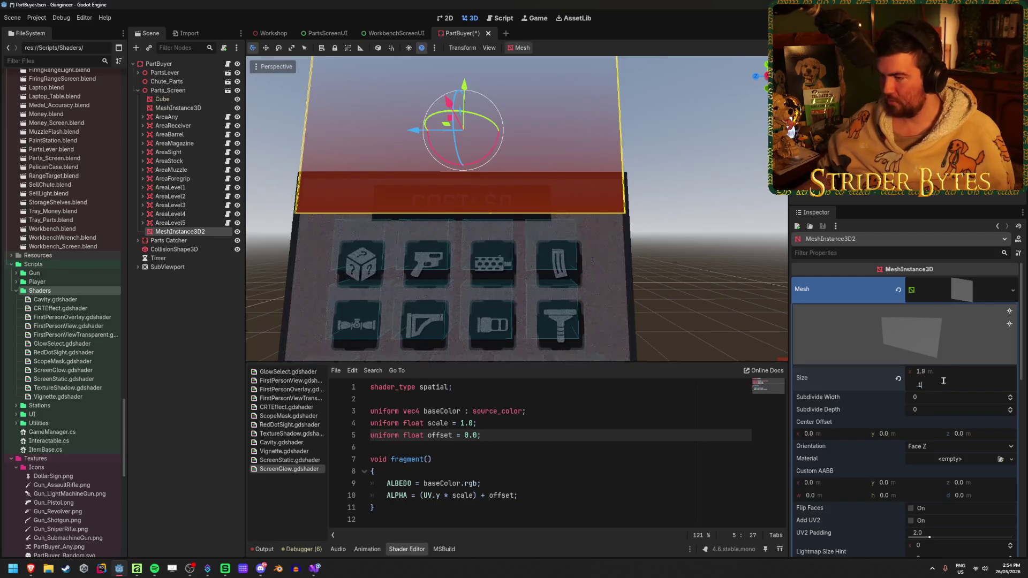
key("Return")
Save the PartBuyer scene and switch to the Workshop scene to view the strip.
mouse_move(589, 160)
left_mouse_down()
mouse_move(514, 87)
mouse_move(488, 107)
mouse_move(449, 170)
mouse_move(498, 184)
mouse_move(528, 179)
mouse_move(468, 181)
left_mouse_up()
left_click(436, 203)
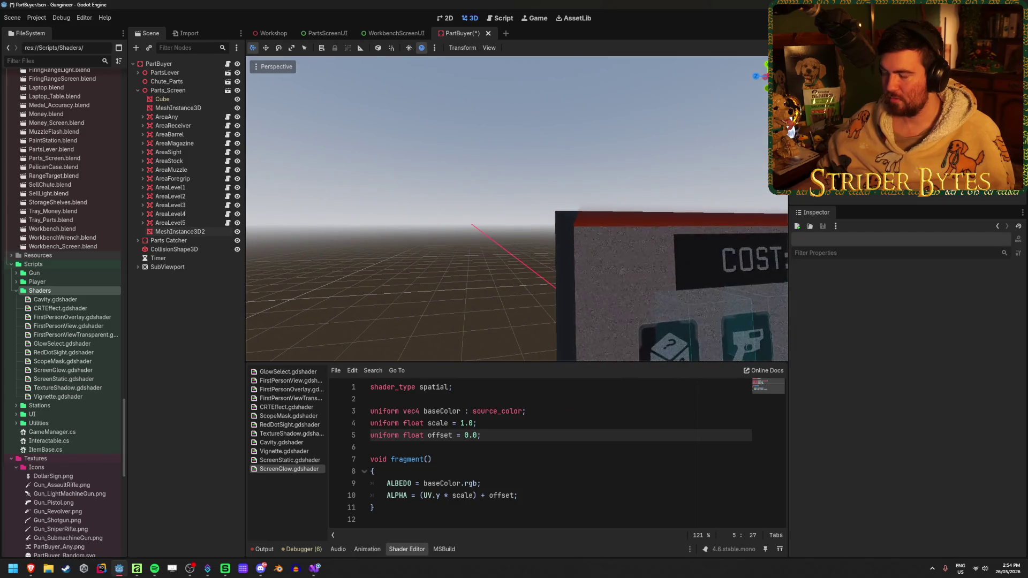
key("d")
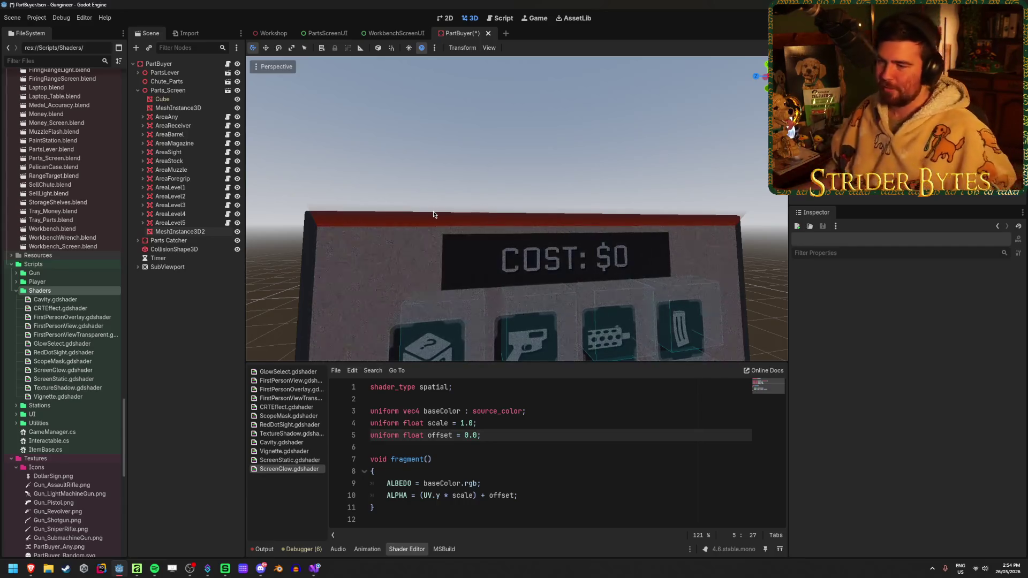
key("ctrl+s")
left_click(271, 33)
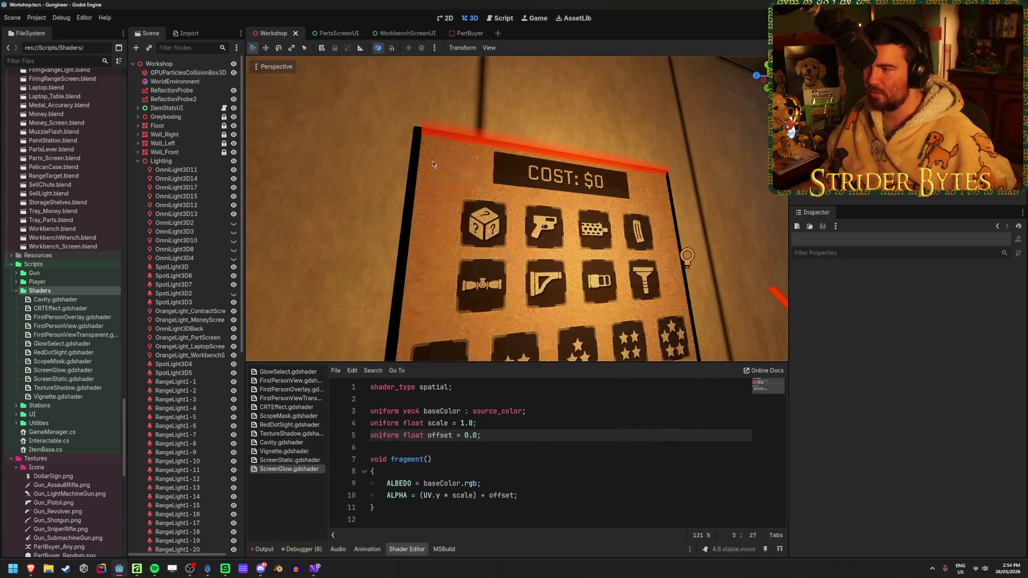
Paste ffcebd as the top strip's Base Color and make it slightly more saturated.
left_click(458, 33)
scroll(844, 353, "down", 5)
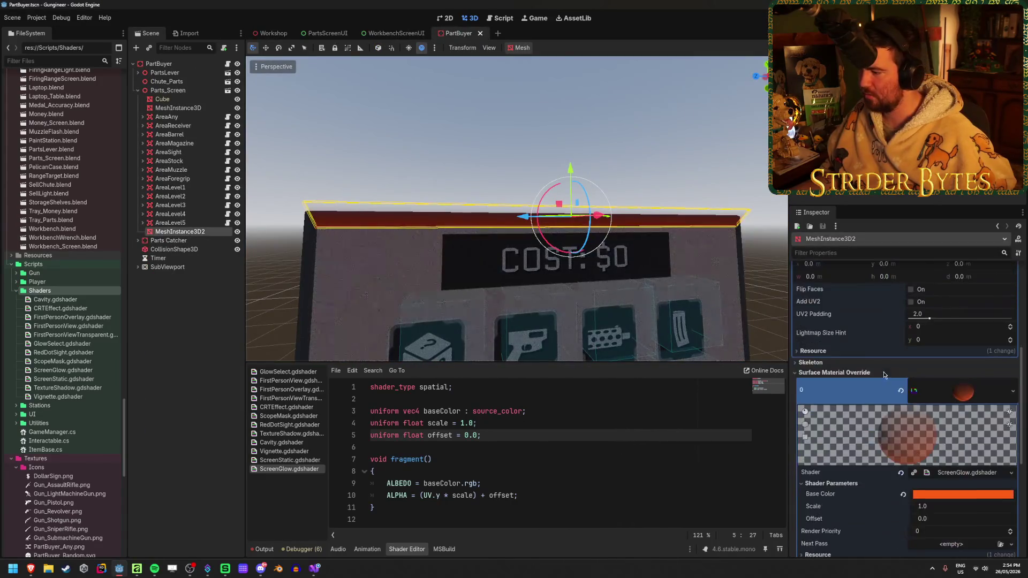
left_click(962, 385)
type("ff8b78")
key("Return")
left_click_drag(967, 288, 959, 289)
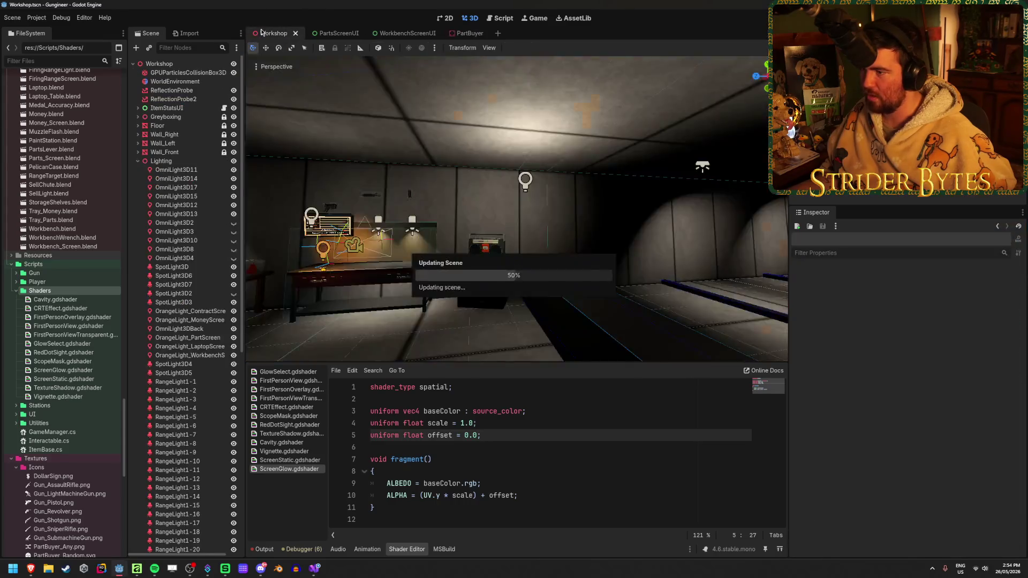
Adjust the glow to Scale 1.71 and Offset 0.865, comparing it in the Workshop scene.
left_click(262, 32)
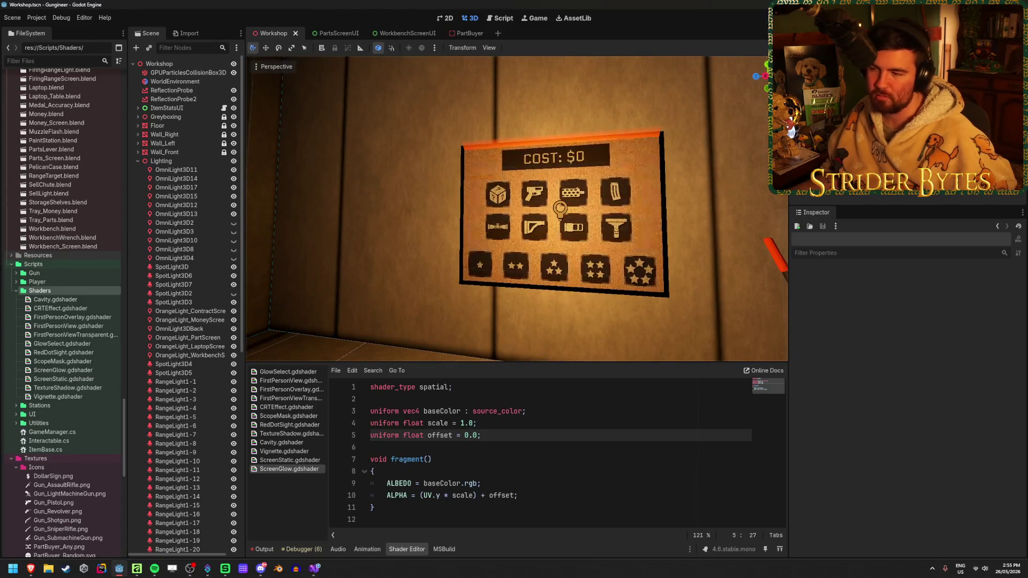
left_click(462, 32)
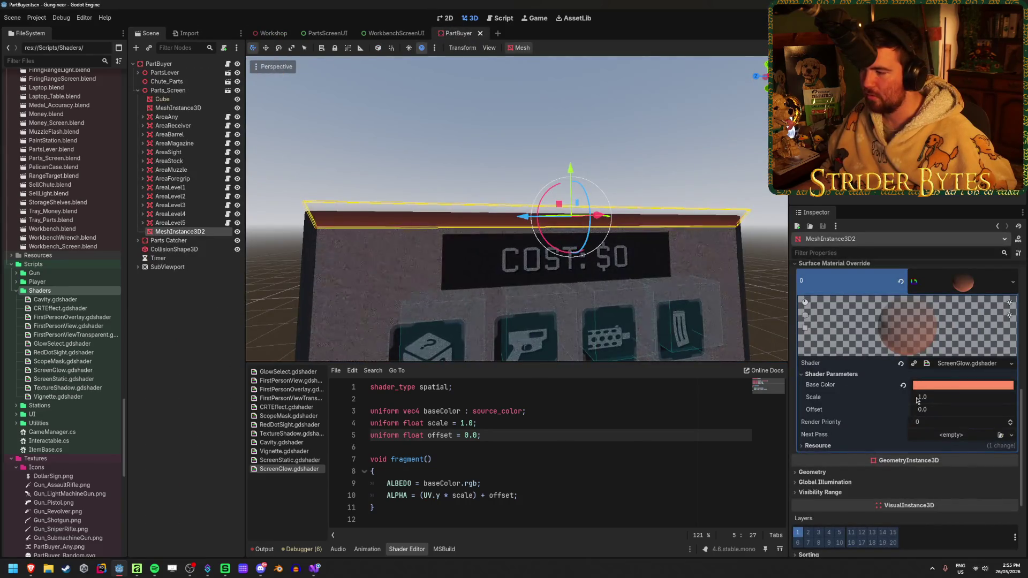
left_click_drag(937, 400, 991, 397)
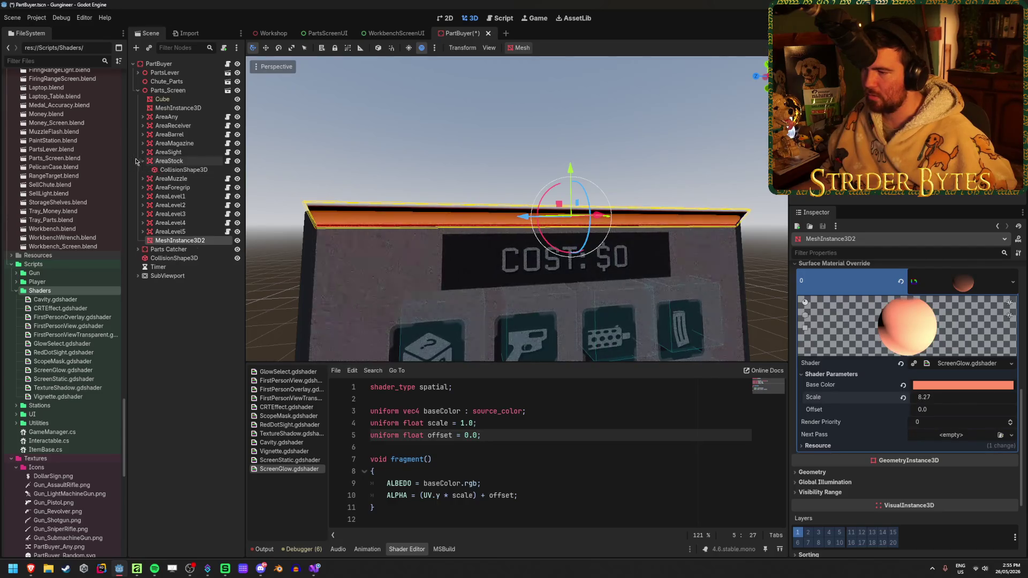
key("w")
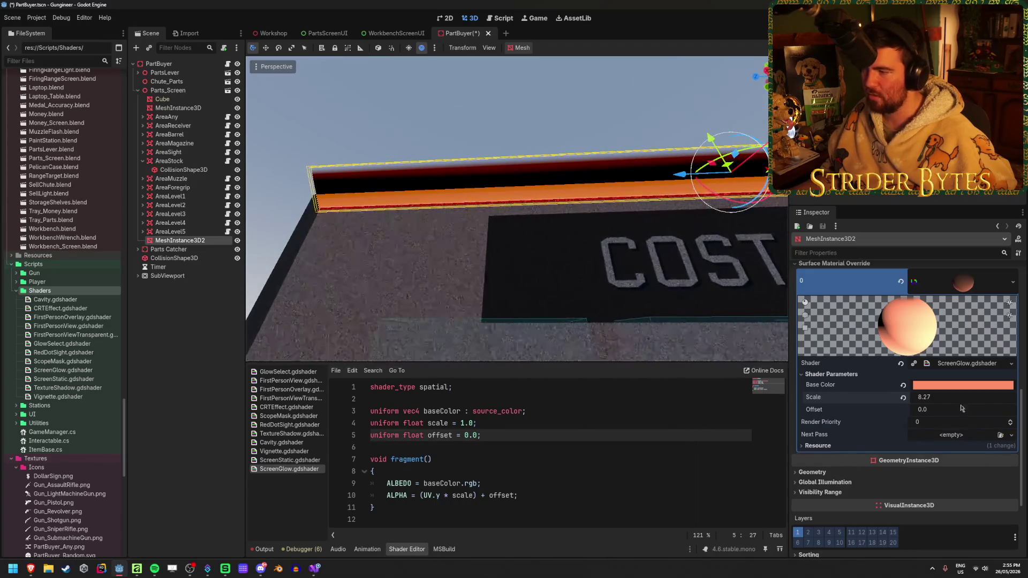
mouse_move(960, 399)
left_mouse_down()
mouse_move(918, 399)
mouse_move(948, 410)
left_mouse_up()
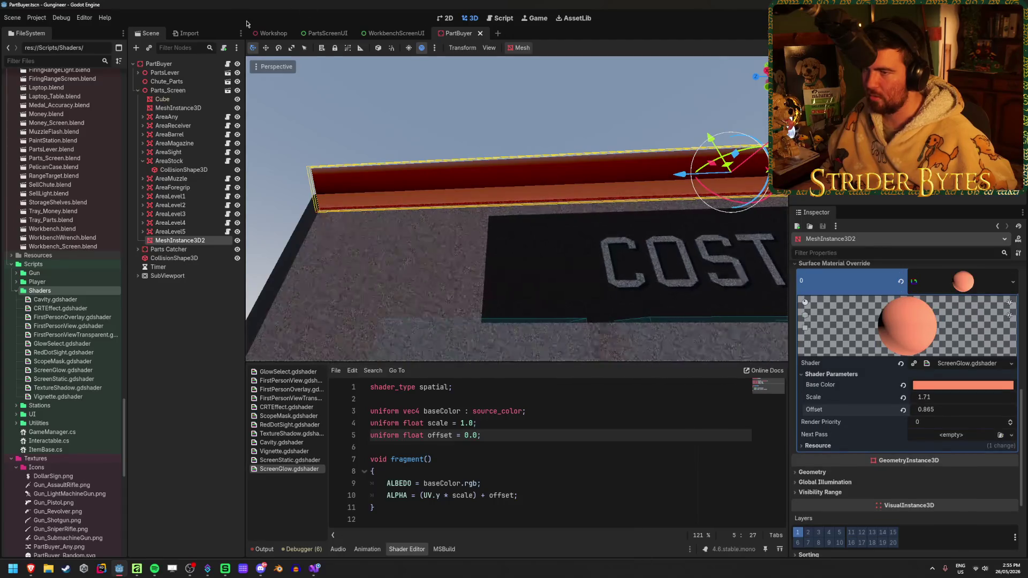
left_click(271, 33)
scroll(516, 209, "up", 5)
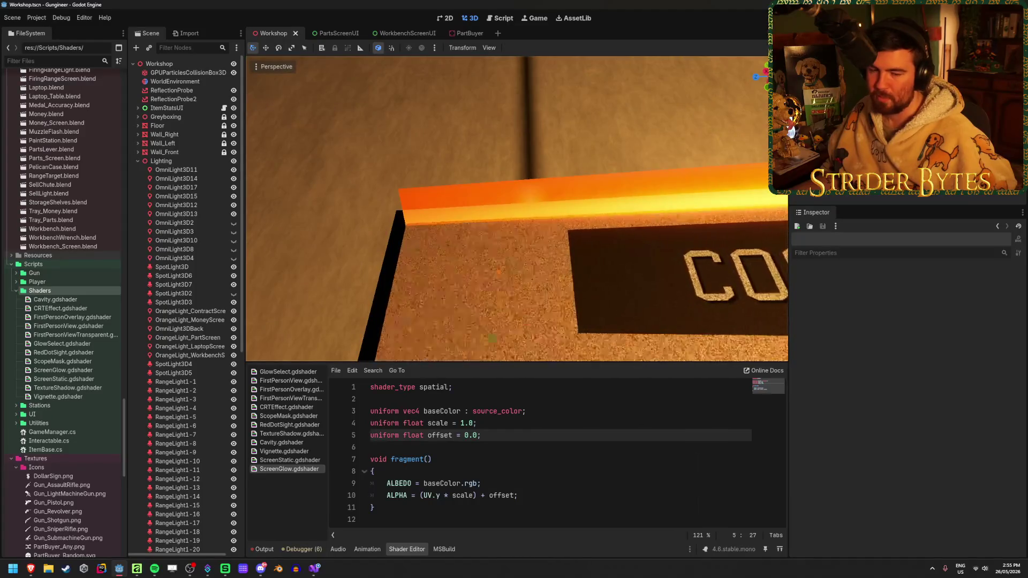
scroll(517, 209, "down", 5)
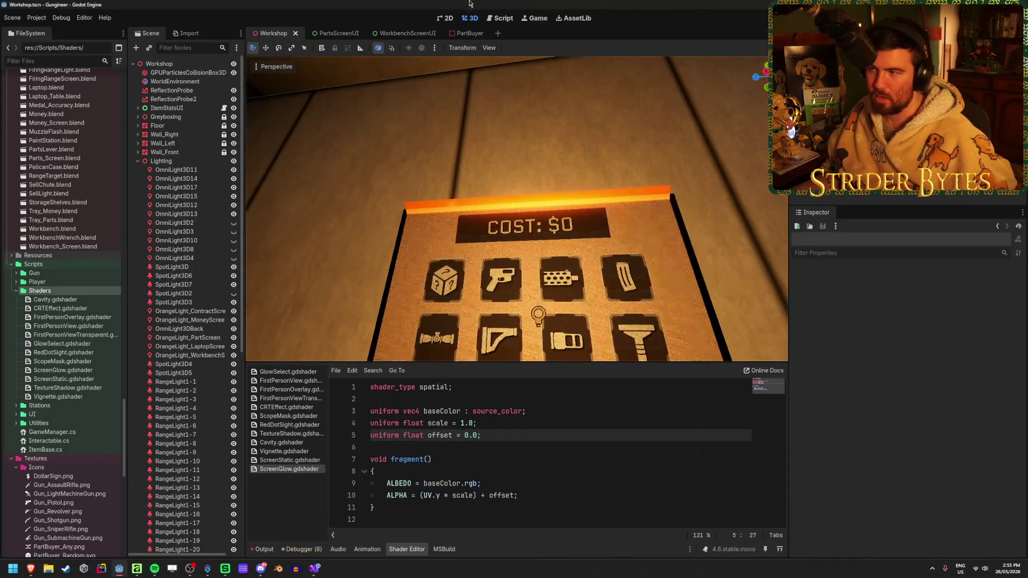
left_click(464, 33)
scroll(557, 136, "down", 3)
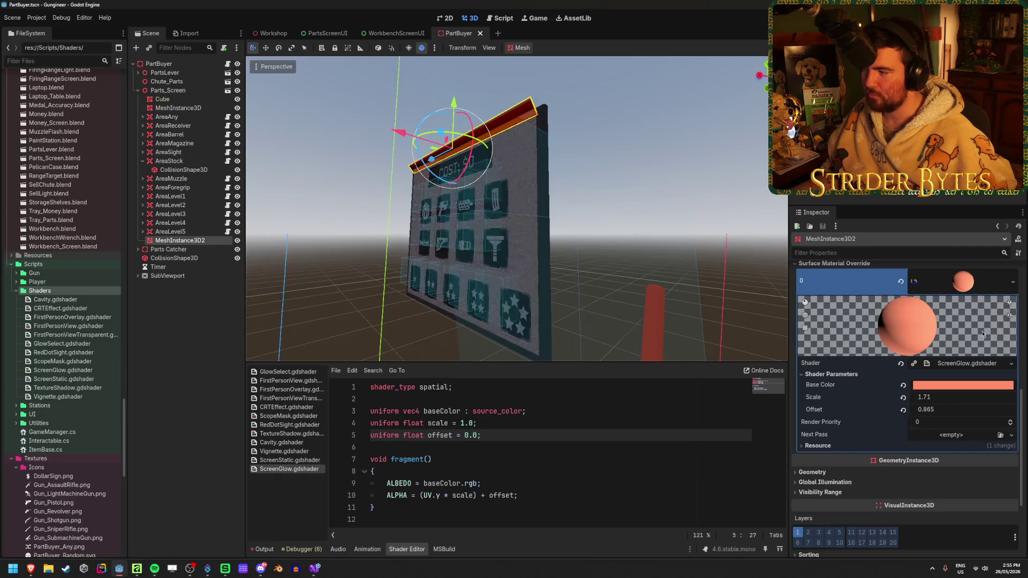
Set the quad height to 1.0 m and reset glow Scale and Offset to defaults.
scroll(970, 329, "up", 5)
left_click(932, 384)
type("1")
key("Return")
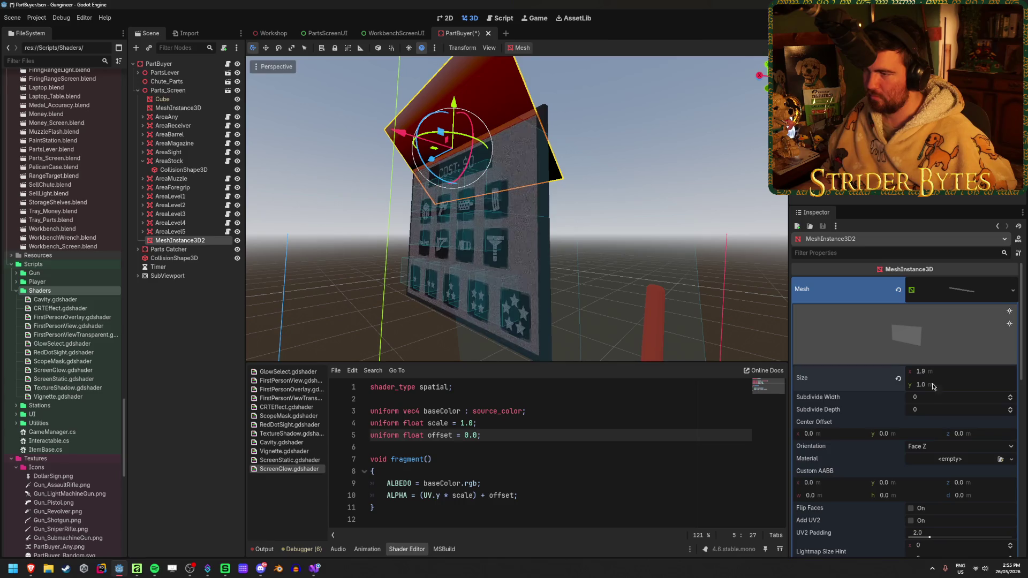
scroll(932, 382, "down", 8)
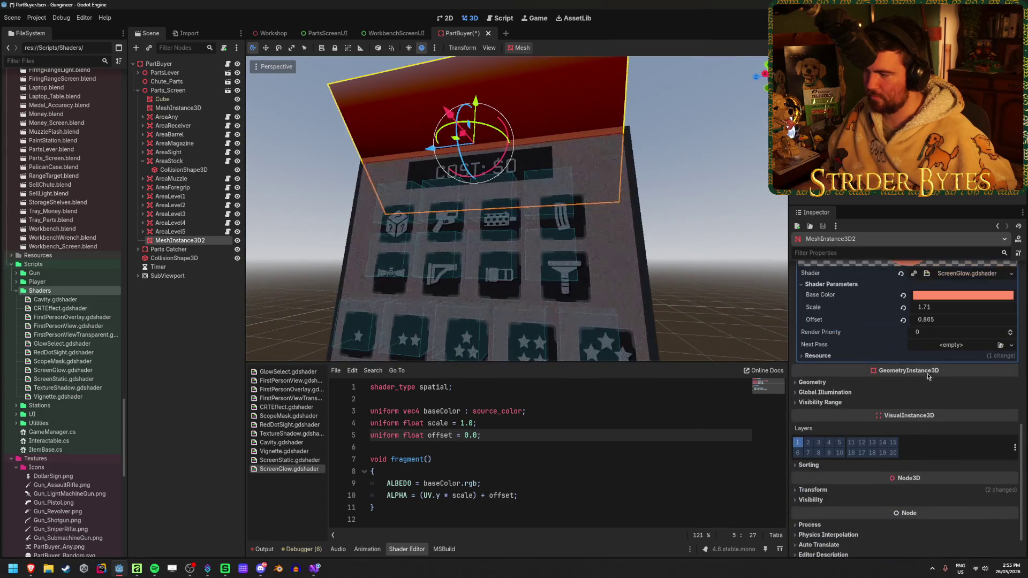
left_click(904, 309)
left_click(903, 320)
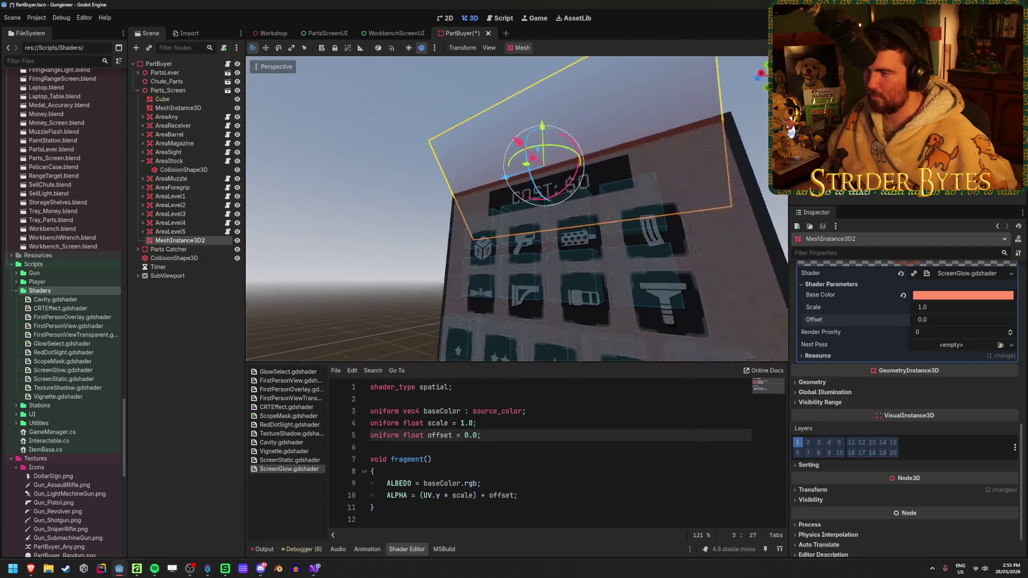
Tilt the plane in local space so it sits above the parts-buyer panel.
key("t")
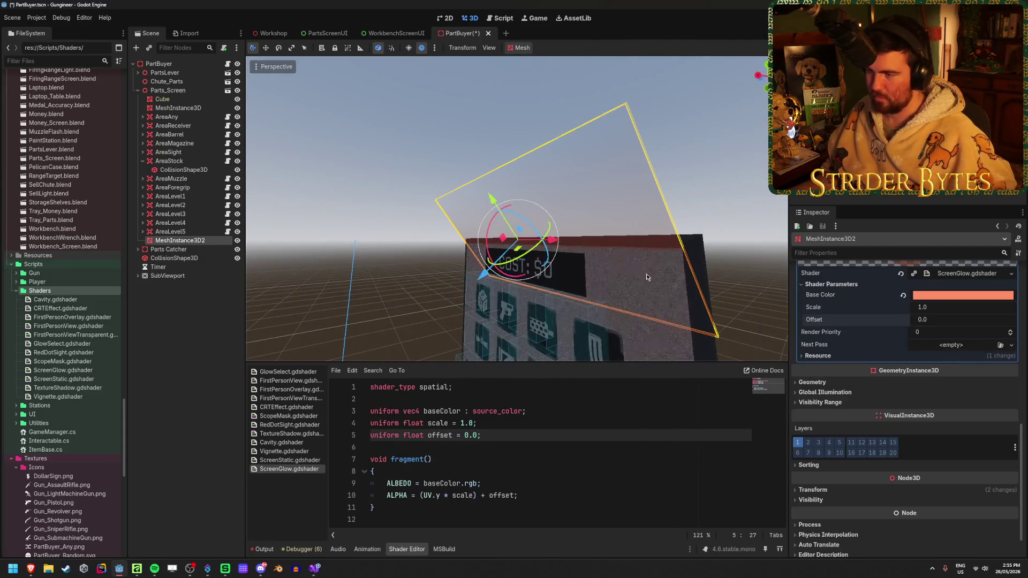
mouse_move(499, 197)
left_mouse_down()
mouse_move(444, 131)
mouse_move(450, 155)
left_mouse_up()
left_click(266, 33)
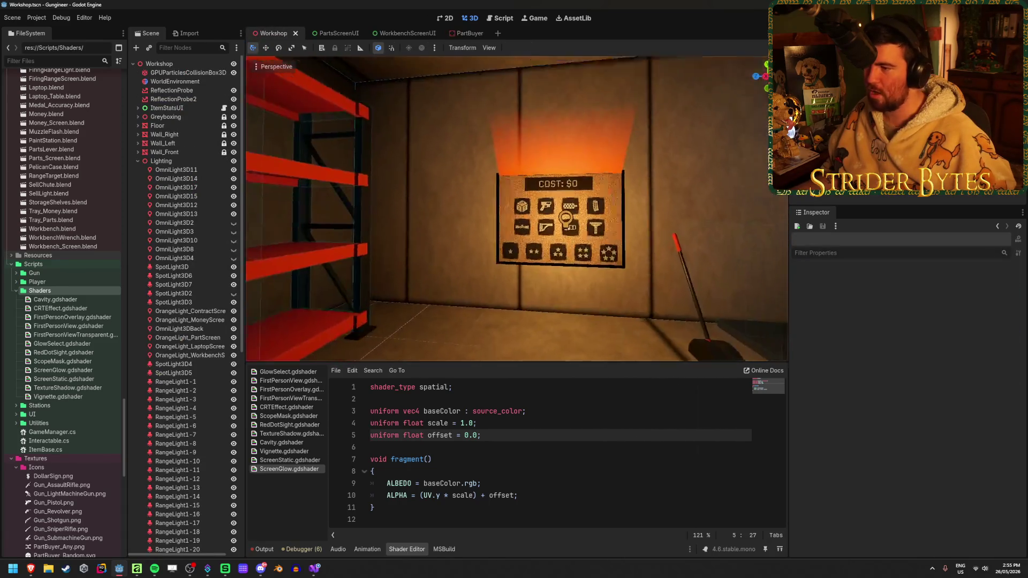
left_click(467, 33)
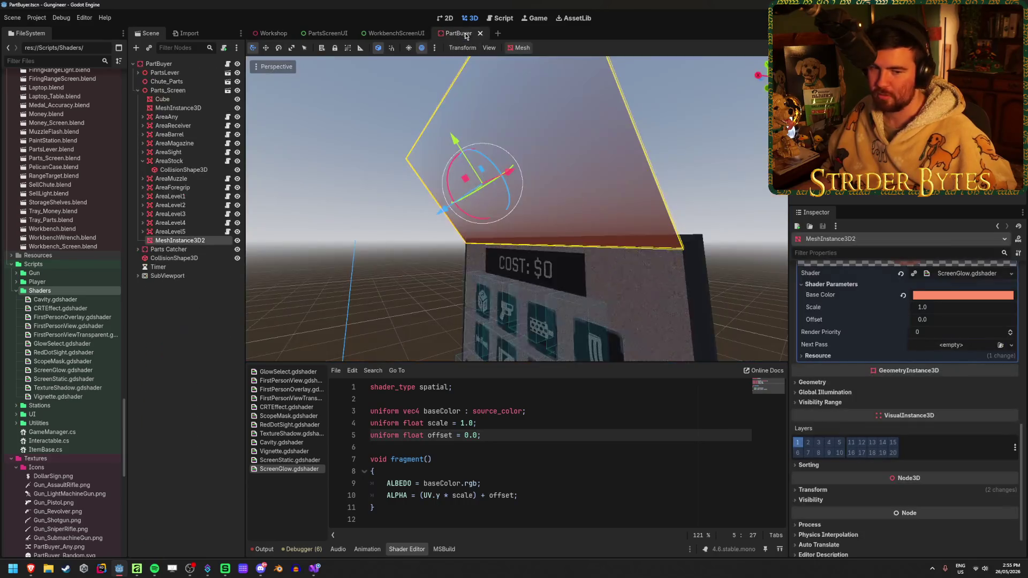
Lower the glow Scale to 0.45 and save PartBuyer, checking the result in Workshop.
mouse_move(938, 306)
left_mouse_down()
mouse_move(889, 307)
mouse_move(921, 307)
left_mouse_up()
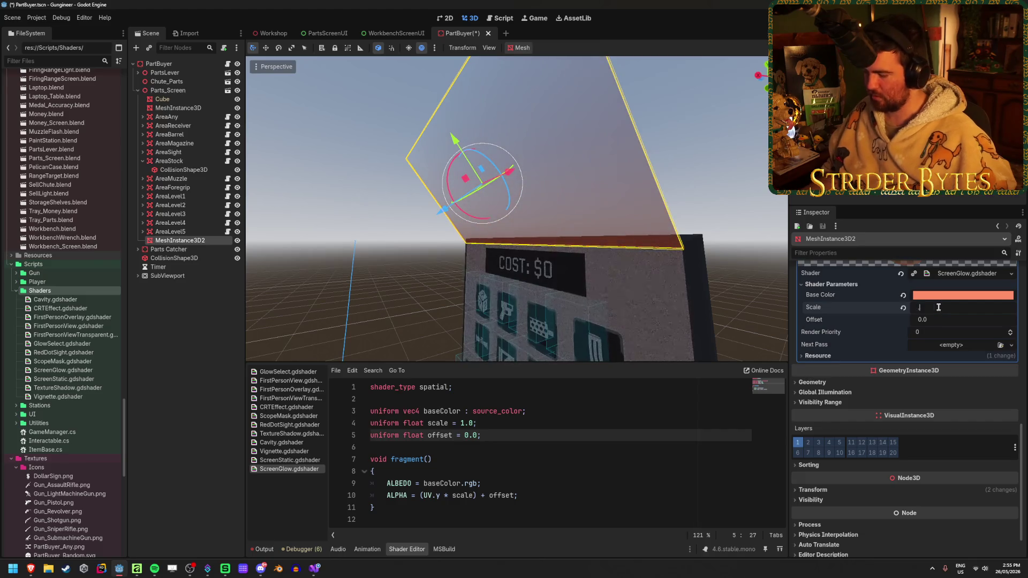
key("ctrl+s")
left_click(271, 33)
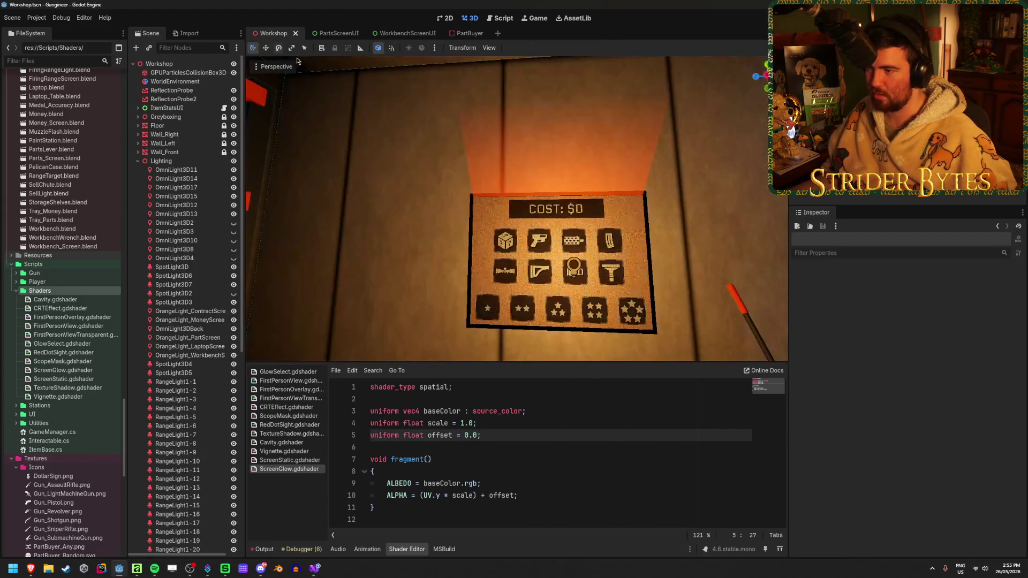
left_click(469, 32)
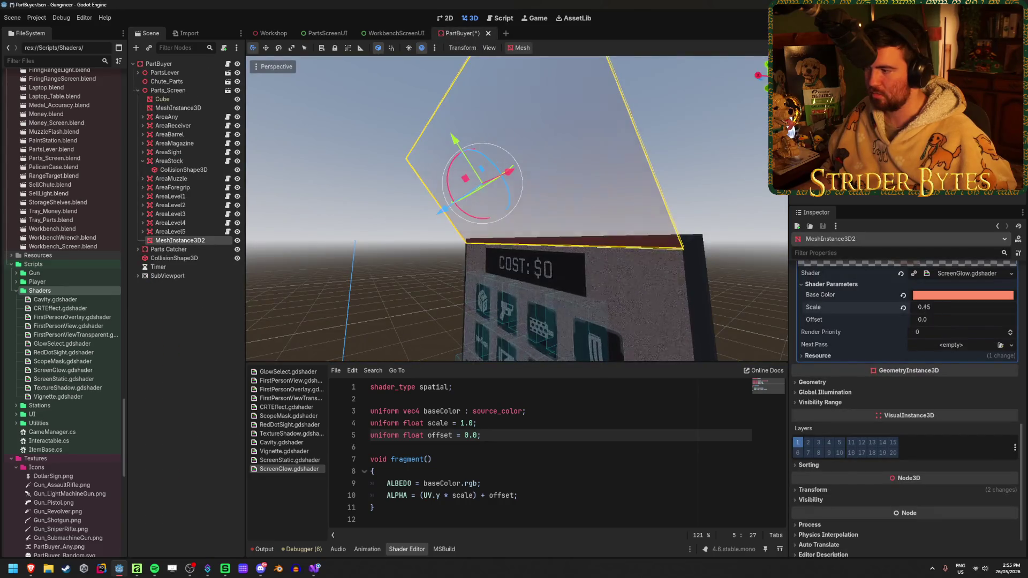
key("ctrl+s")
left_click(273, 34)
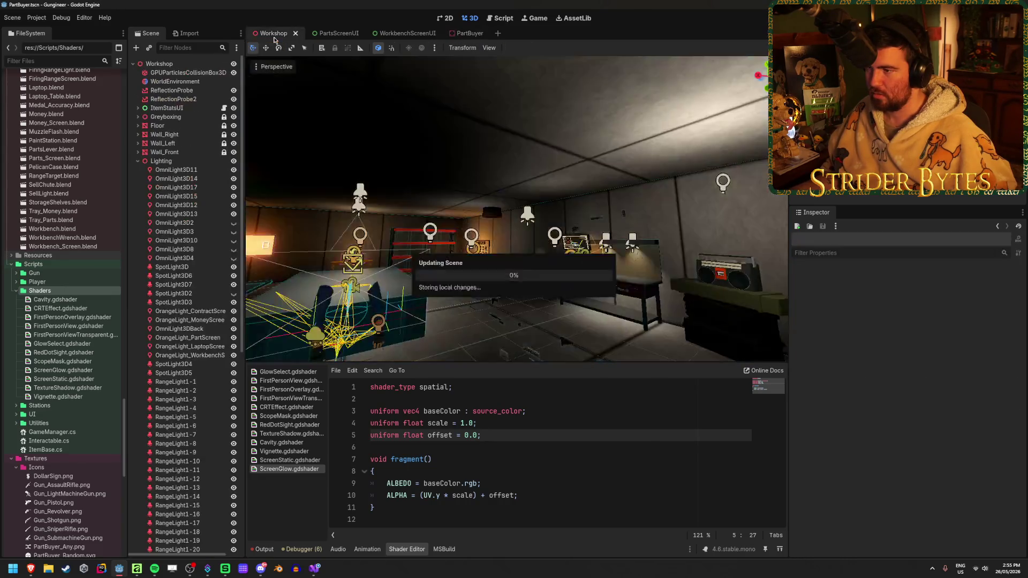
Set glow Scale to 0.25 and inspect the glow over the COST board in both scenes.
left_click(466, 33)
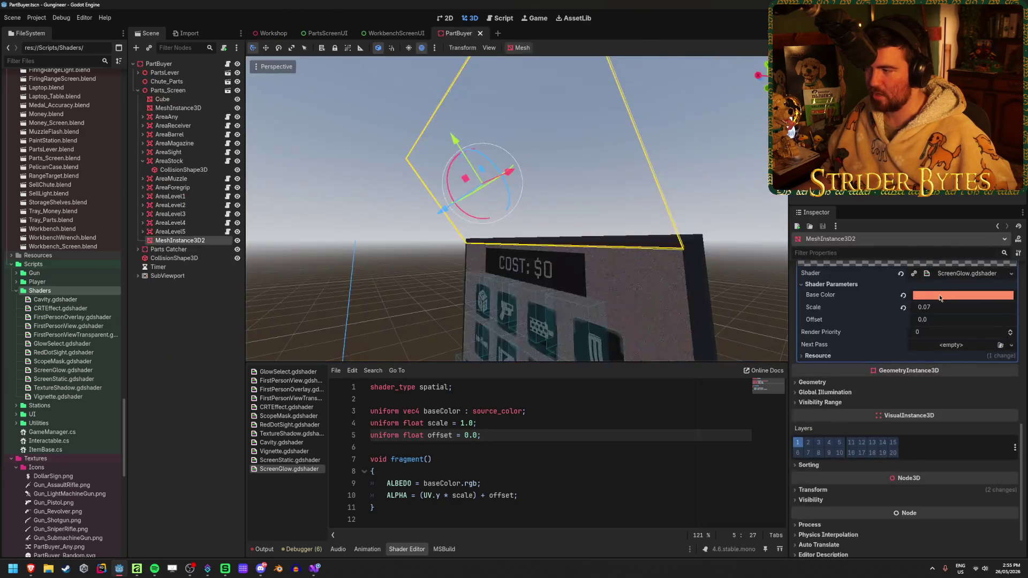
left_click(931, 309)
type("0.25")
key("Return")
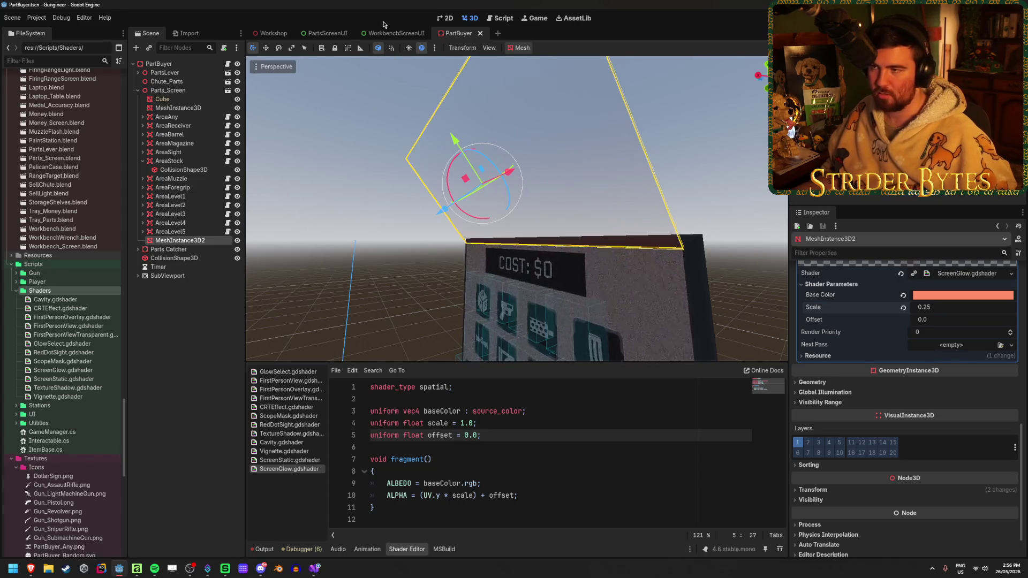
left_click(260, 37)
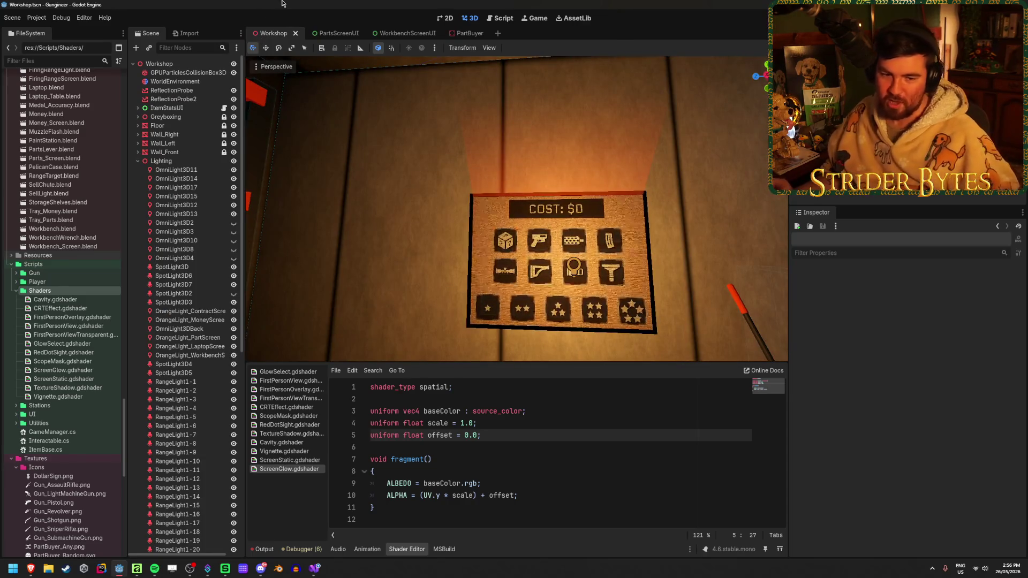
left_click_drag(432, 171, 396, 164)
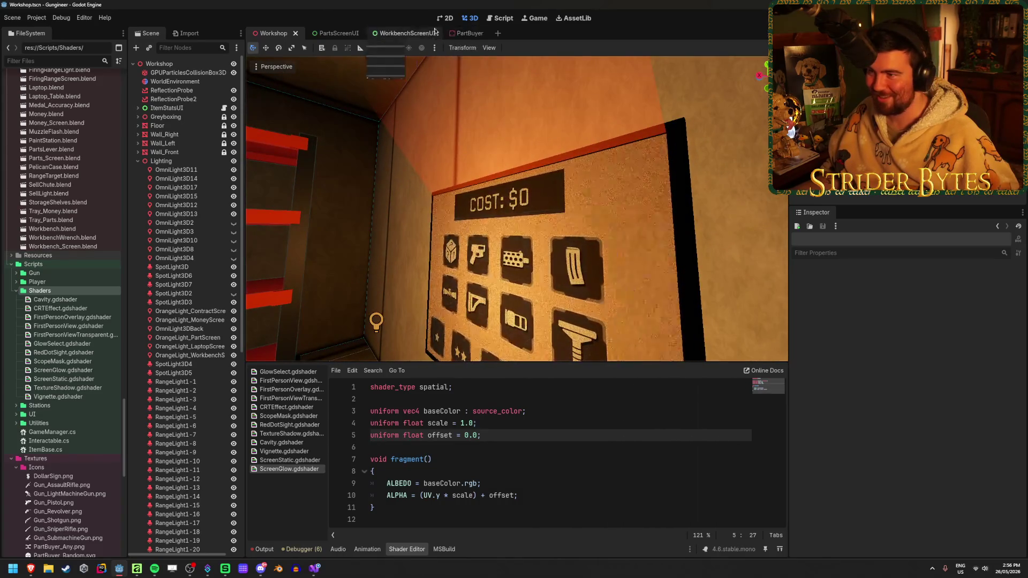
left_click(461, 32)
mouse_move(551, 170)
left_mouse_down()
mouse_move(525, 179)
mouse_move(566, 186)
left_mouse_up()
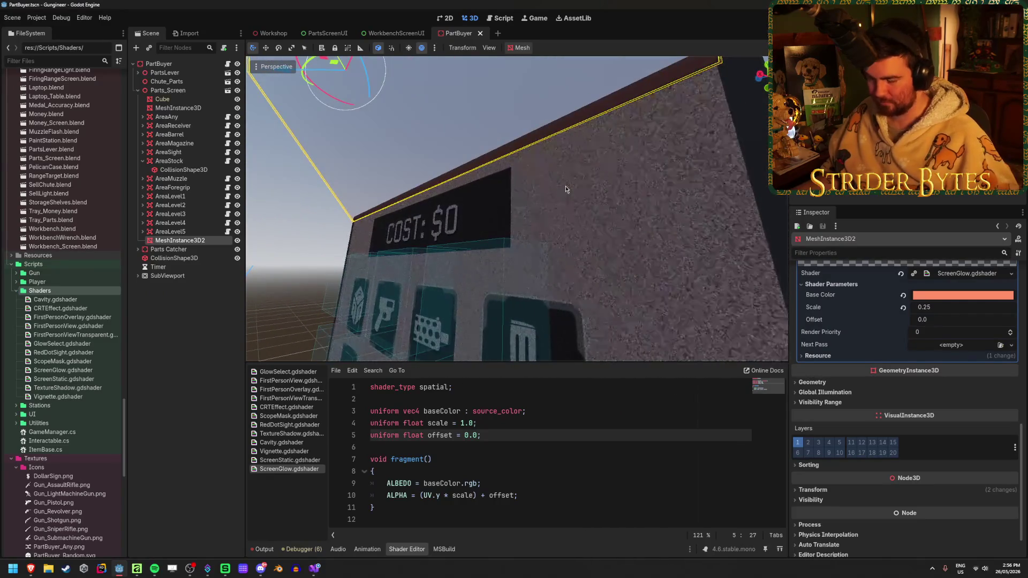
mouse_move(425, 143)
left_mouse_down()
mouse_move(397, 138)
mouse_move(437, 93)
mouse_move(427, 64)
left_mouse_up()
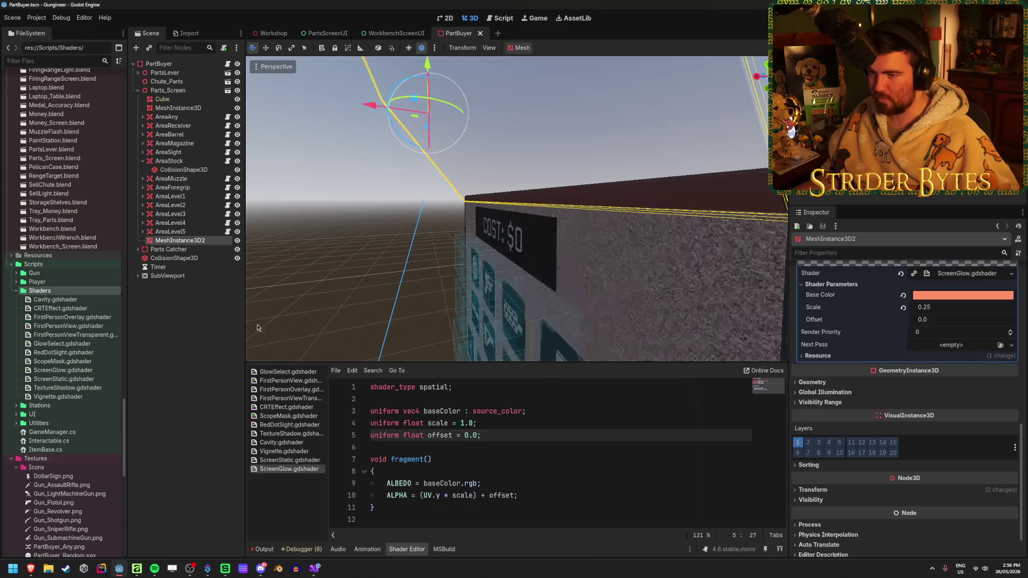
Save PartBuyer with the mesh deselected and check the glow in Workshop.
key("ctrl+s")
left_click(209, 359)
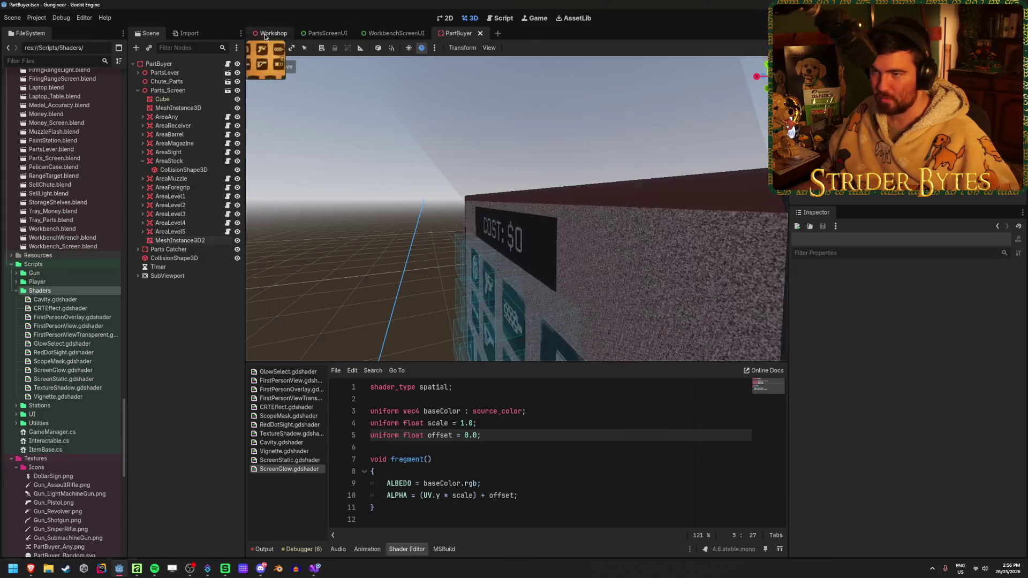
left_click(273, 34)
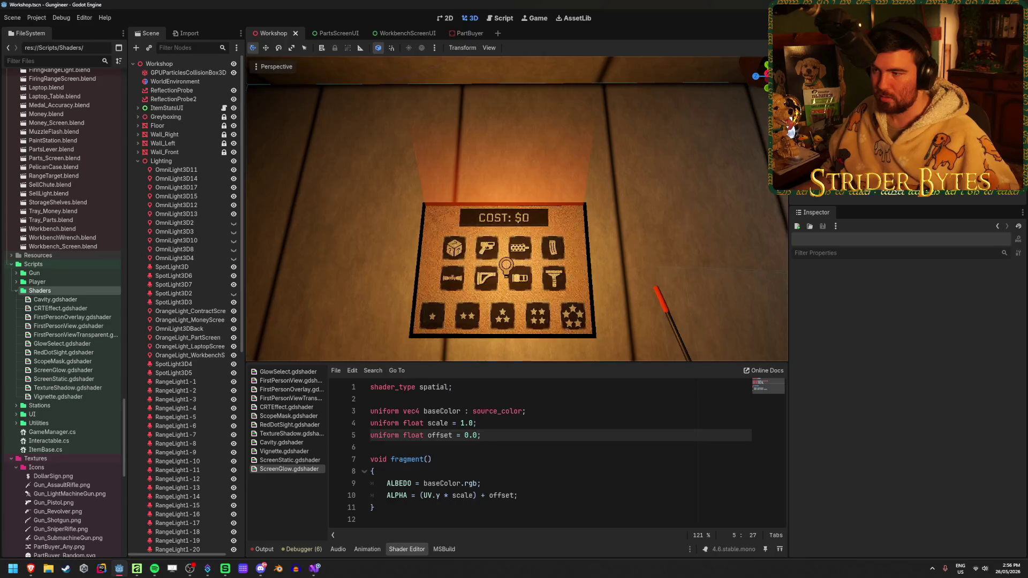
scroll(448, 198, "up", 3)
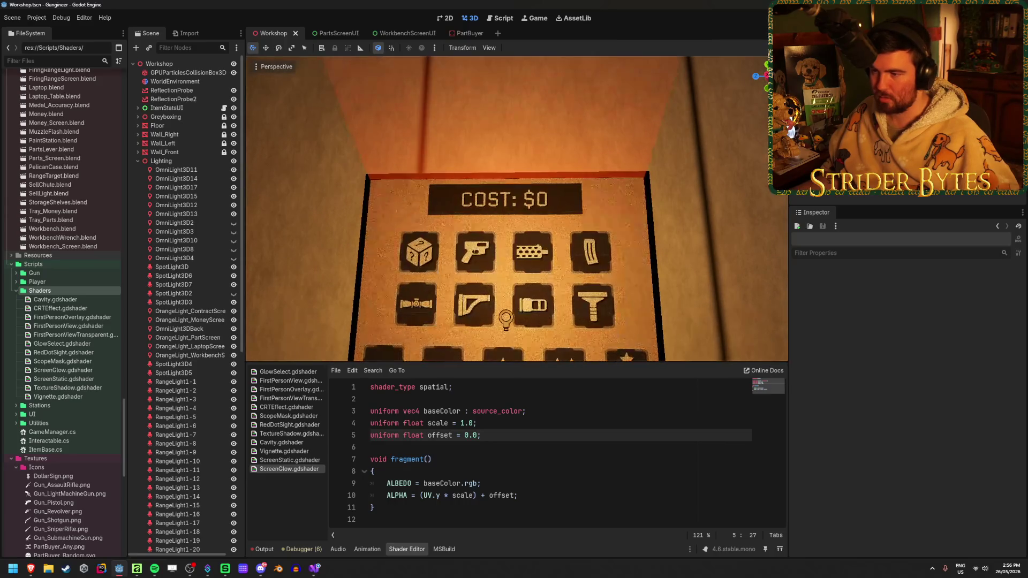
left_click(467, 35)
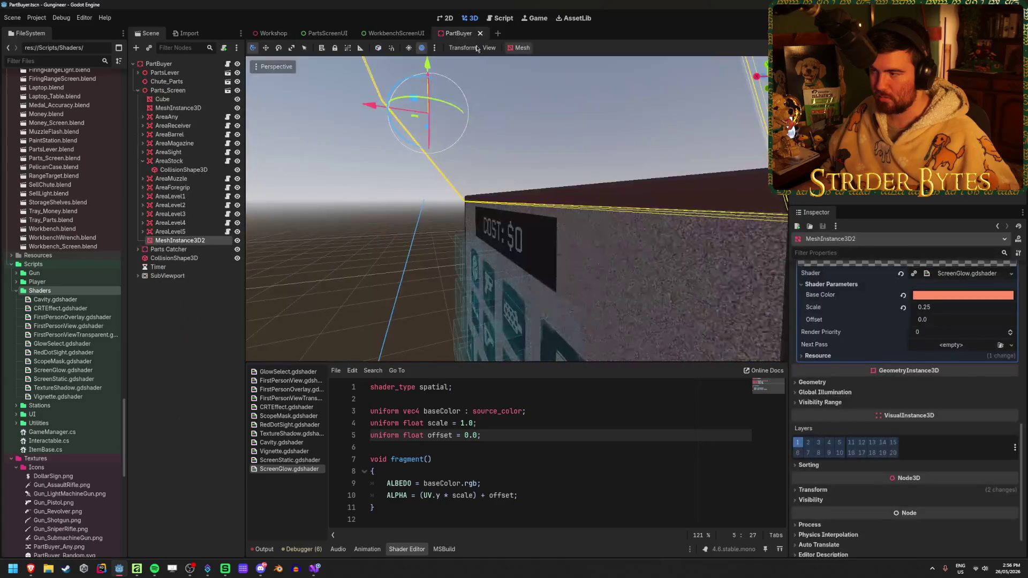
Raise the Base Color intensity to +4.0 and view the brighter glow in Workshop.
left_click(958, 298)
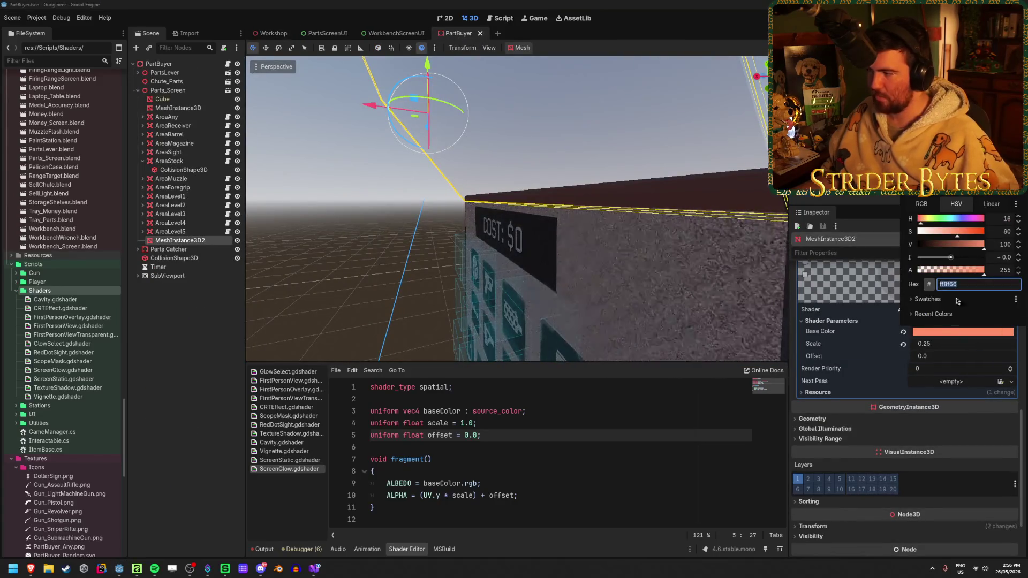
left_click_drag(951, 257, 964, 259)
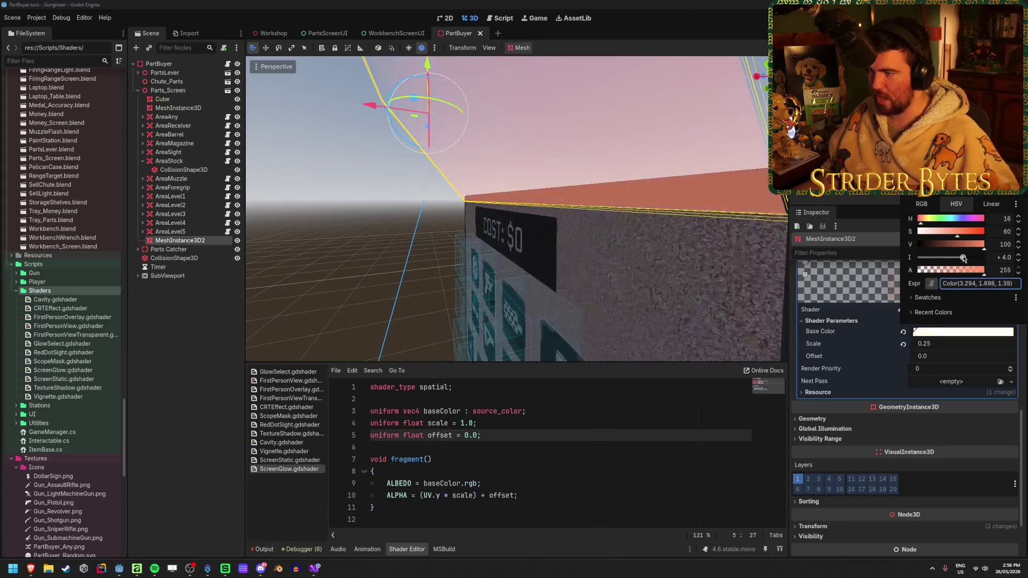
left_click(266, 38)
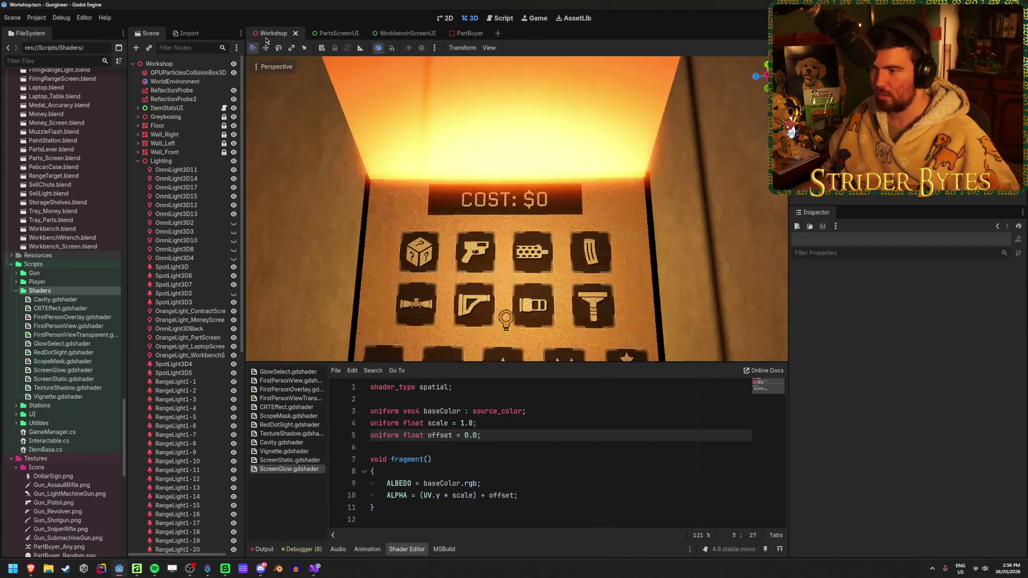
key("s")
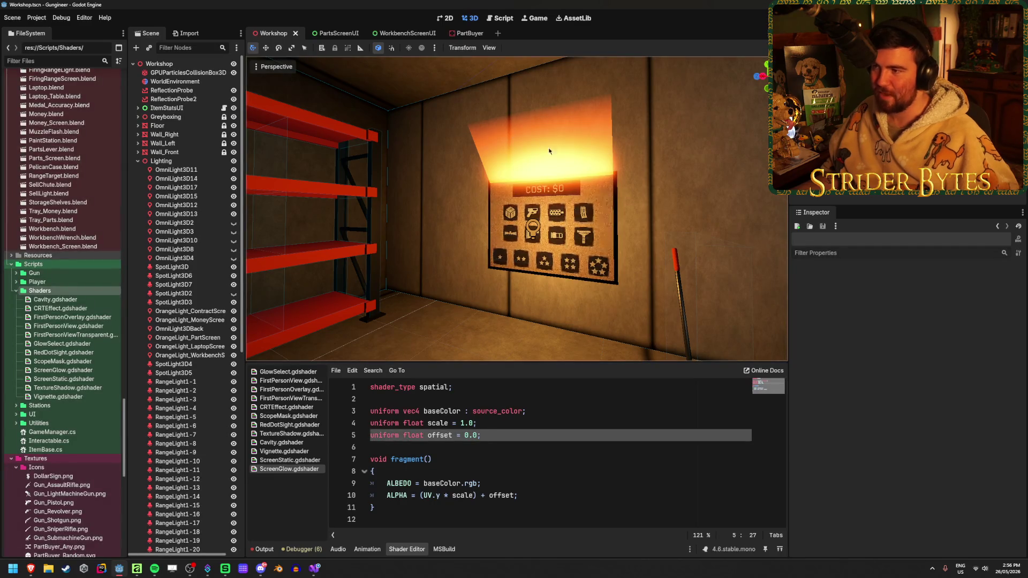
right_click(541, 156, "alt")
Revert the glow to salmon, save PartBuyer, and view it in Workshop.
left_click(461, 265)
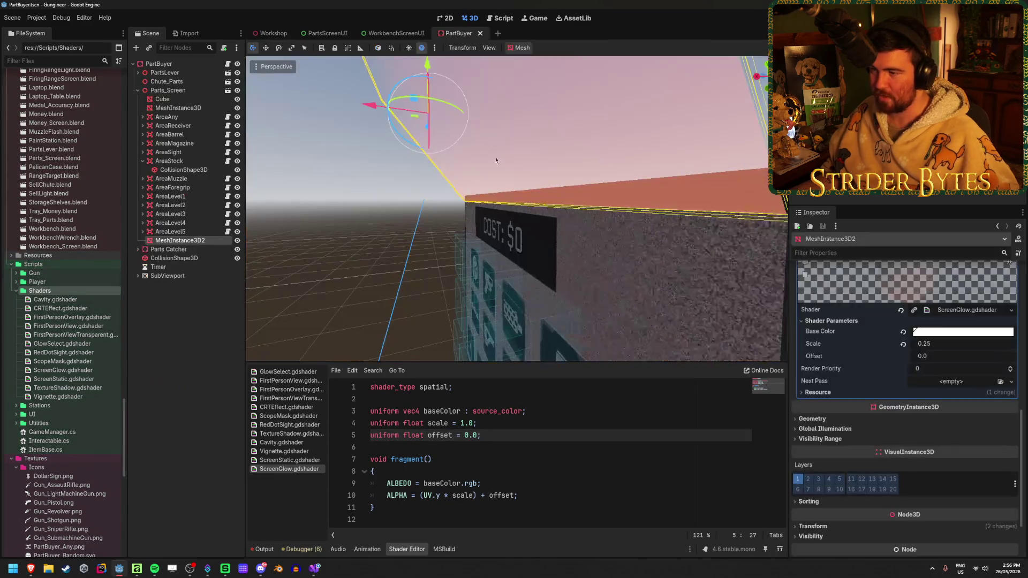
key("ctrl+s")
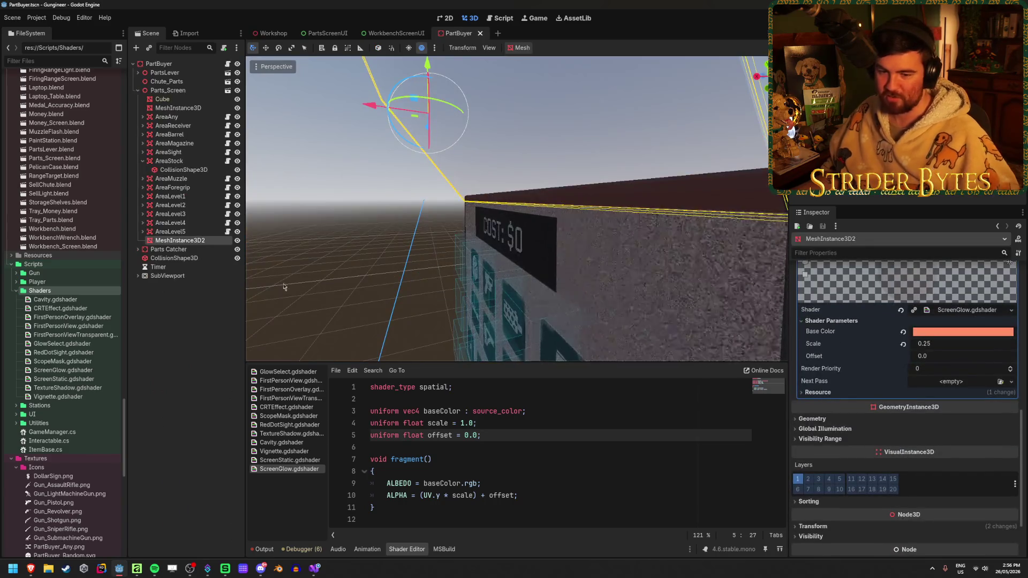
left_click(264, 35)
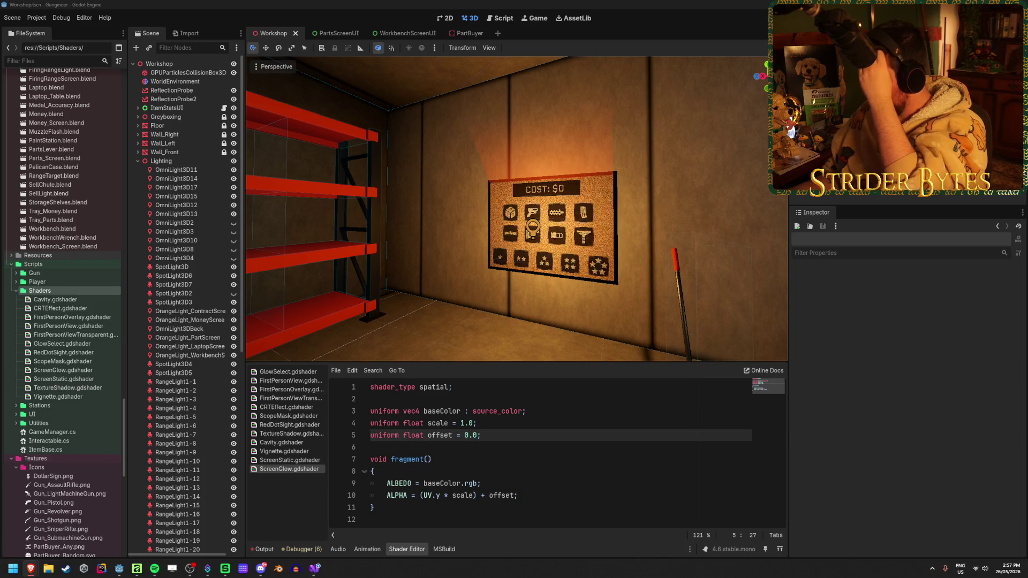
Search the shader built-in functions page for smoothstep and read its signature.
key("alt+Tab")
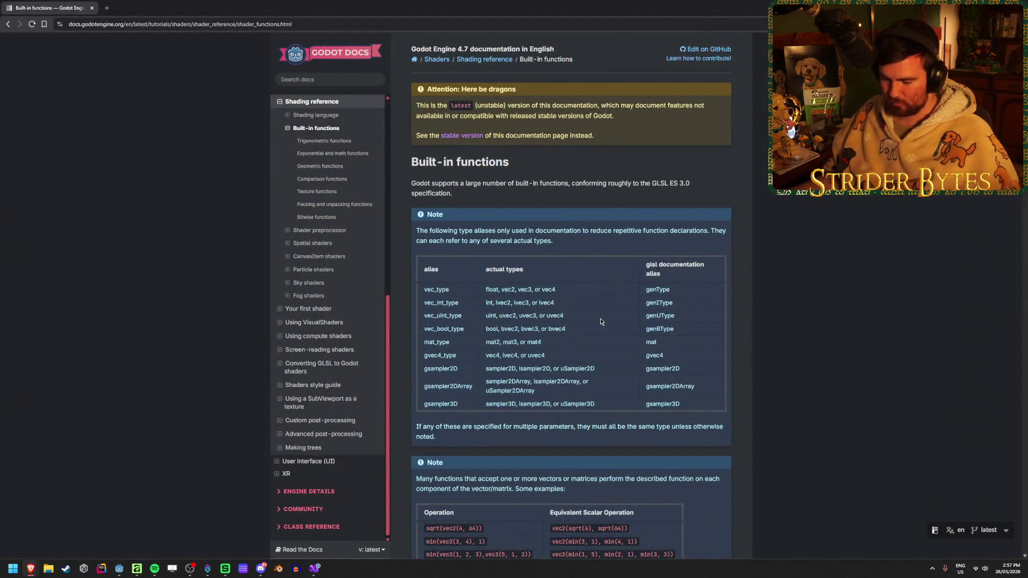
key("ctrl+f")
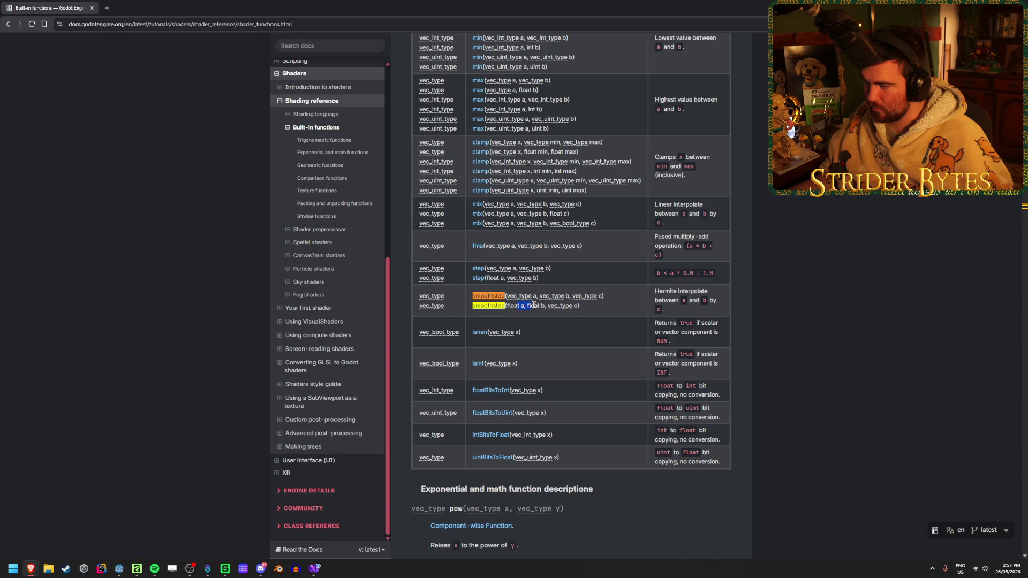
left_click_drag(664, 301, 735, 299)
left_click(736, 300)
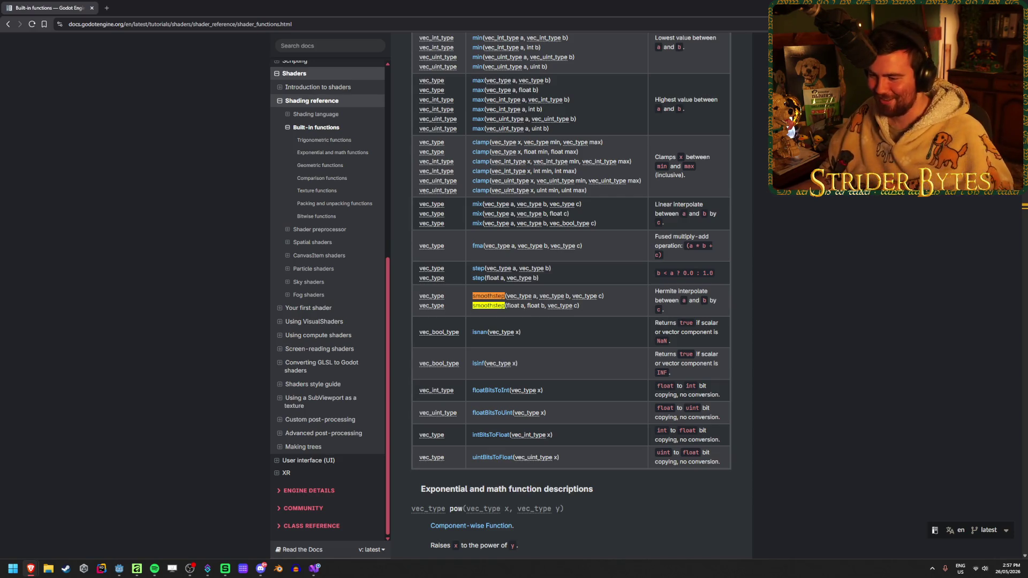
key("alt+Tab")
left_click(315, 569)
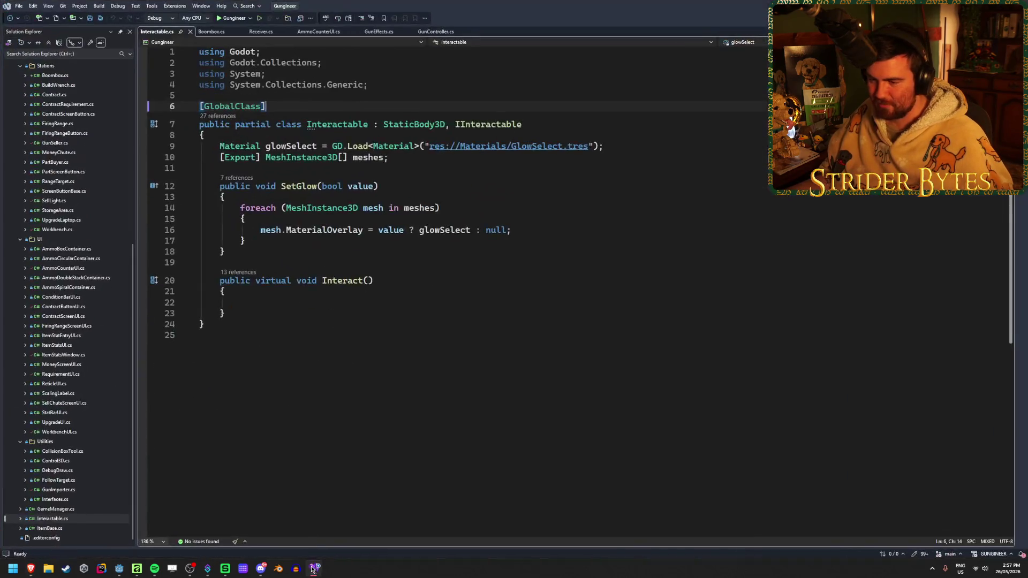
Replace the ALPHA expression with smoothstep(0.0, 1.0, UV.y); and save.
key("alt+Tab")
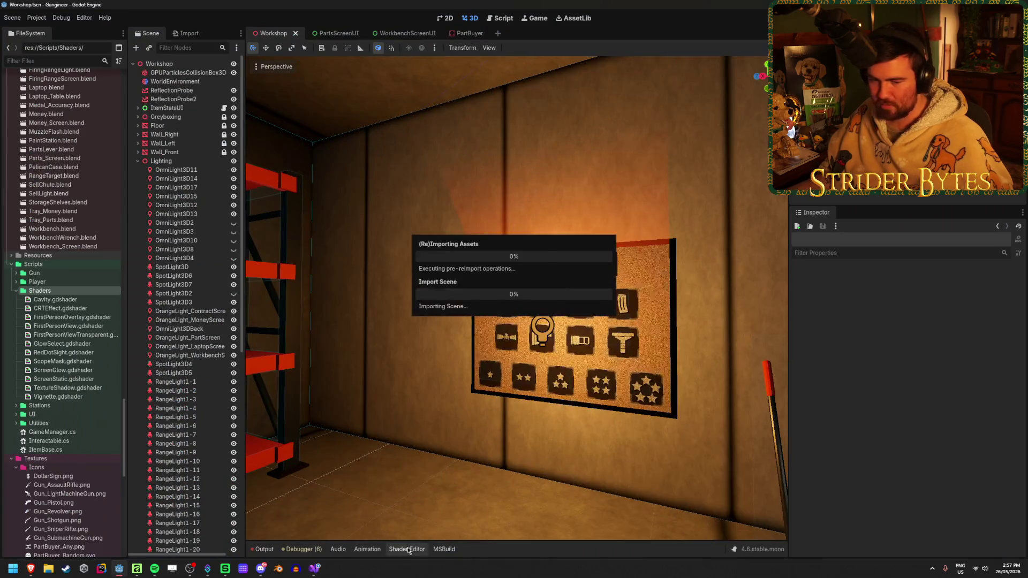
left_click(408, 550)
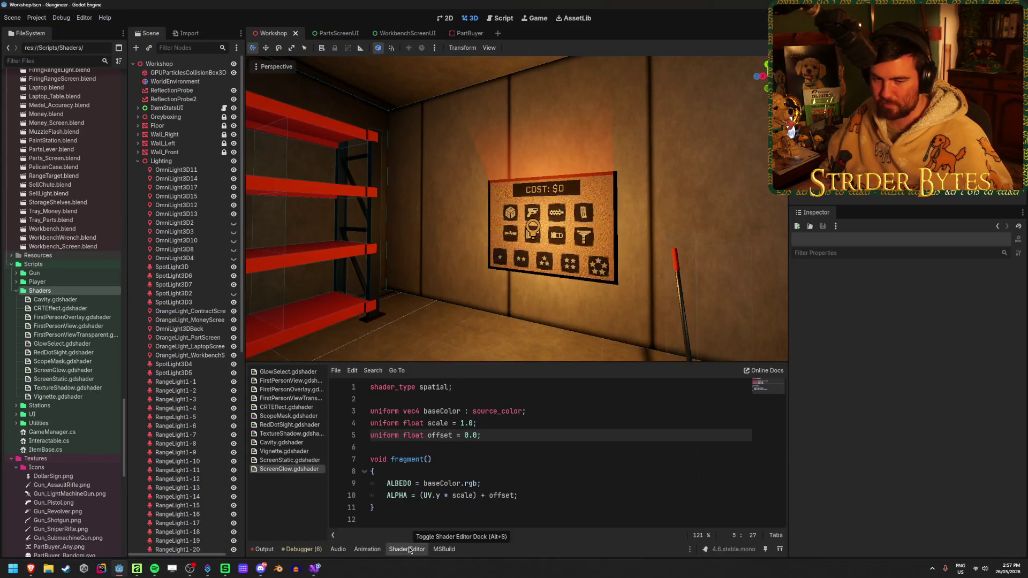
left_click(585, 471)
left_click(392, 496)
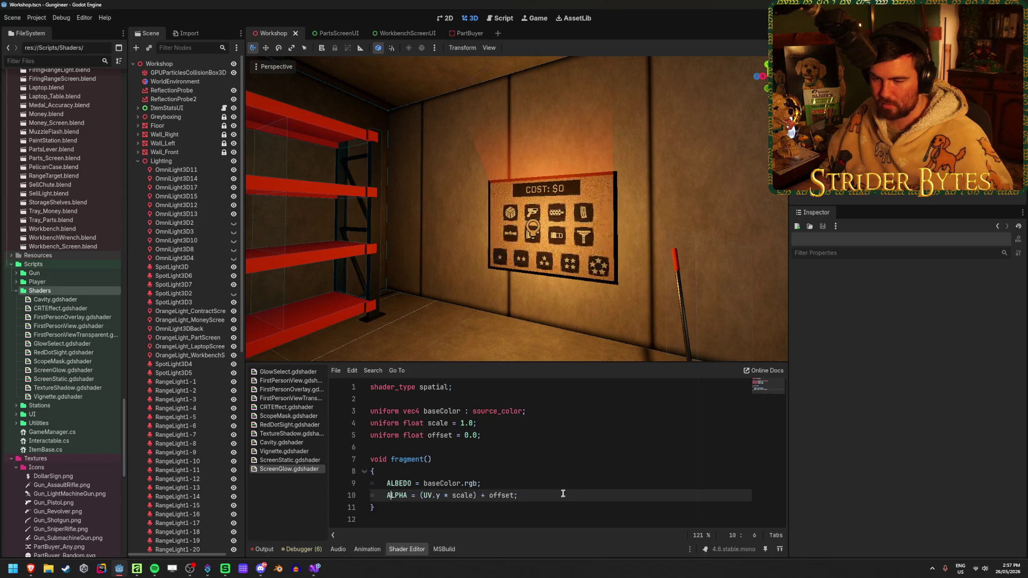
left_click_drag(518, 495, 419, 495)
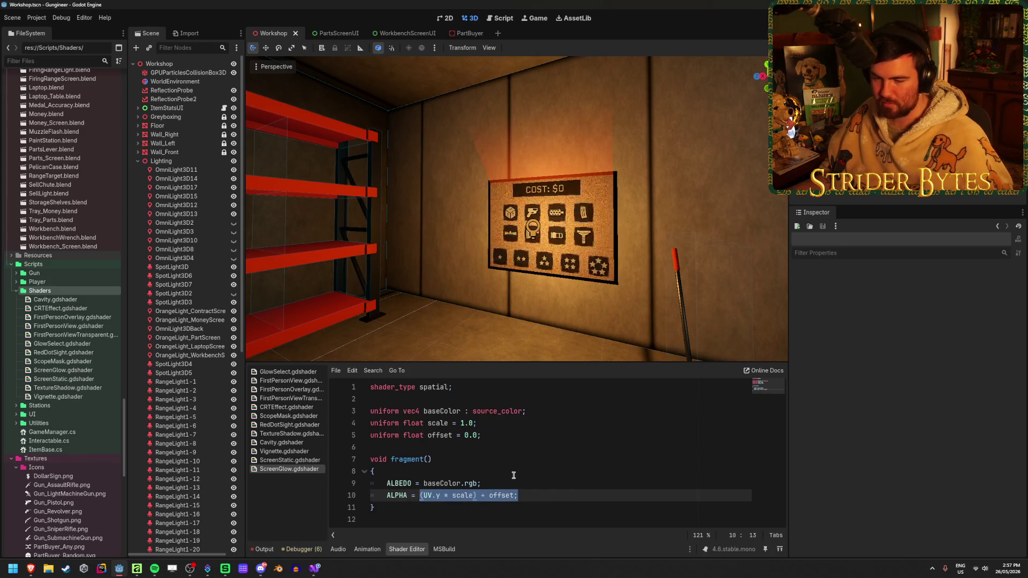
type("smoothstep")
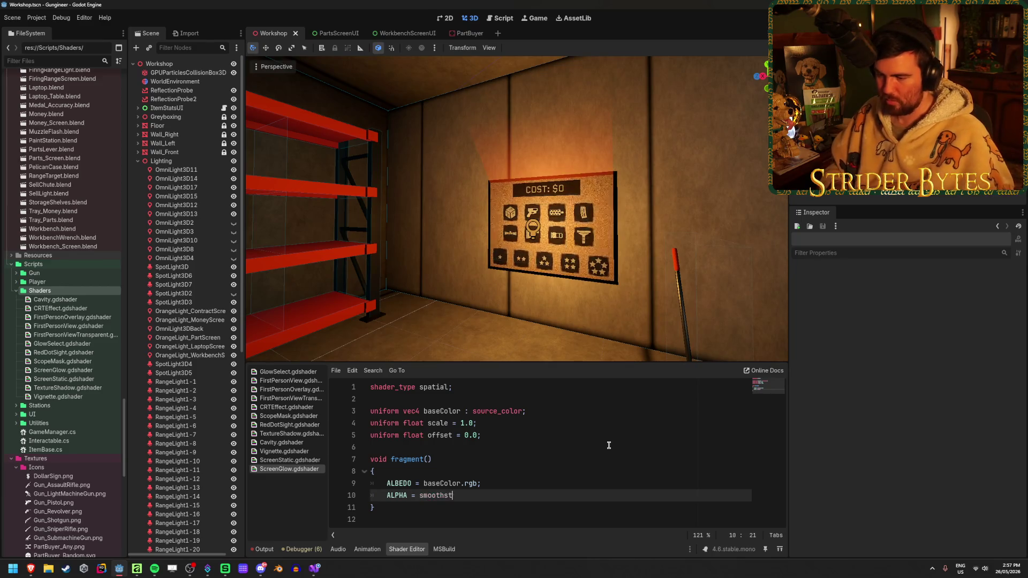
type("(0.0, ")
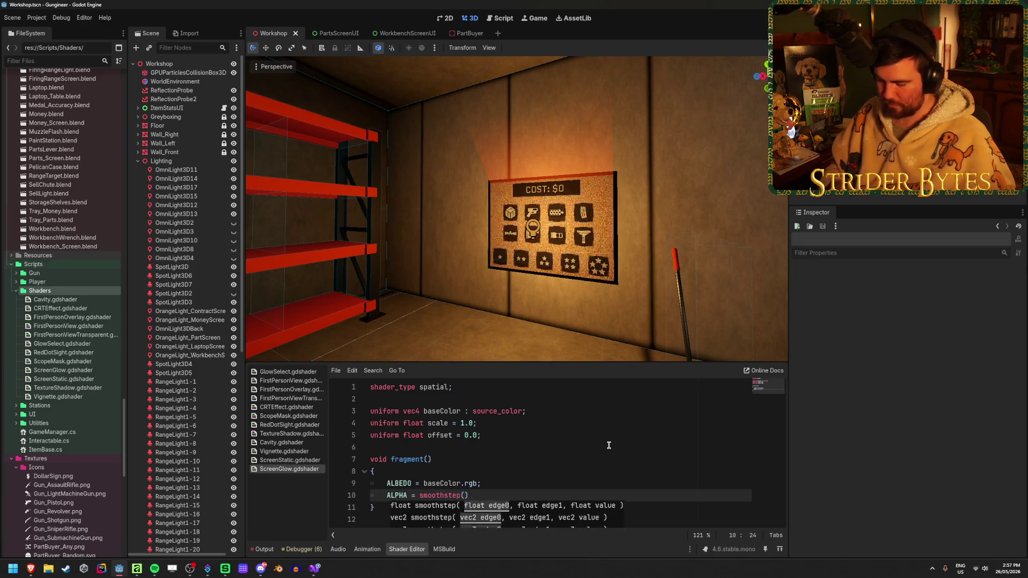
type("1.0,")
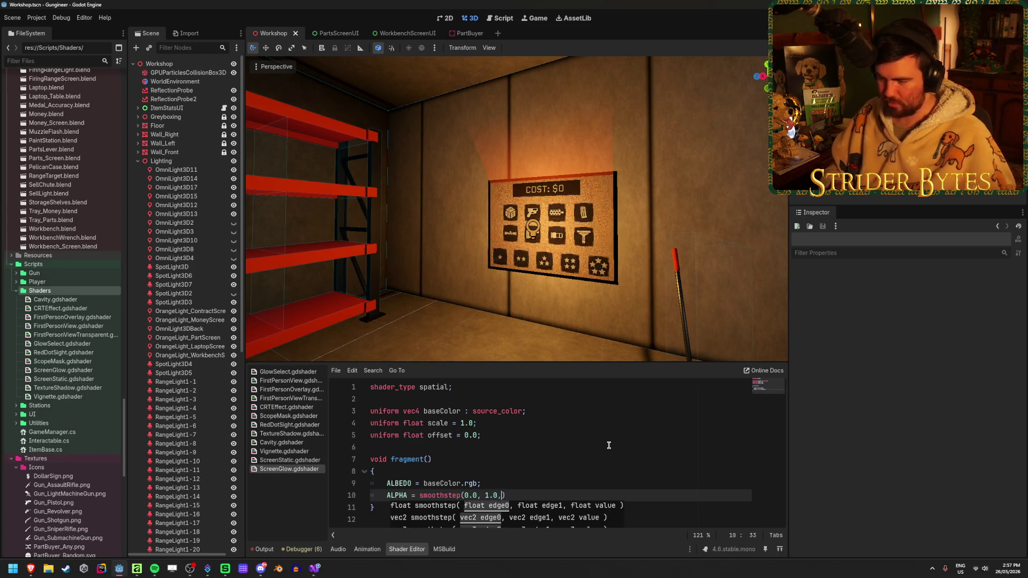
type(" UV.y);")
key("ctrl+s")
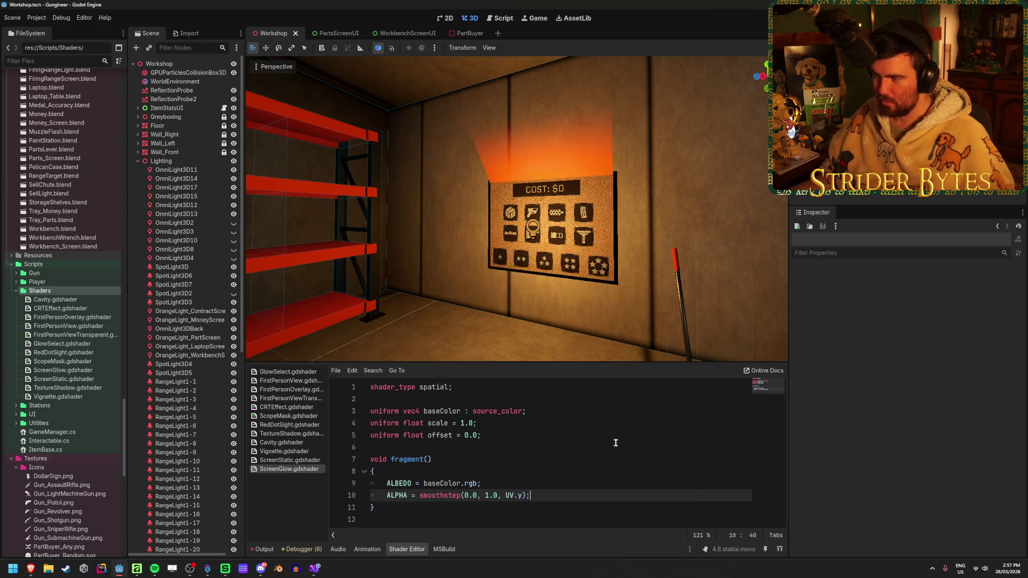
Extend ALPHA to (smoothstep(0.0, 1.0, UV.y) * scale) + offset; and save.
scroll(517, 209, "up", 5)
scroll(517, 209, "down", 5)
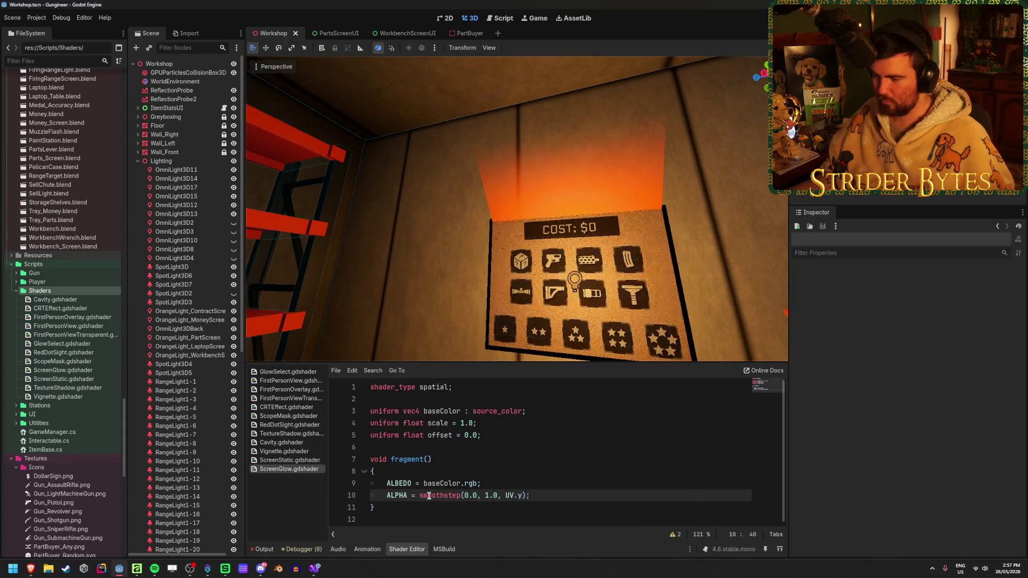
type("(")
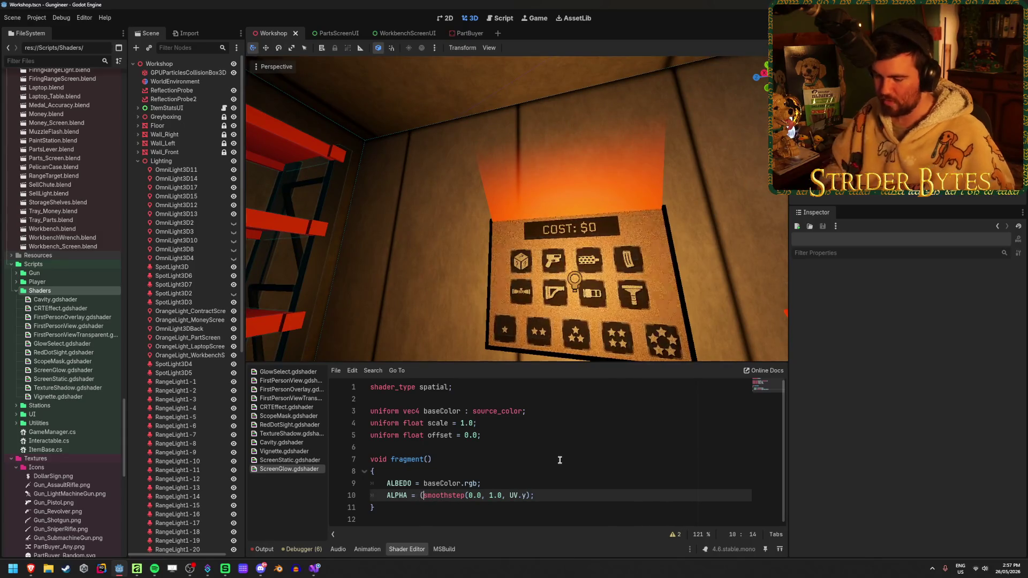
left_click(529, 494)
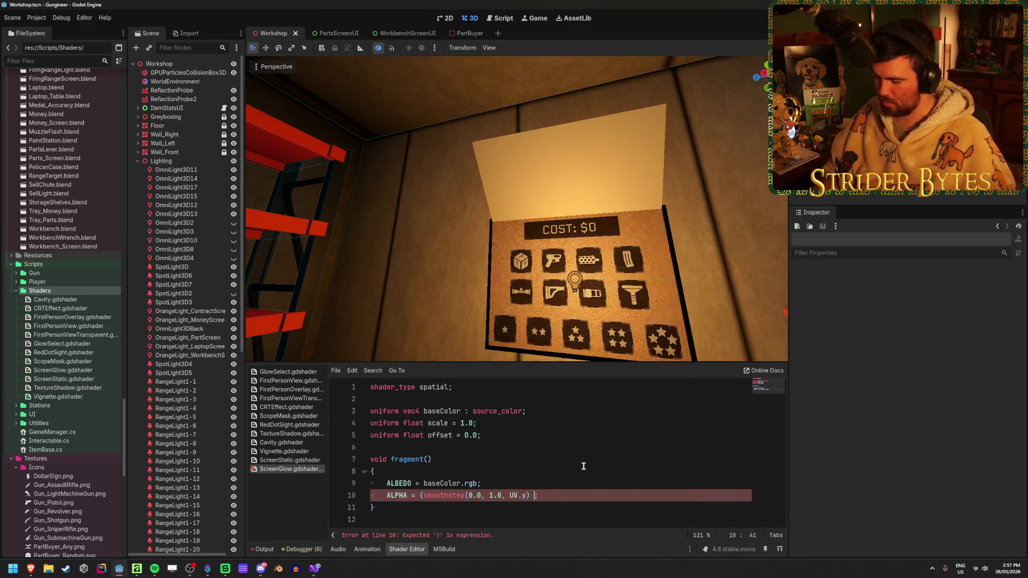
type("* scale) +")
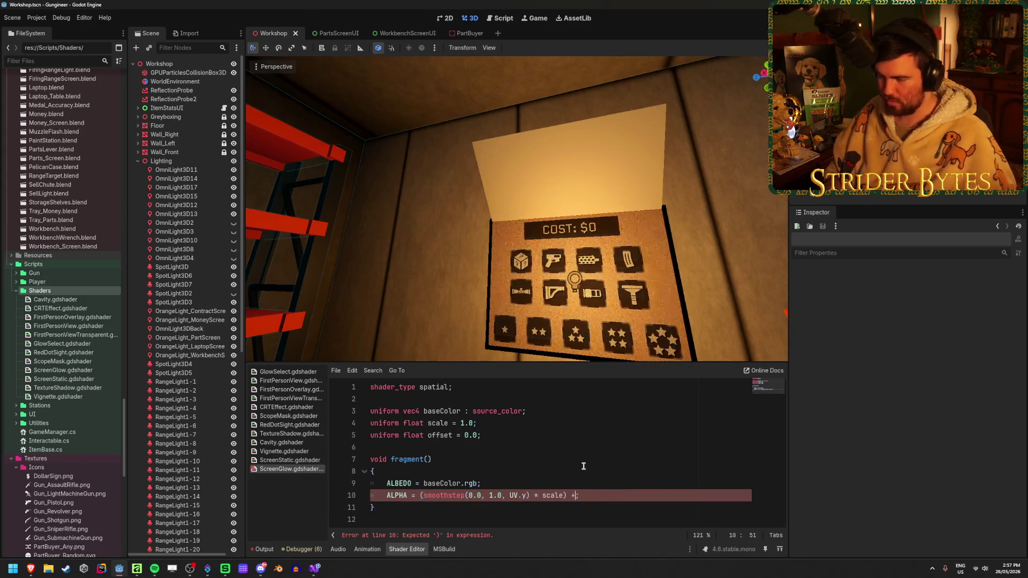
type(" offset")
key("ctrl+s")
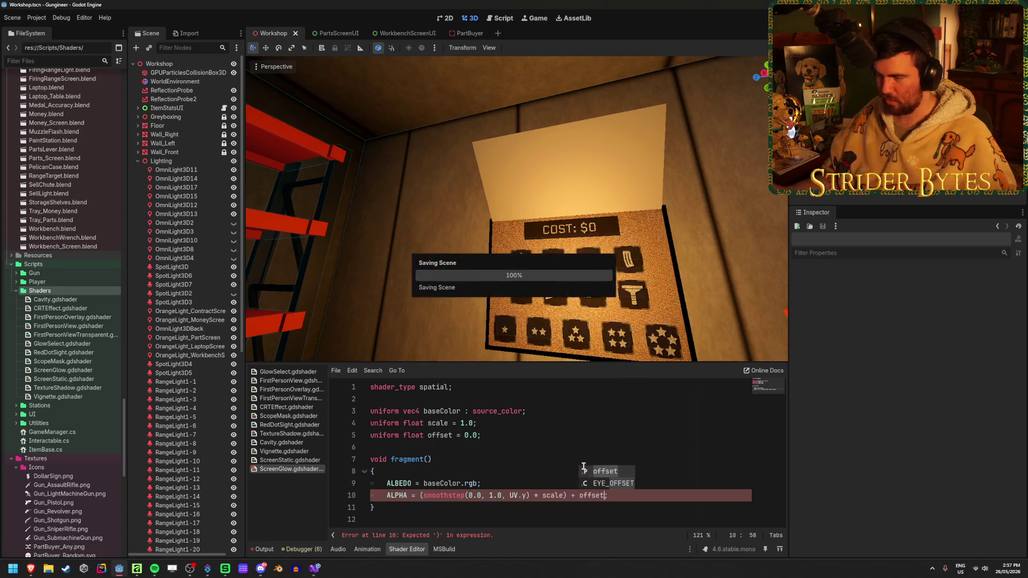
type(";")
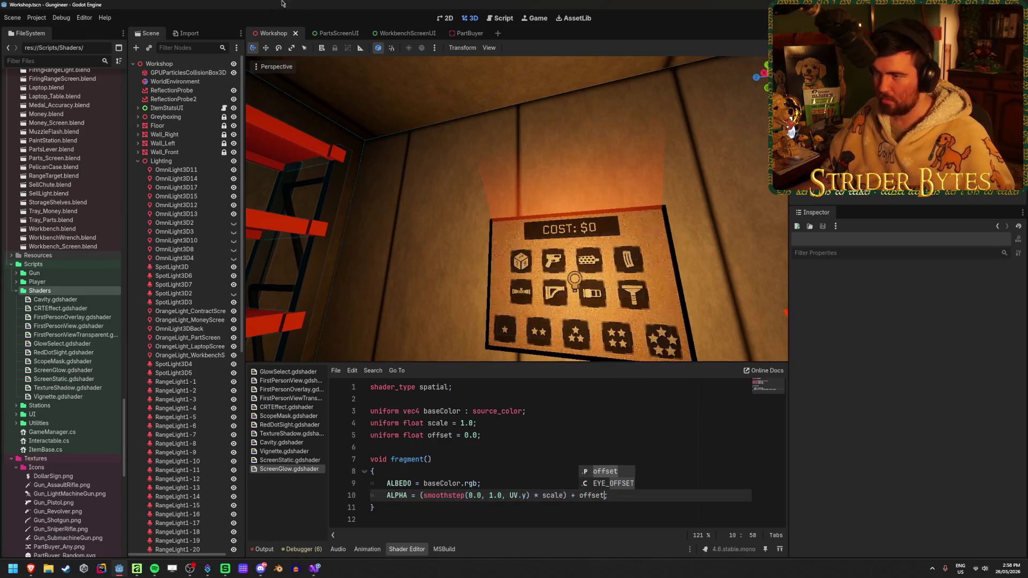
left_click(468, 33)
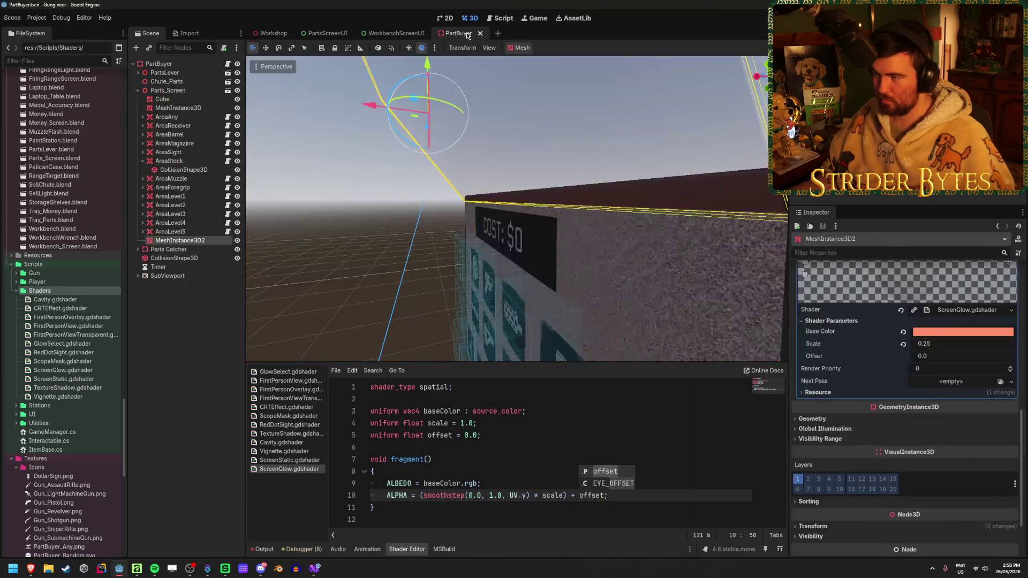
Halve the glow quad height to 0.5 m, move it above the screen, and save.
key("f")
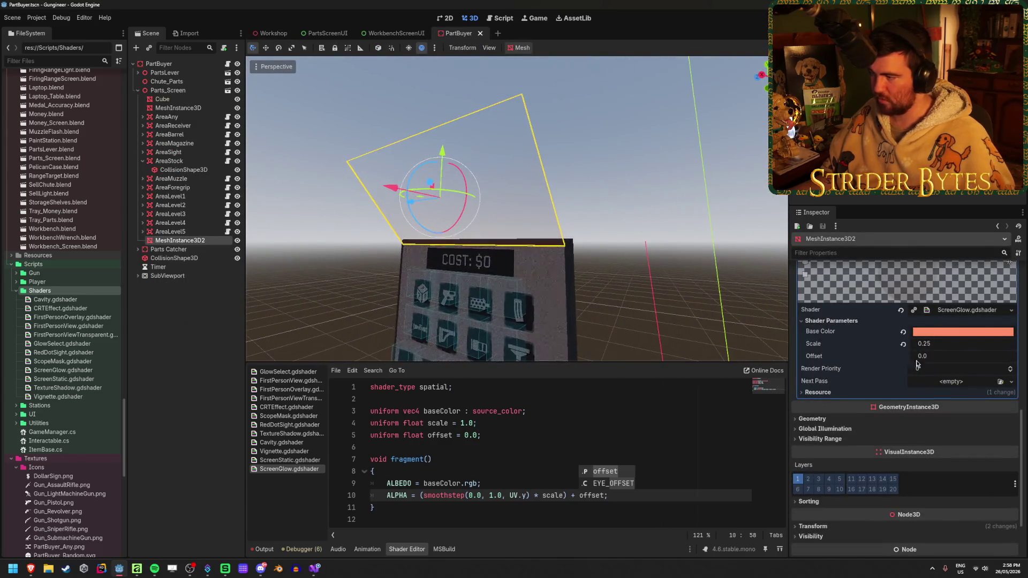
scroll(937, 378, "up", 10)
left_click(921, 384)
type("0.5")
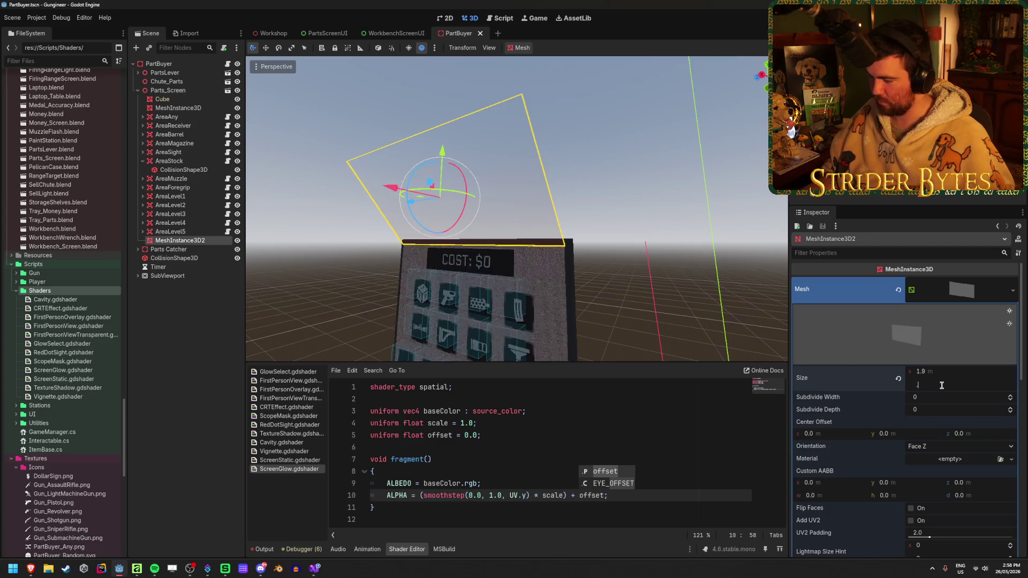
key("Return")
key("t")
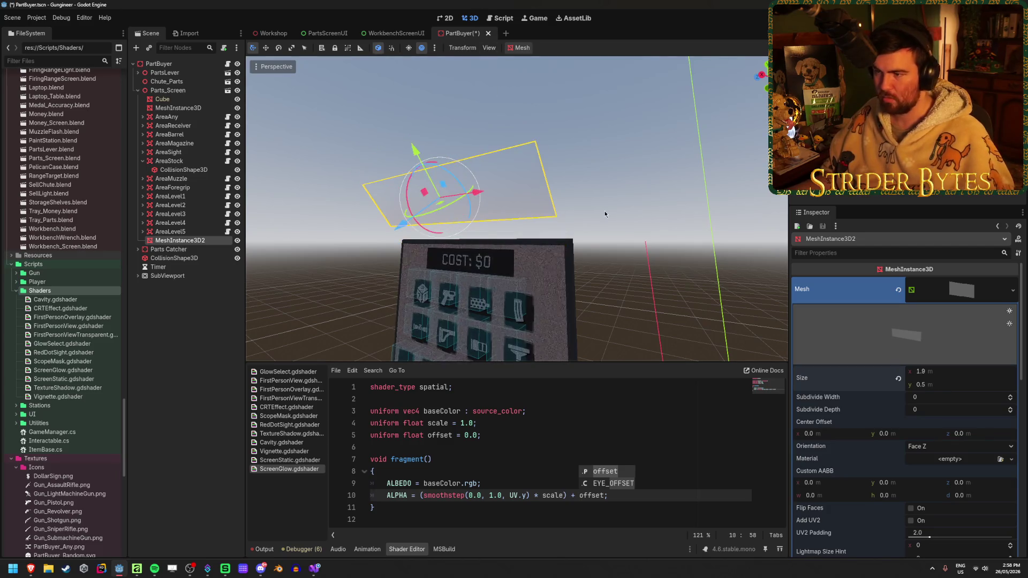
mouse_move(429, 158)
left_mouse_down()
mouse_move(418, 152)
mouse_move(429, 183)
left_mouse_up()
key("ctrl+s")
scroll(429, 183, "up", 5)
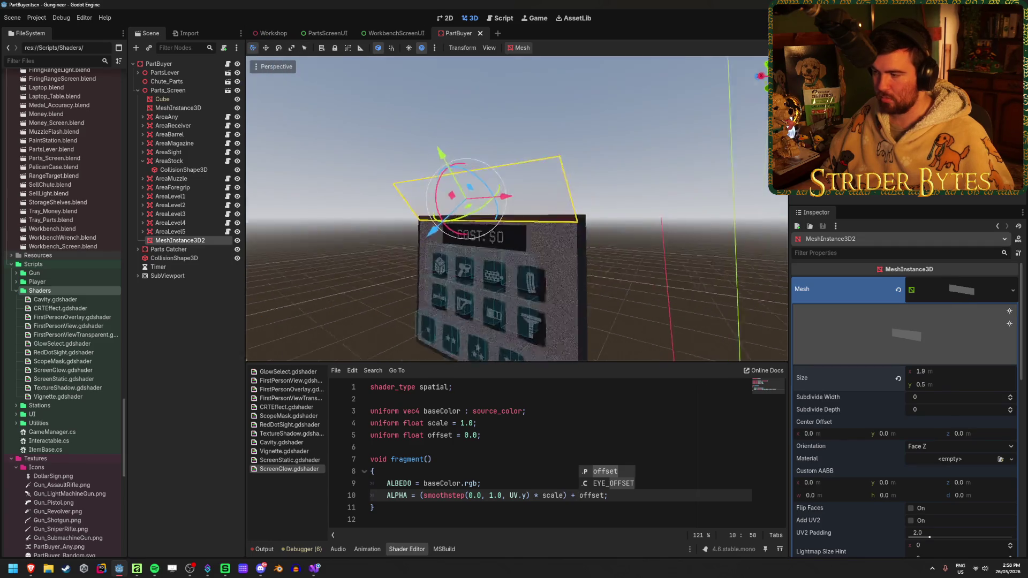
left_click(270, 34)
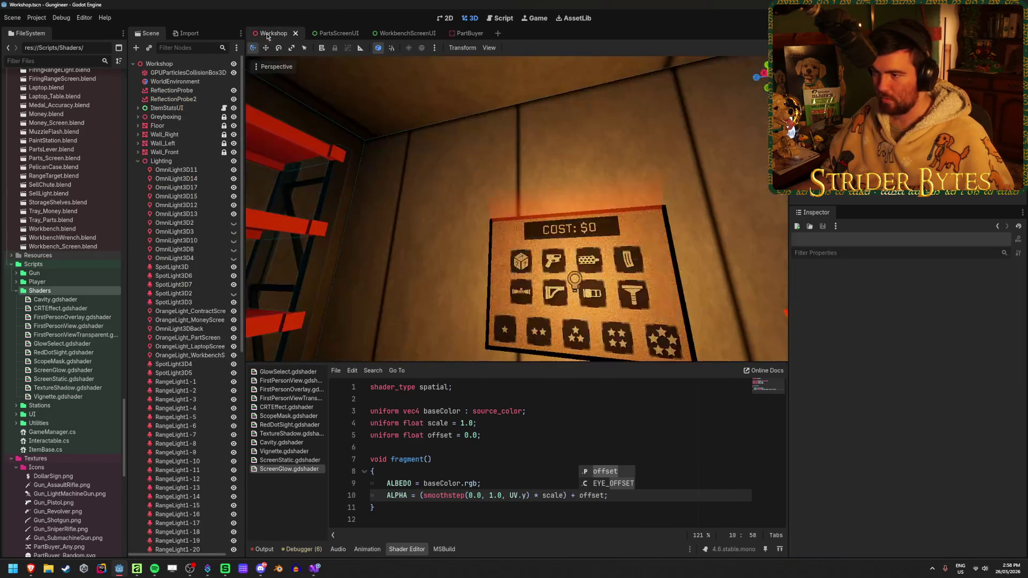
scroll(501, 213, "up", 5)
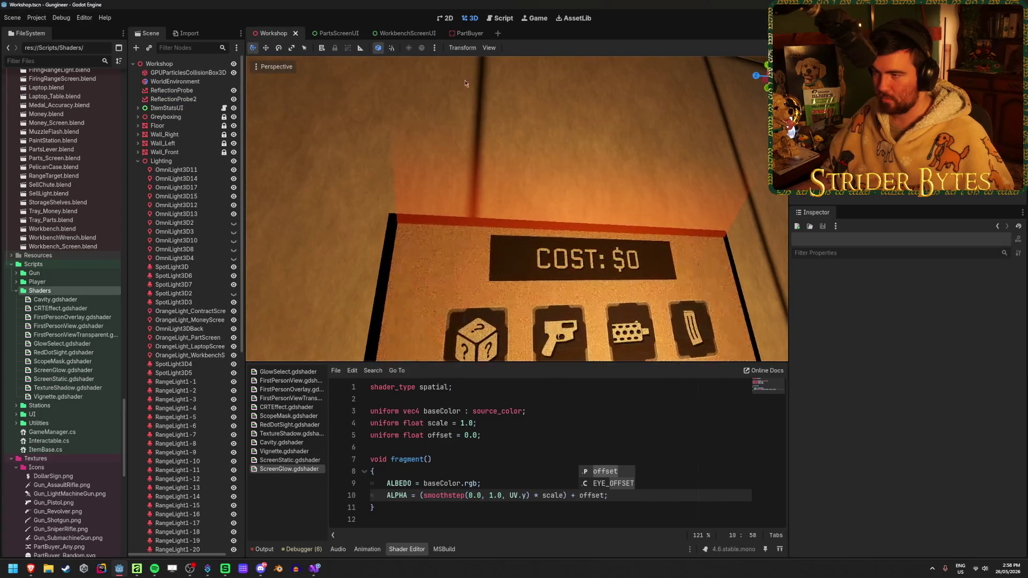
left_click(466, 33)
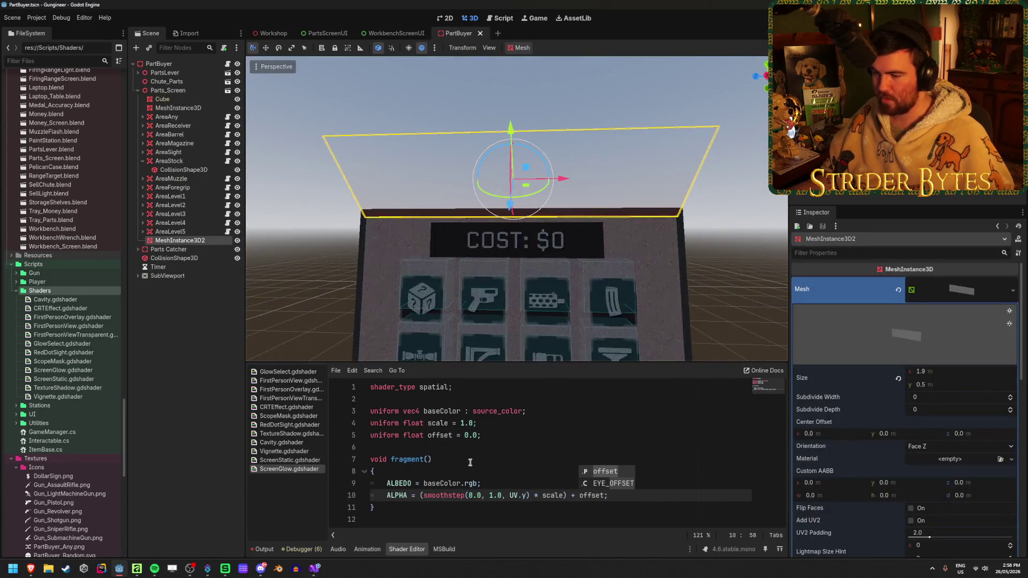
Deepen the Base Color to ff6d33 orange and set glow Scale to 1, then save.
left_click(488, 436)
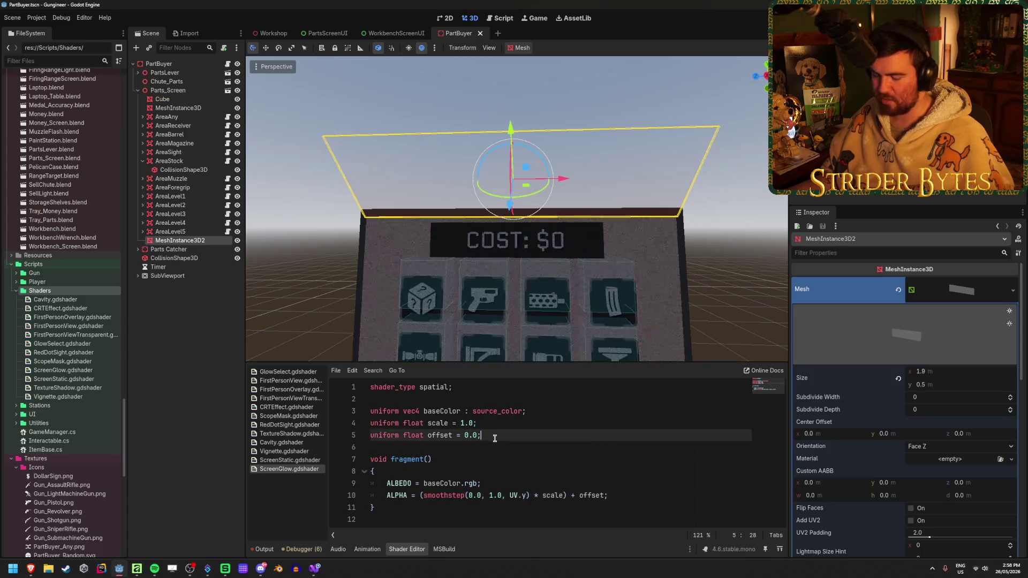
left_click(634, 493)
scroll(905, 401, "down", 10)
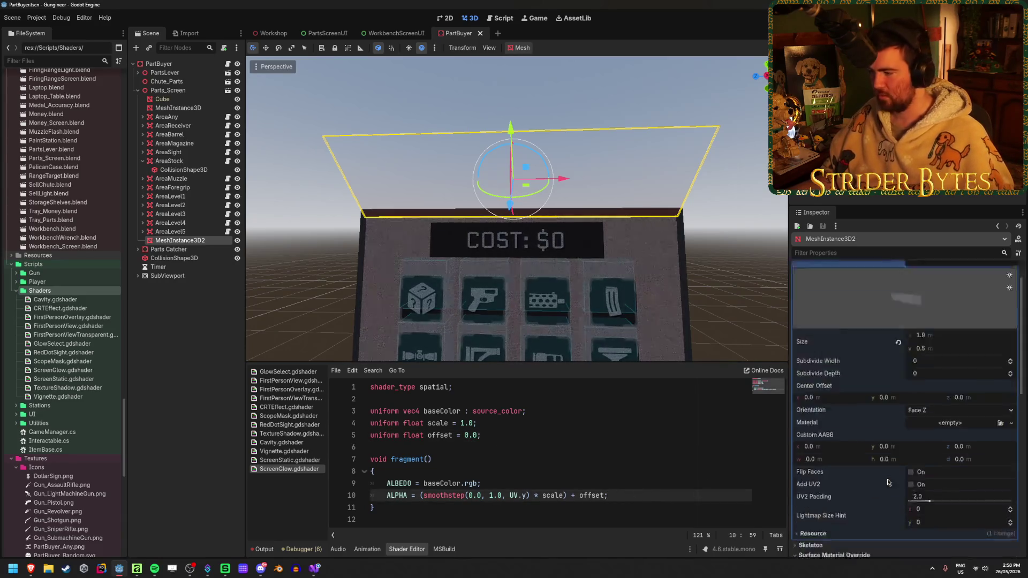
left_click(959, 264)
left_click(931, 368)
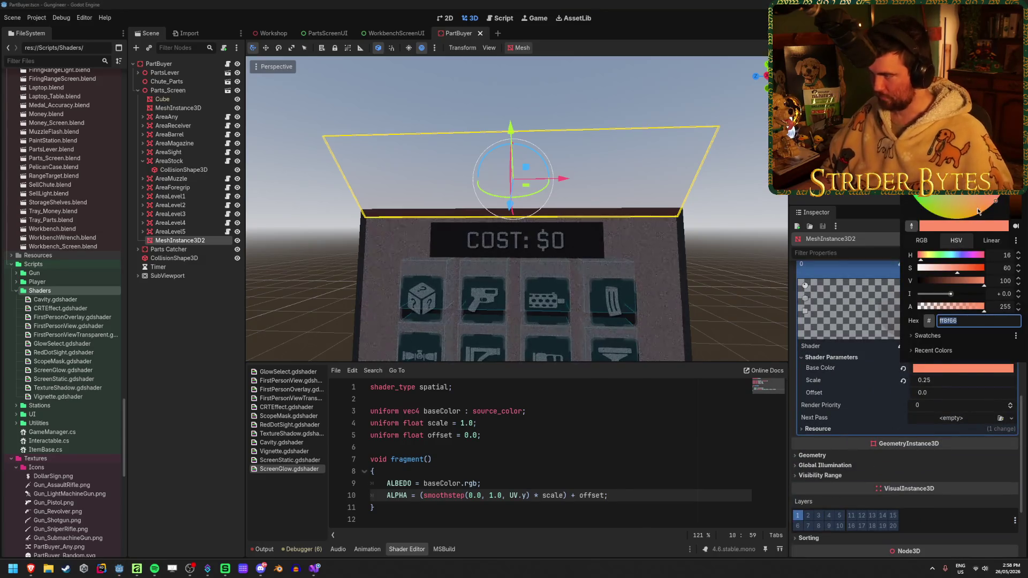
left_click_drag(958, 268, 970, 267)
left_click(951, 379)
left_click(951, 378)
type("1")
key("Return")
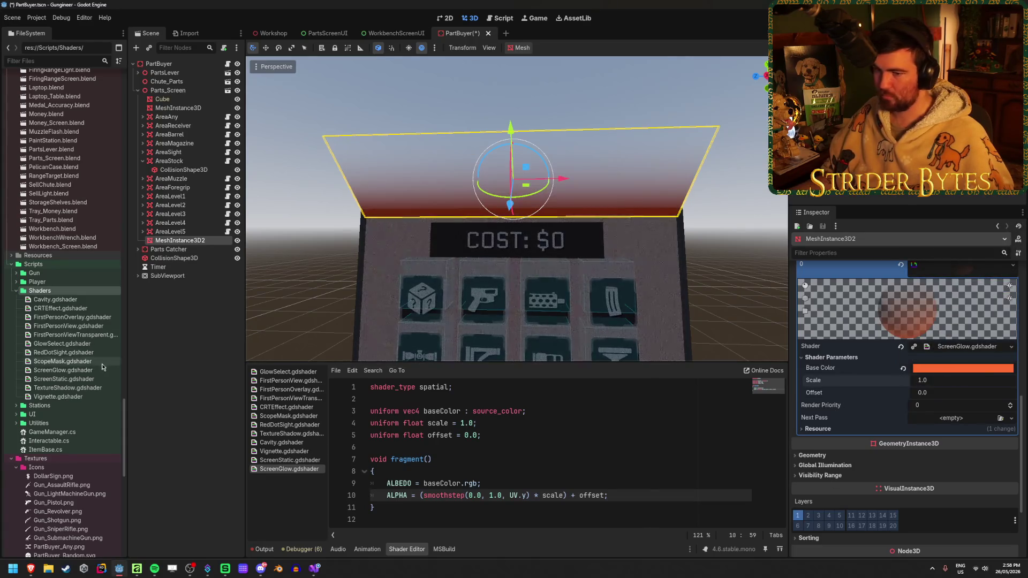
key("ctrl+s")
left_click(272, 33)
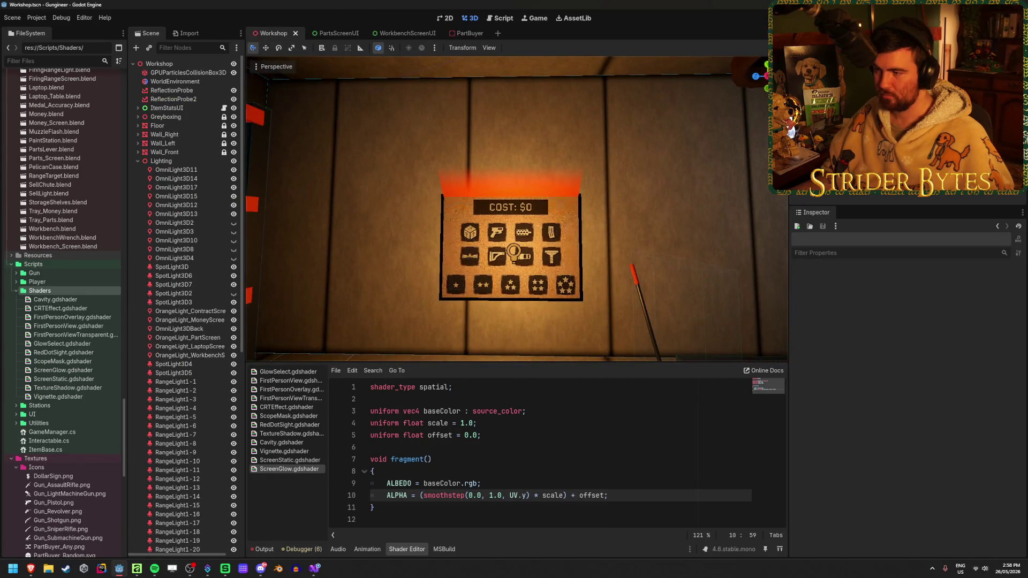
key("a")
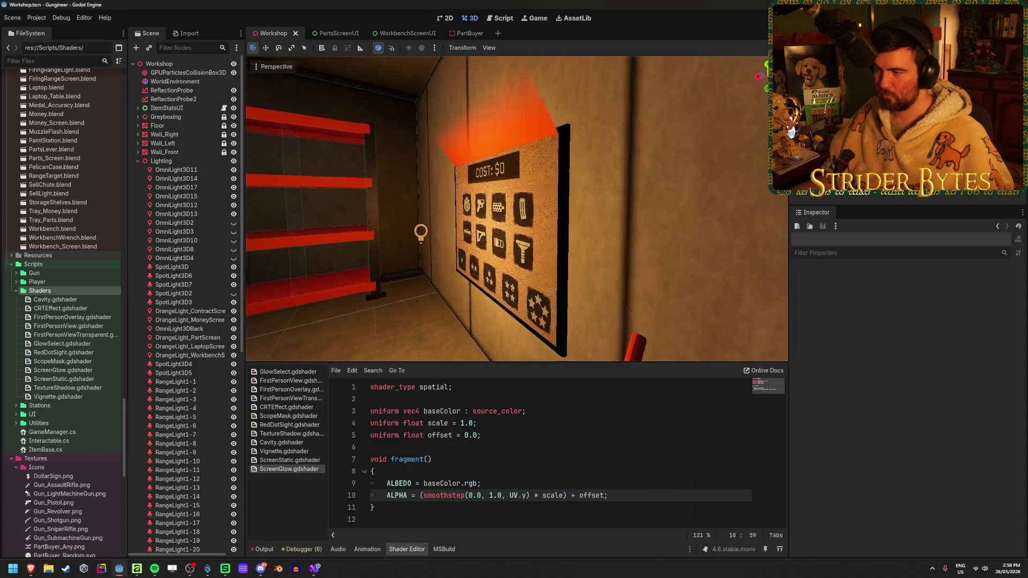
key("w")
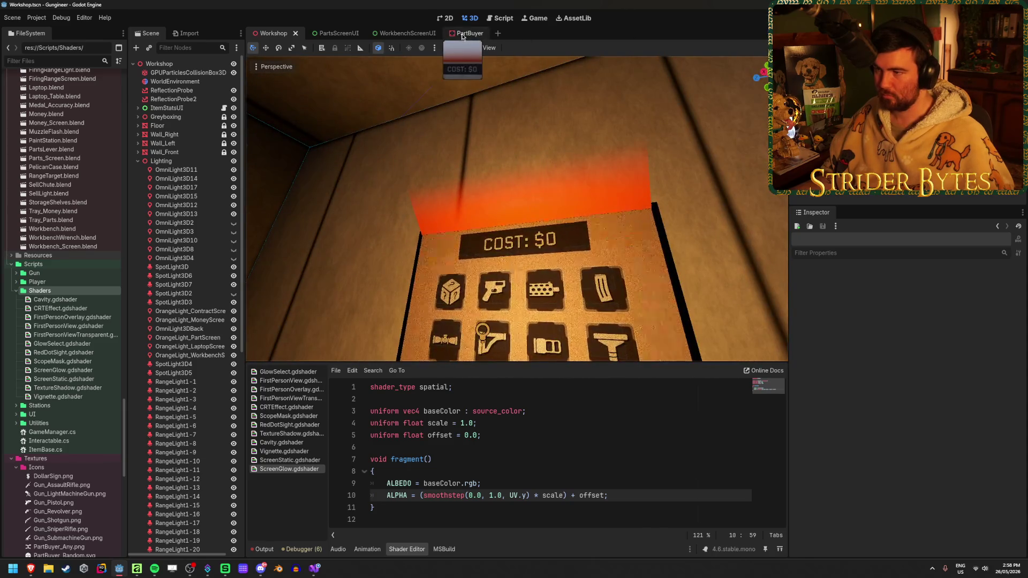
left_click(462, 33)
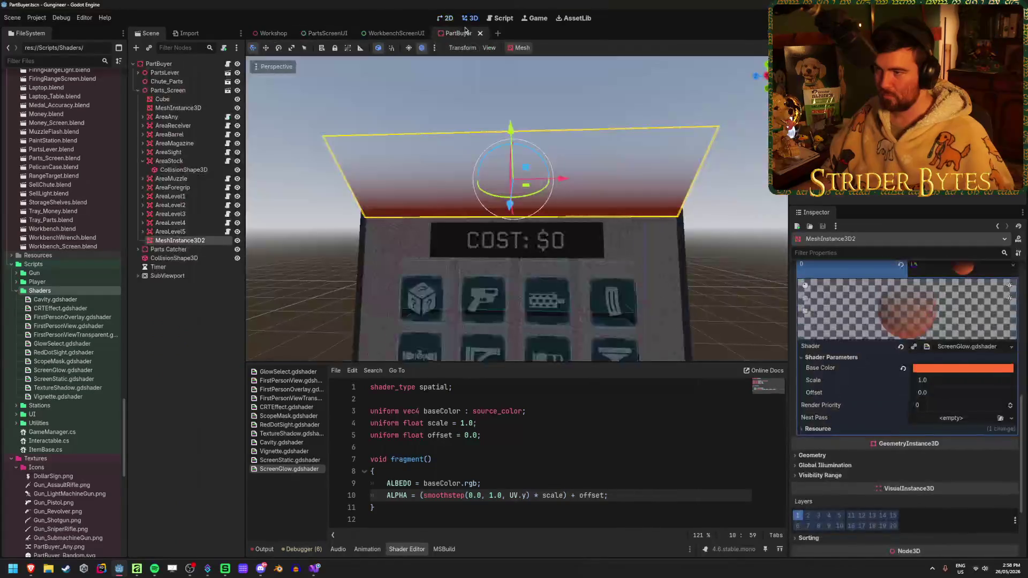
key("w")
key("s")
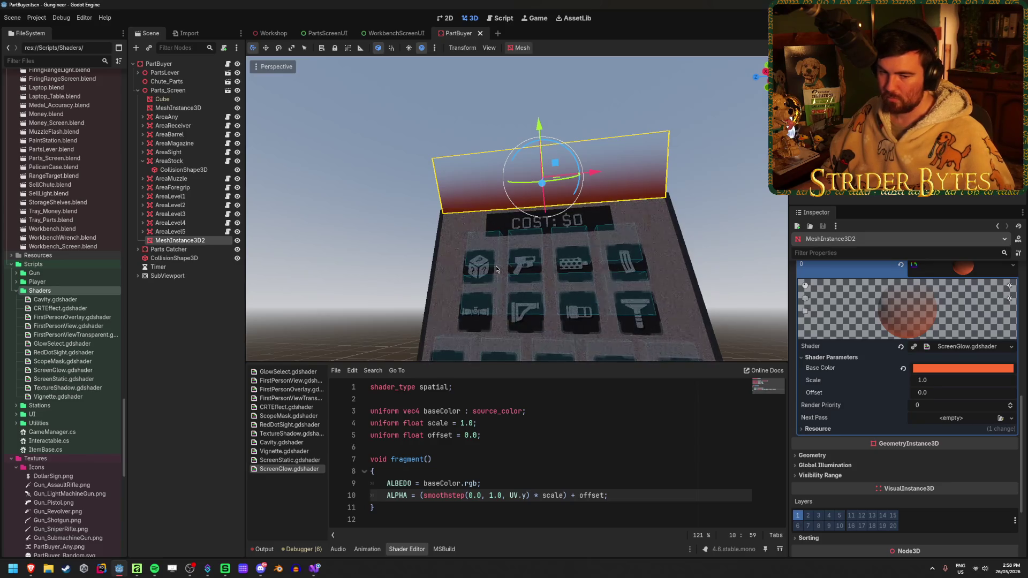
left_click(272, 33)
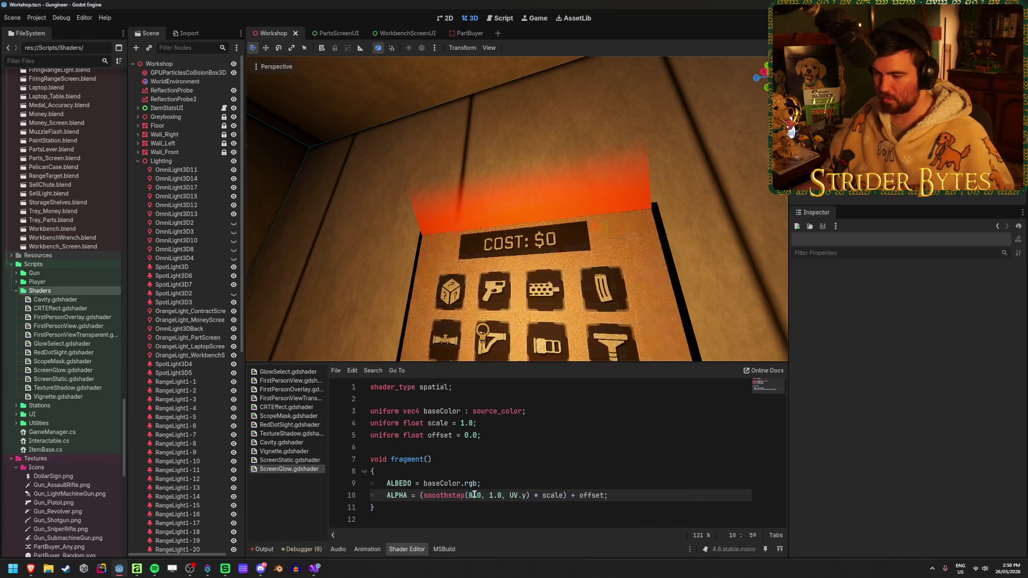
left_click_drag(502, 496, 489, 495)
Try 0.5 as the smoothstep upper edge, then restore 1 and save to preview.
key("BackSpace")
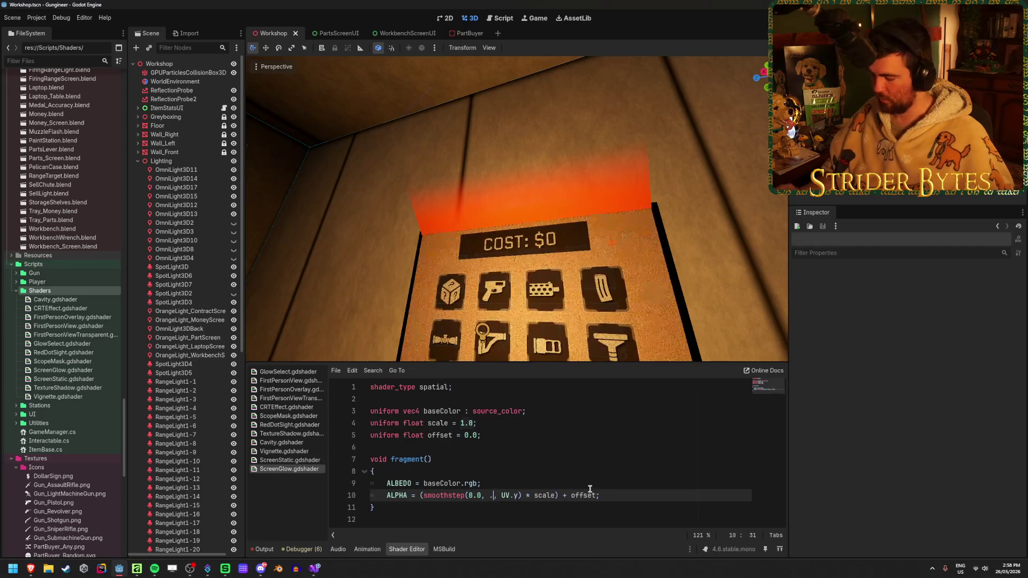
type("0")
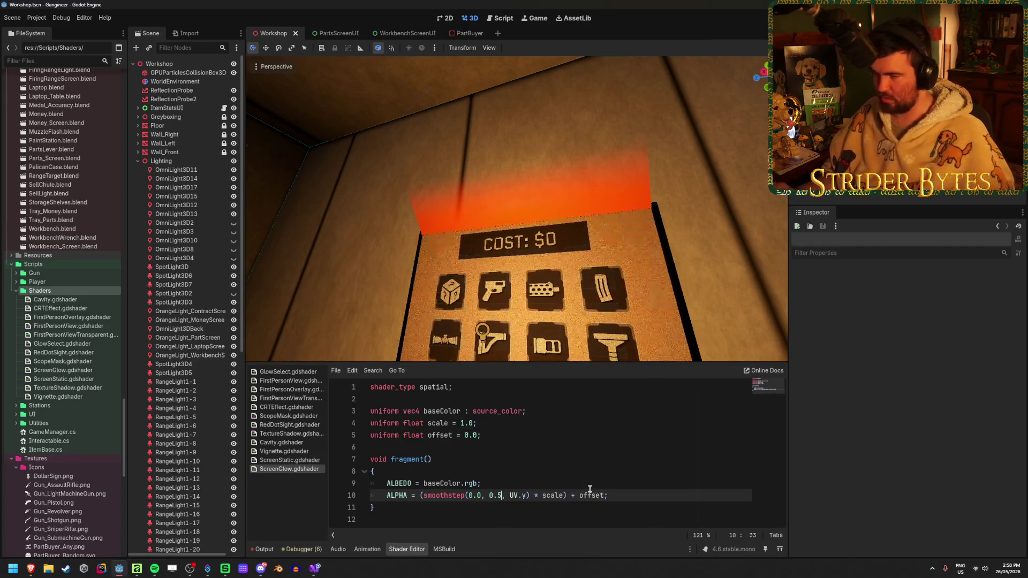
type(".5")
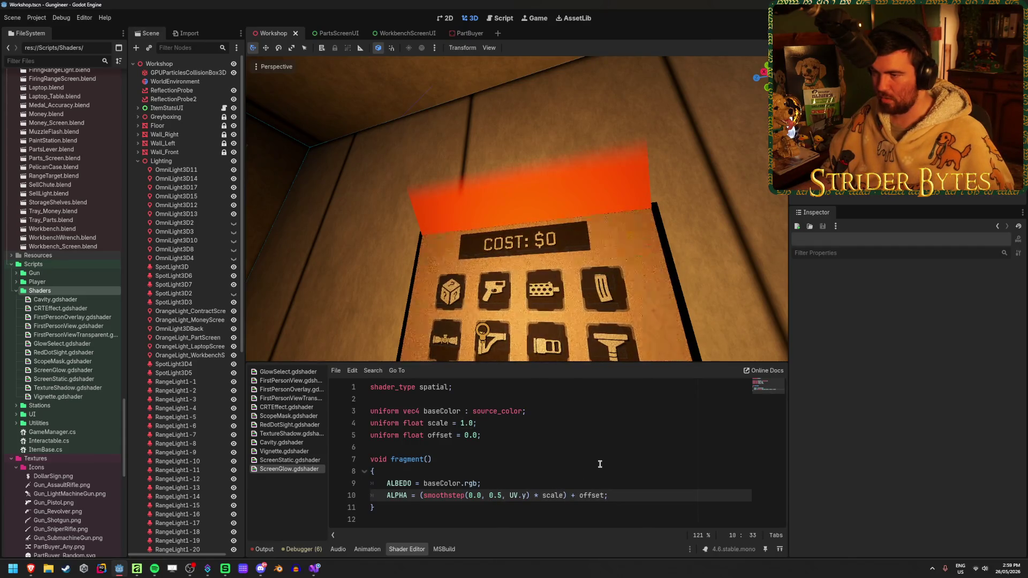
key("BackSpace")
type("1")
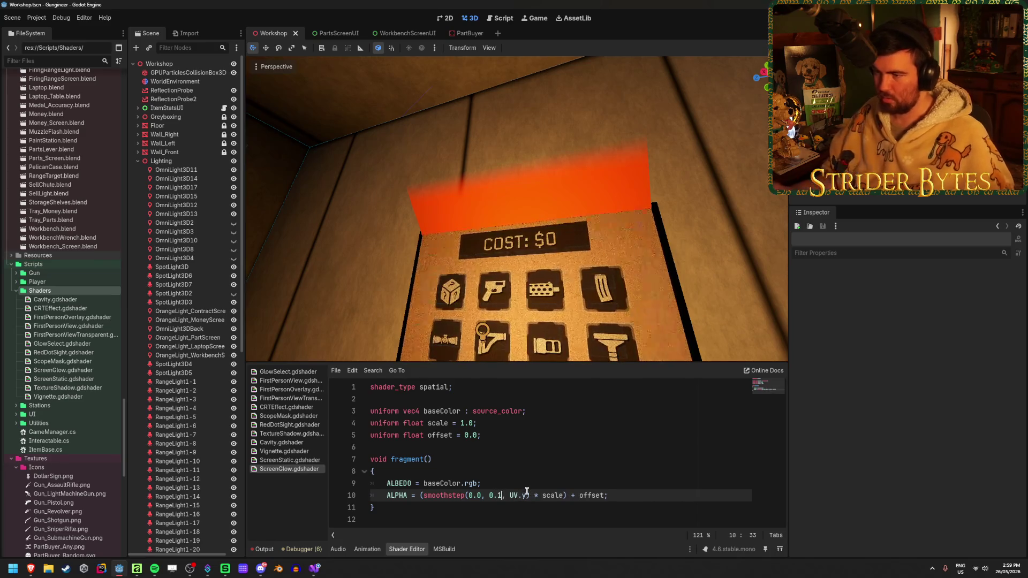
key("ctrl+s")
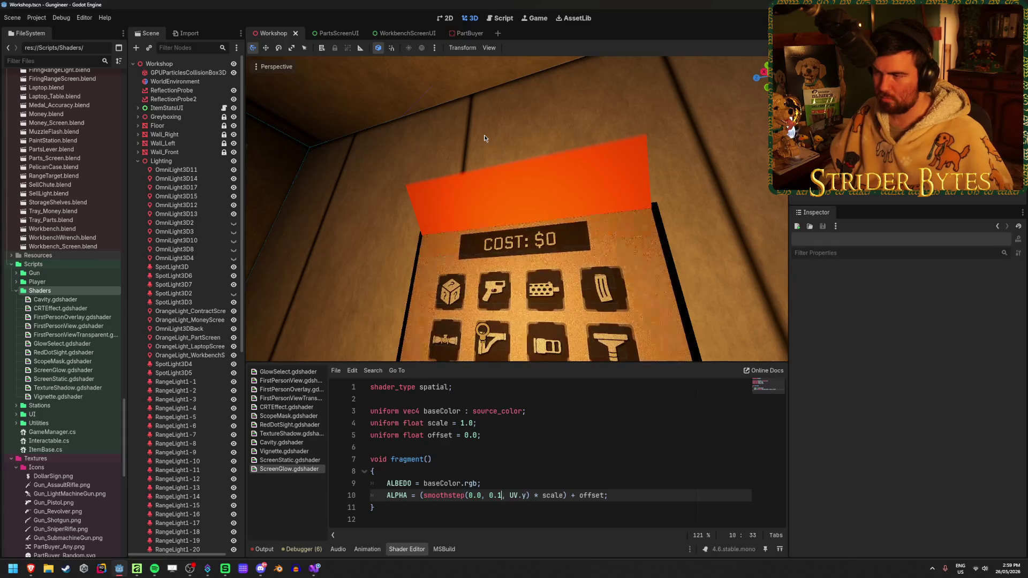
Test a lower glow Scale in PartBuyer, then reset Scale 1.0 and Offset 0.0 and save.
left_click(464, 33)
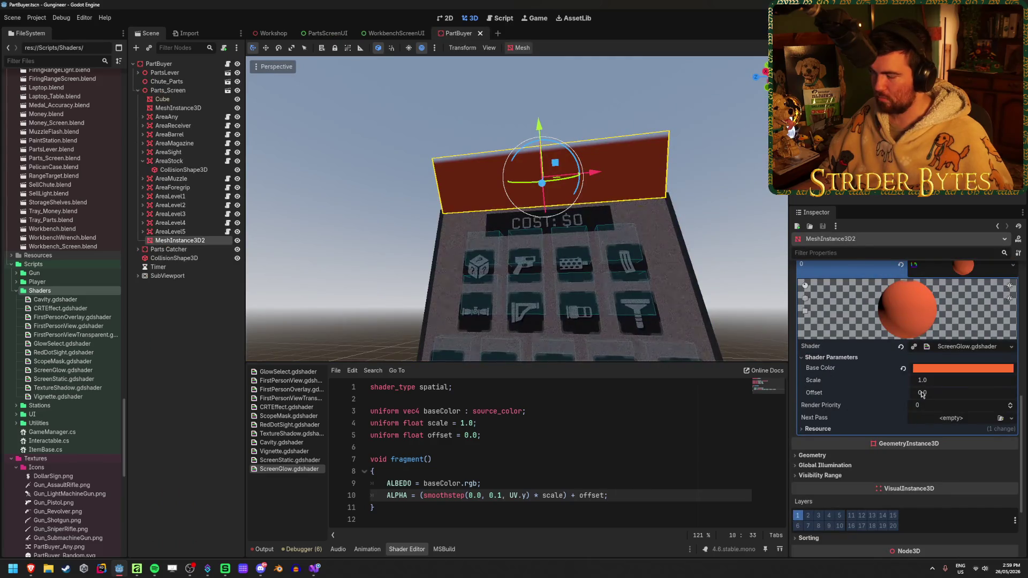
mouse_move(924, 381)
left_mouse_down()
mouse_move(905, 380)
mouse_move(905, 393)
left_mouse_up()
left_click(903, 381)
left_click(903, 393)
key("ctrl+s")
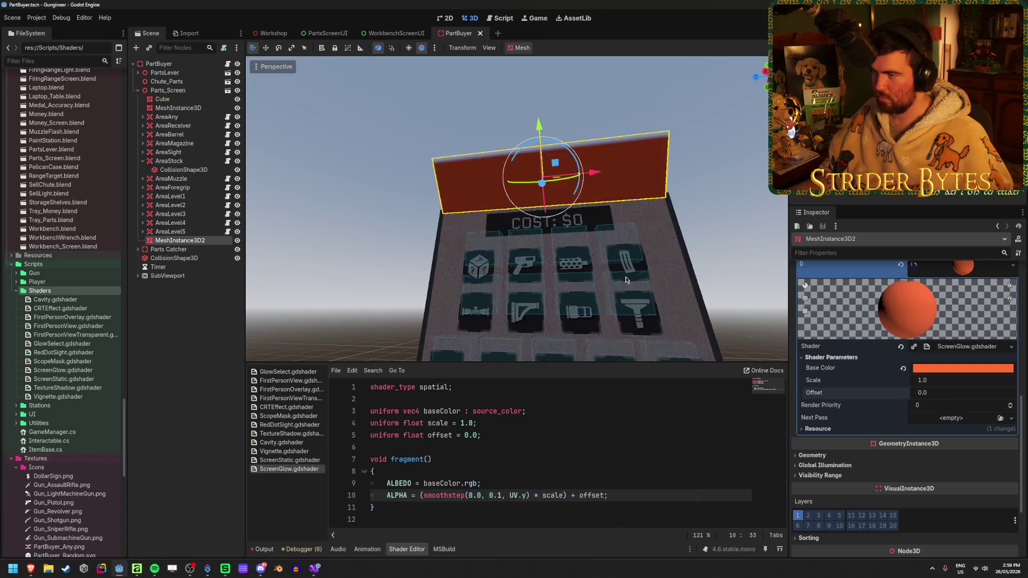
left_click(265, 32)
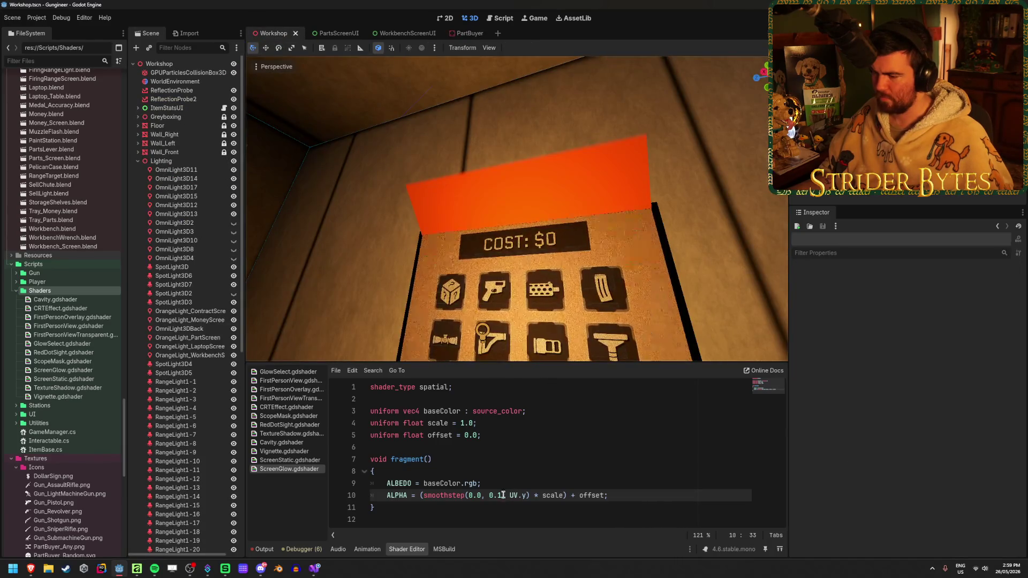
Try 2.0 as the smoothstep upper edge, then settle on .5.
key("BackSpace")
key("BackSpace")
key("BackSpace")
type("2.0")
key("ctrl+s")
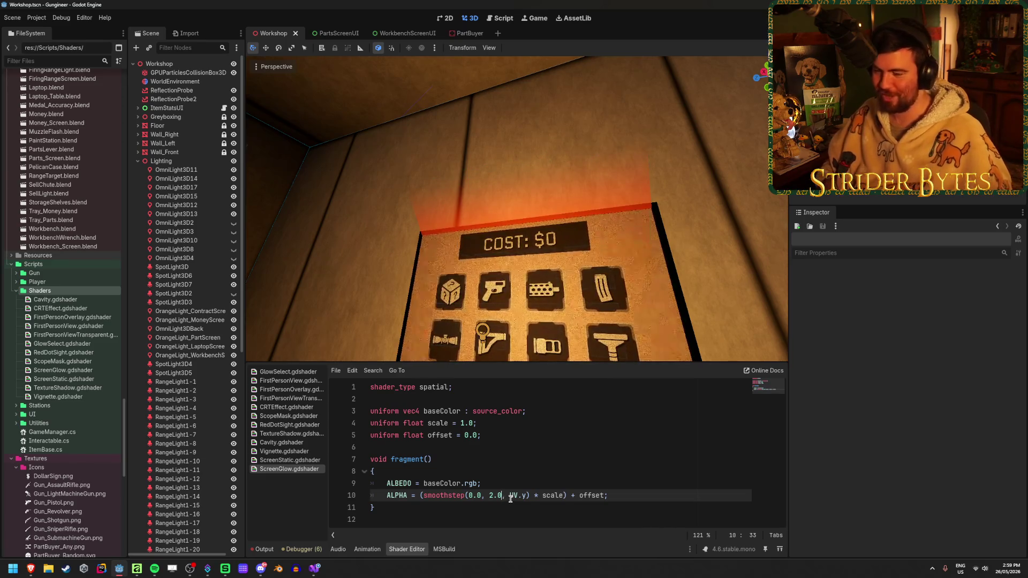
key("BackSpace")
type("1")
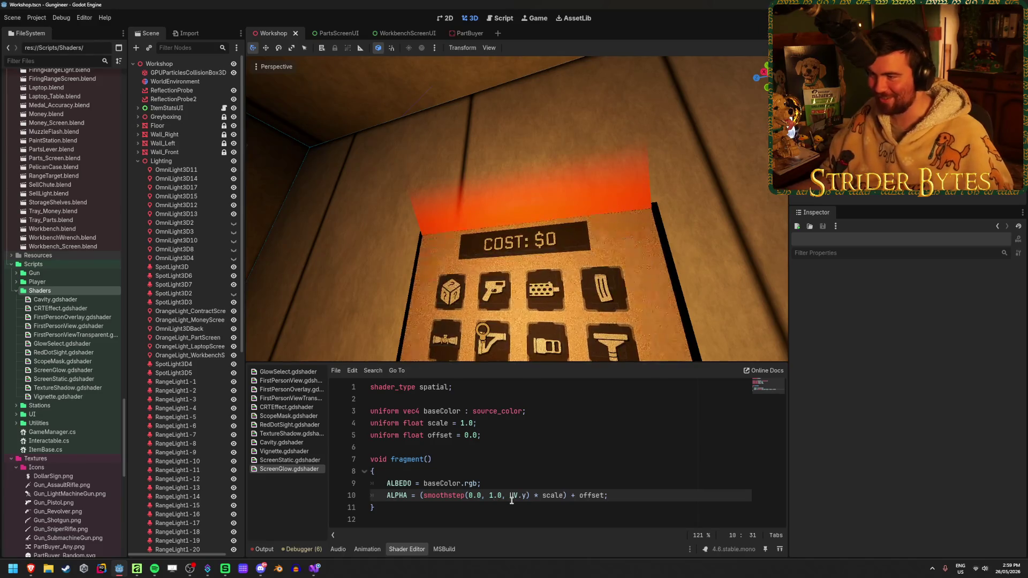
key("BackSpace")
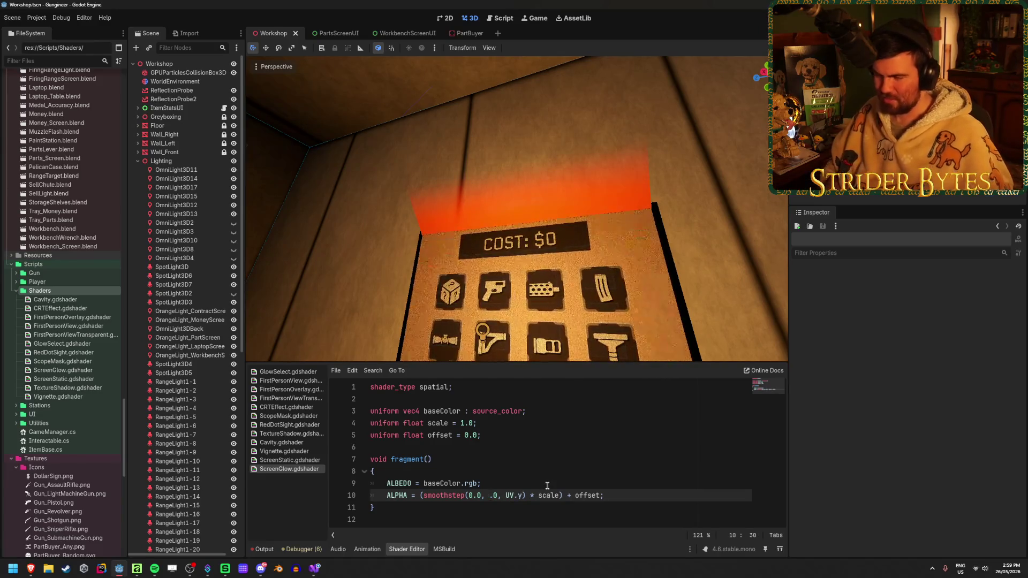
key("BackSpace")
type("5")
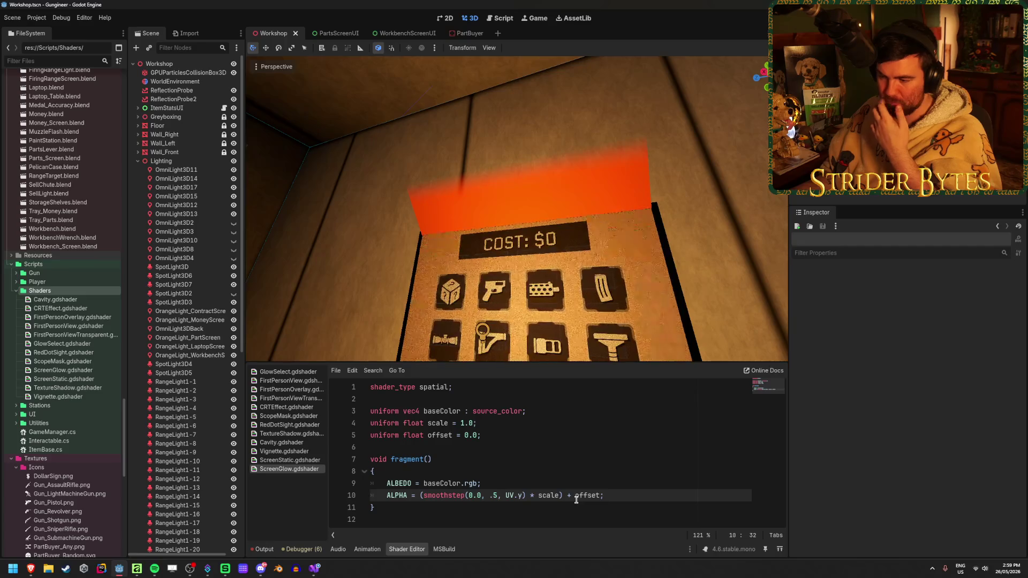
Try a larger Scale and a negative Offset on the glow, undoing both.
left_click(469, 34)
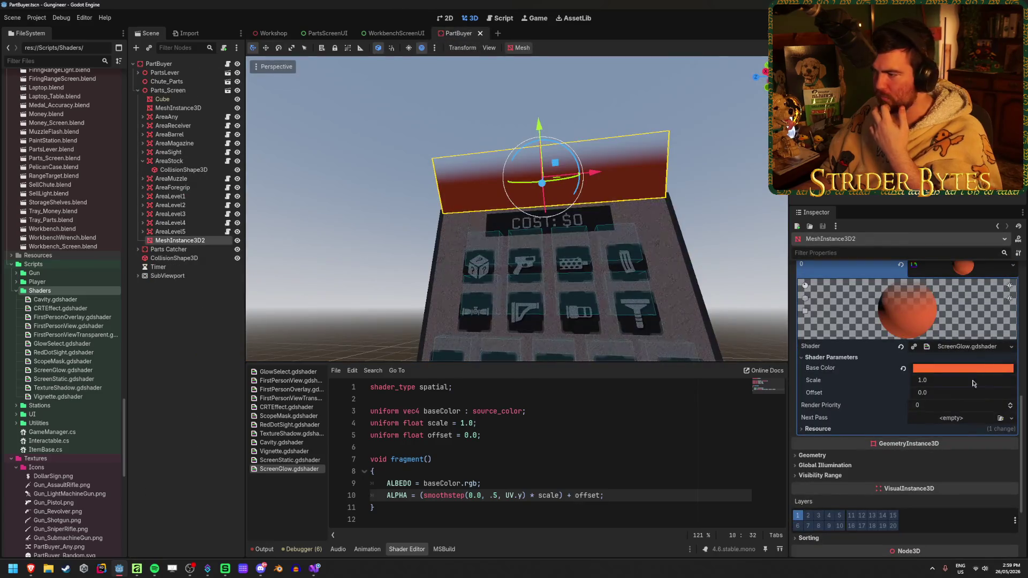
left_click_drag(932, 386, 936, 386)
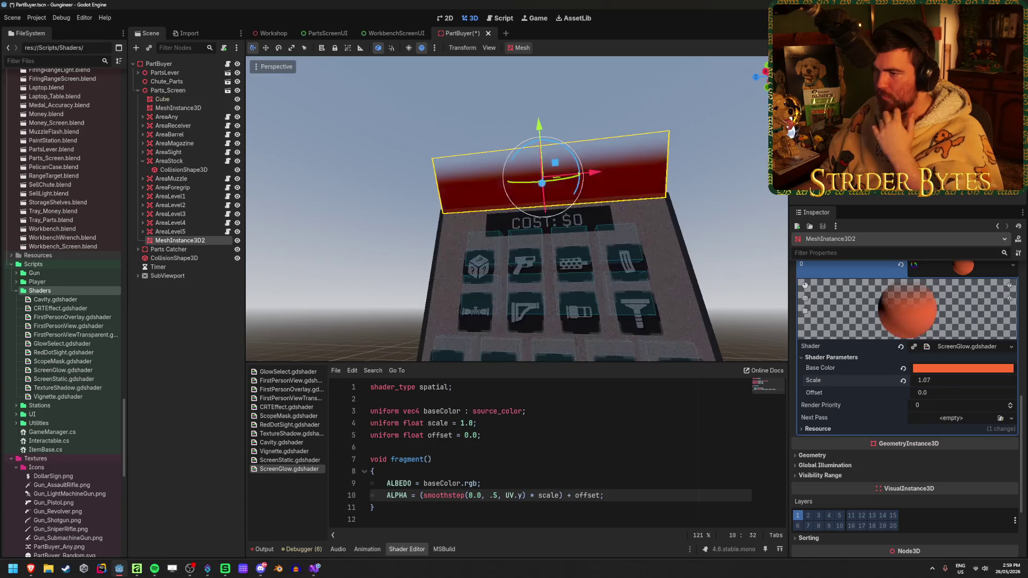
key("ctrl+z")
left_click_drag(928, 395, 915, 395)
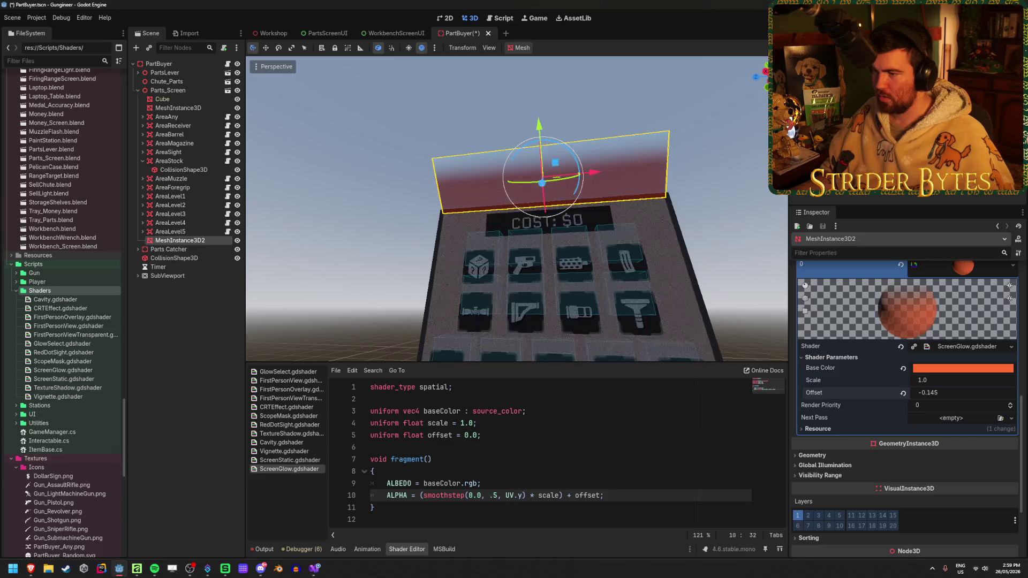
key("ctrl+z")
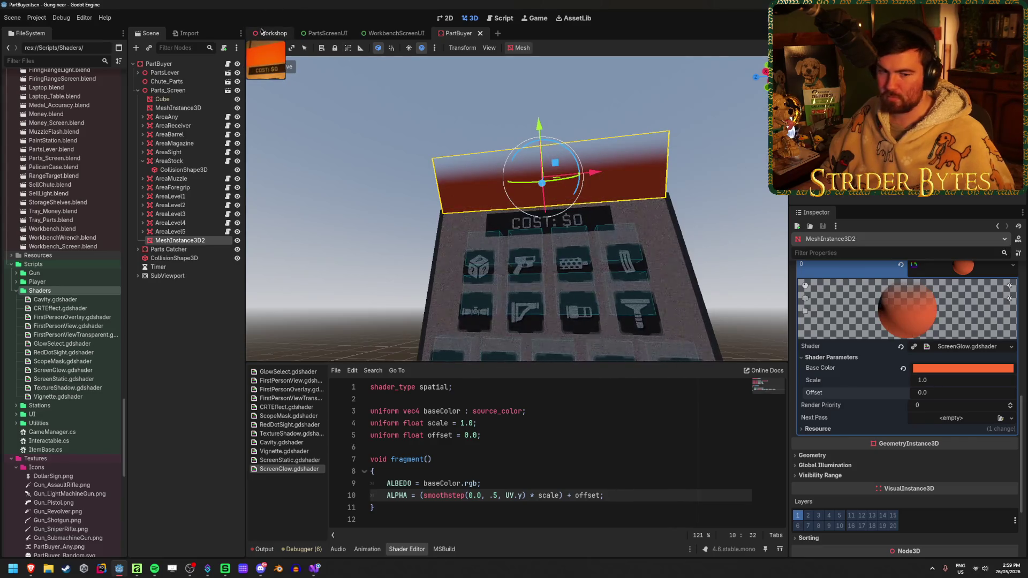
left_click(262, 32)
left_click(501, 497)
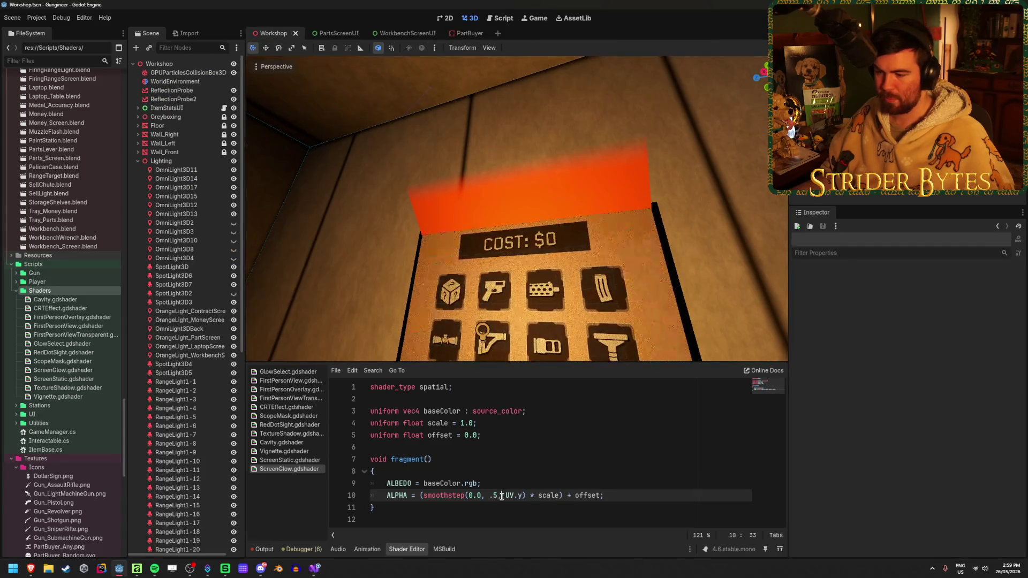
Rewrite line 10 as ALPHA = (smoothstep(0.0, .5, (UV.y * scale) + offset)); and save.
key("End")
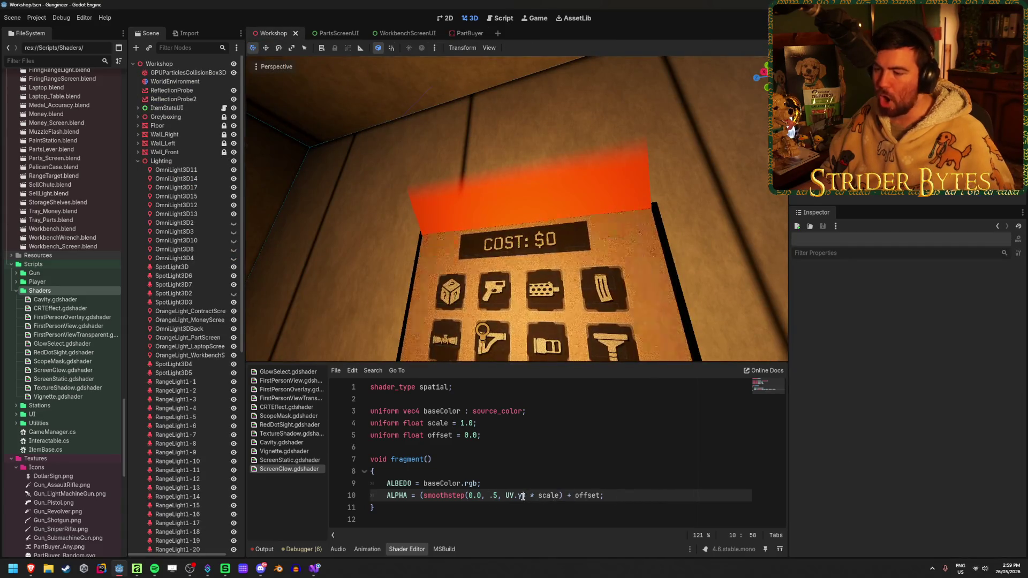
left_click_drag(560, 495, 537, 496)
type(")")
key("ctrl+z")
key("ctrl+z")
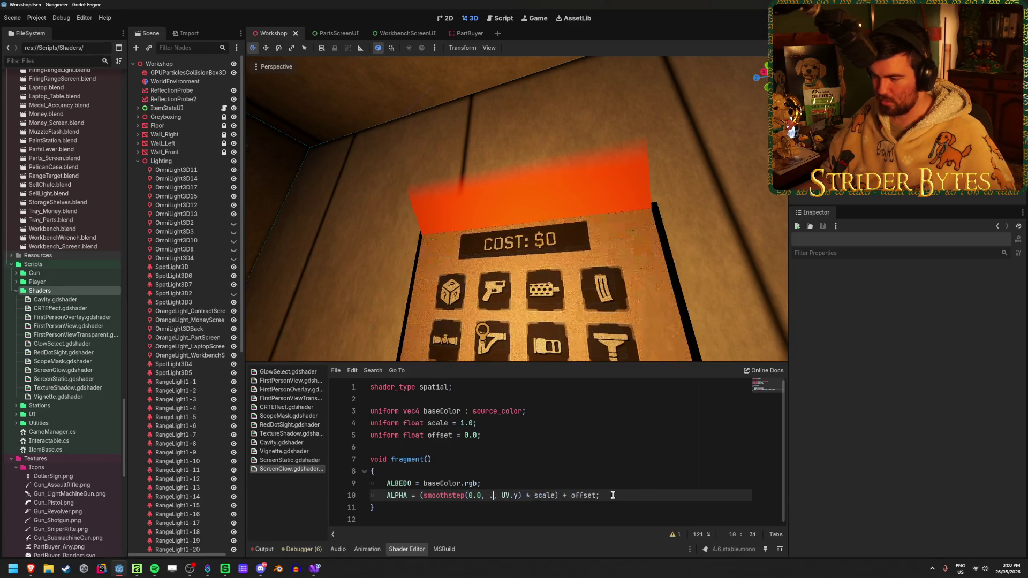
key("ctrl+y")
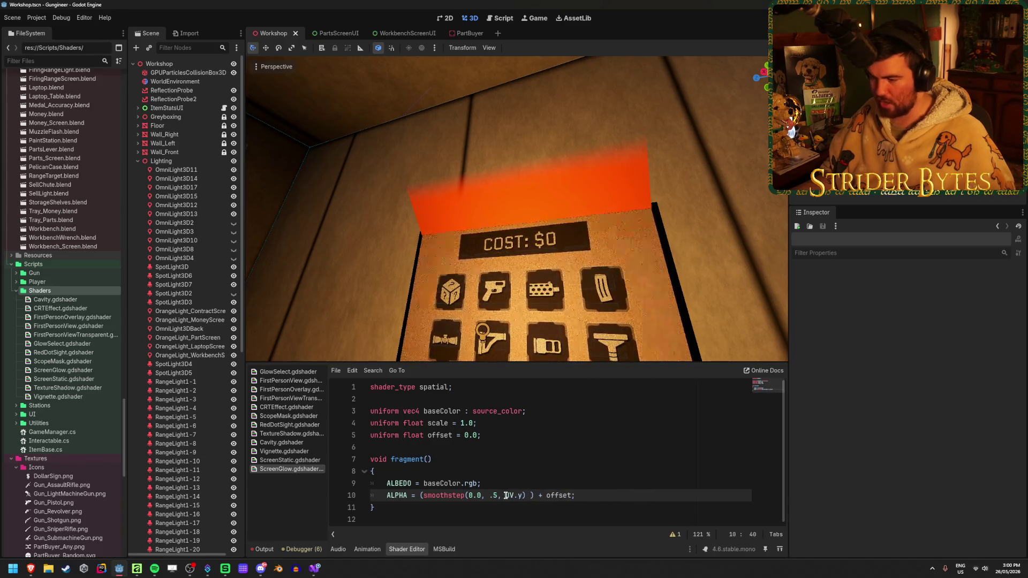
type("(UV.y")
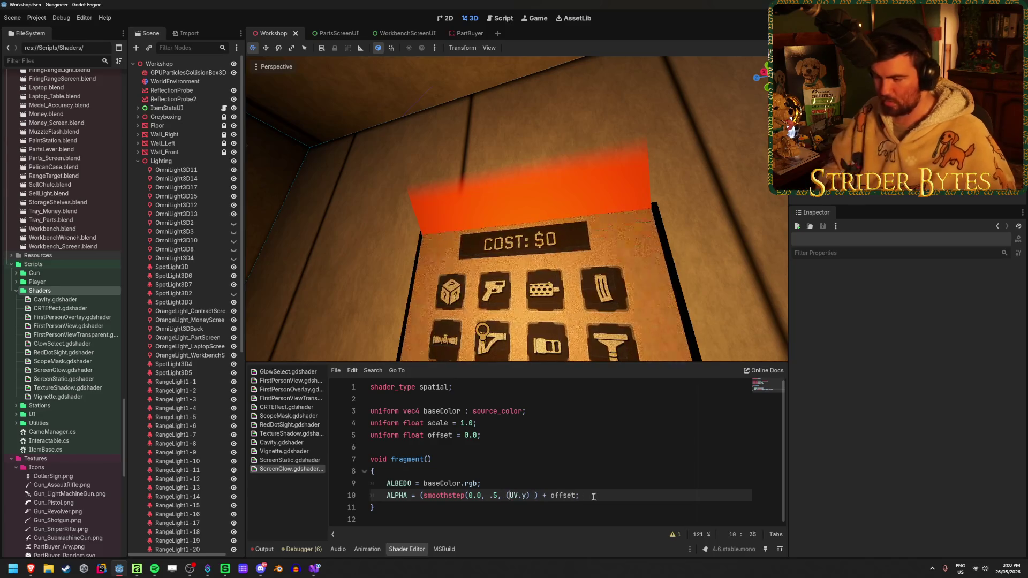
type(" * scale")
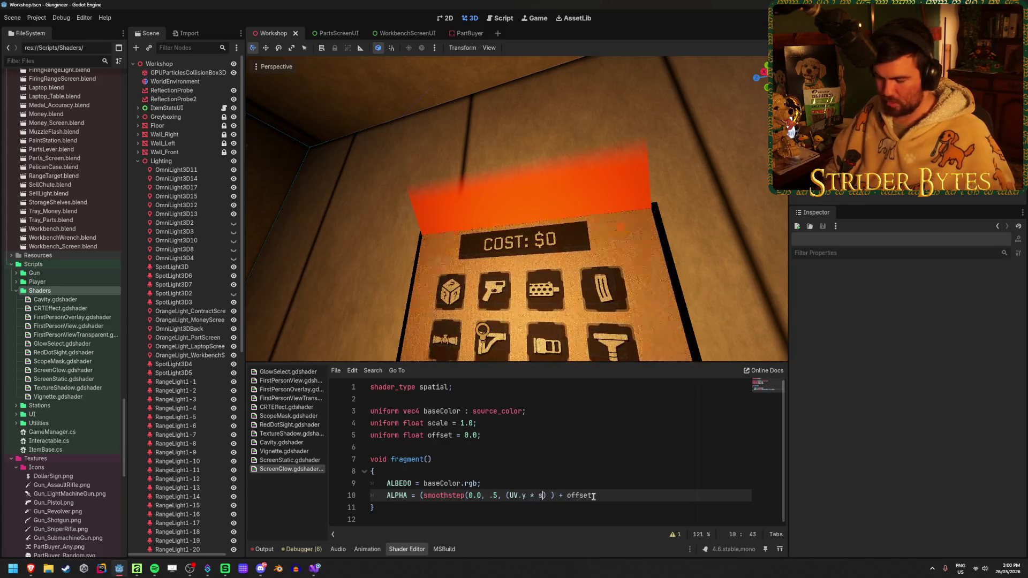
type(") + offs")
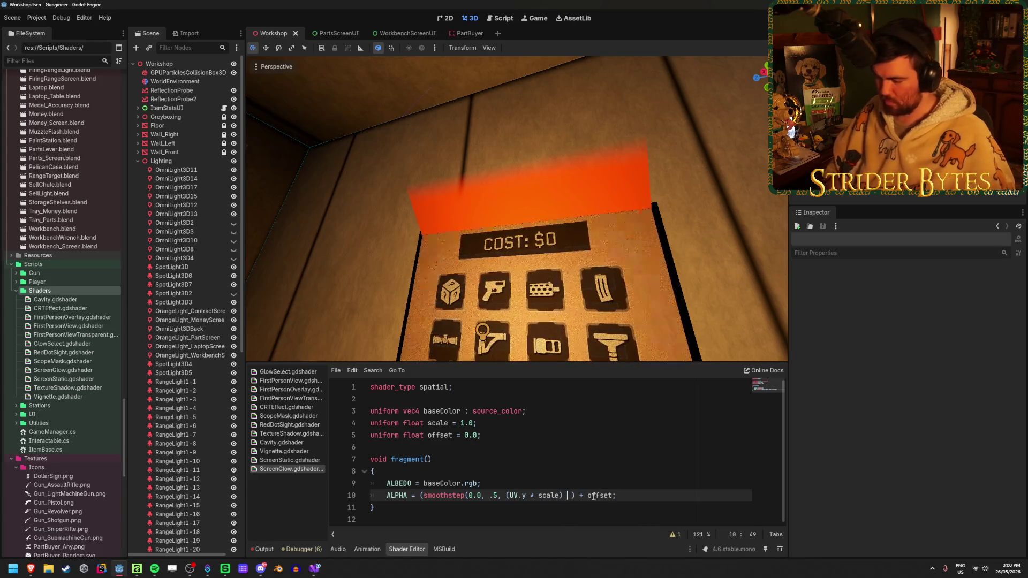
type("et")
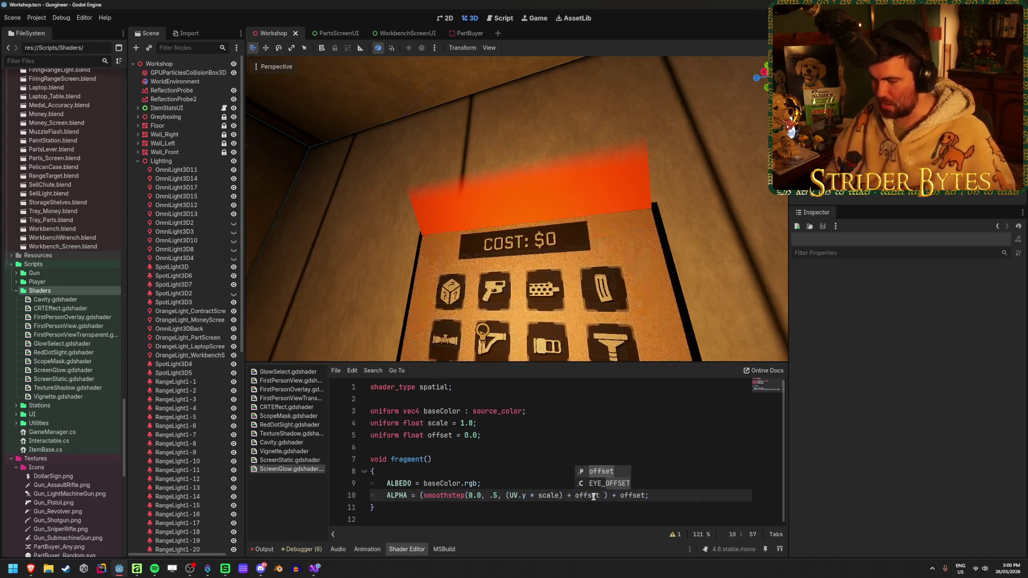
left_click_drag(609, 496, 644, 495)
key("Delete")
type(")")
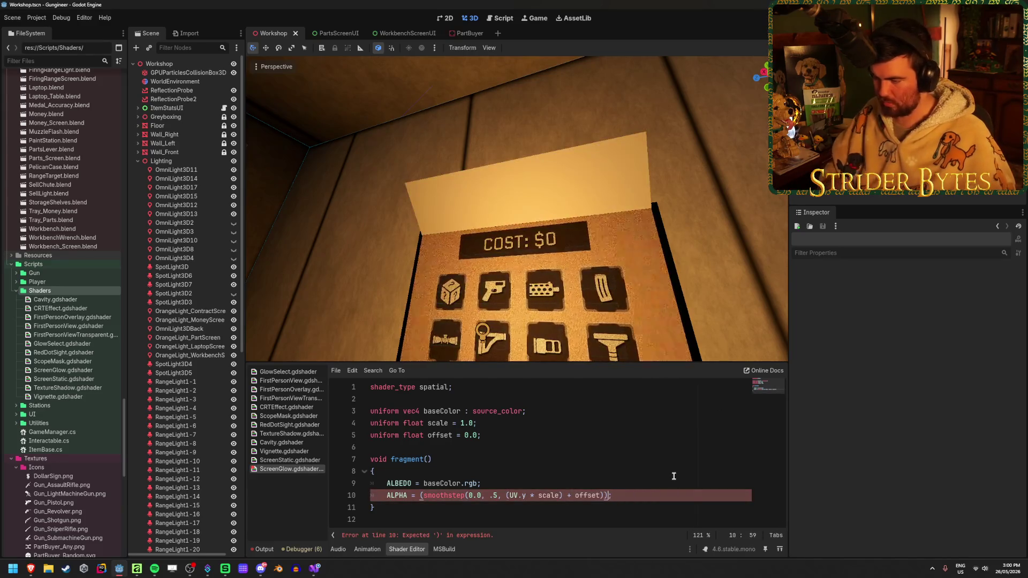
key("ctrl+s")
left_click(653, 493)
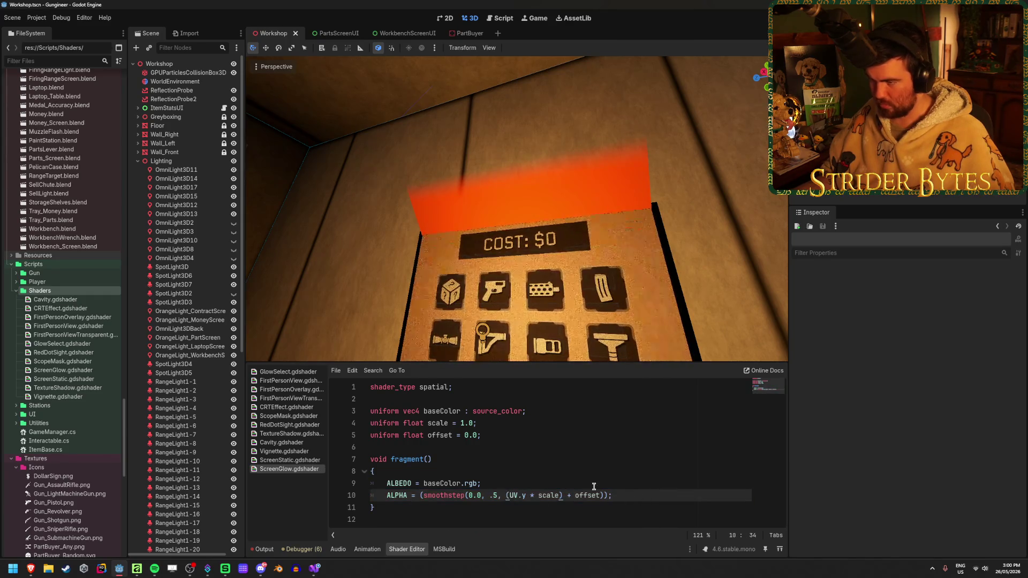
left_click(470, 33)
Shrink the PartBuyer glow Scale to about 0.46, save, and preview it in Workshop.
mouse_move(923, 381)
left_mouse_down()
mouse_move(903, 382)
mouse_move(929, 395)
left_mouse_up()
mouse_move(926, 380)
left_mouse_down()
mouse_move(905, 380)
mouse_move(972, 396)
left_mouse_up()
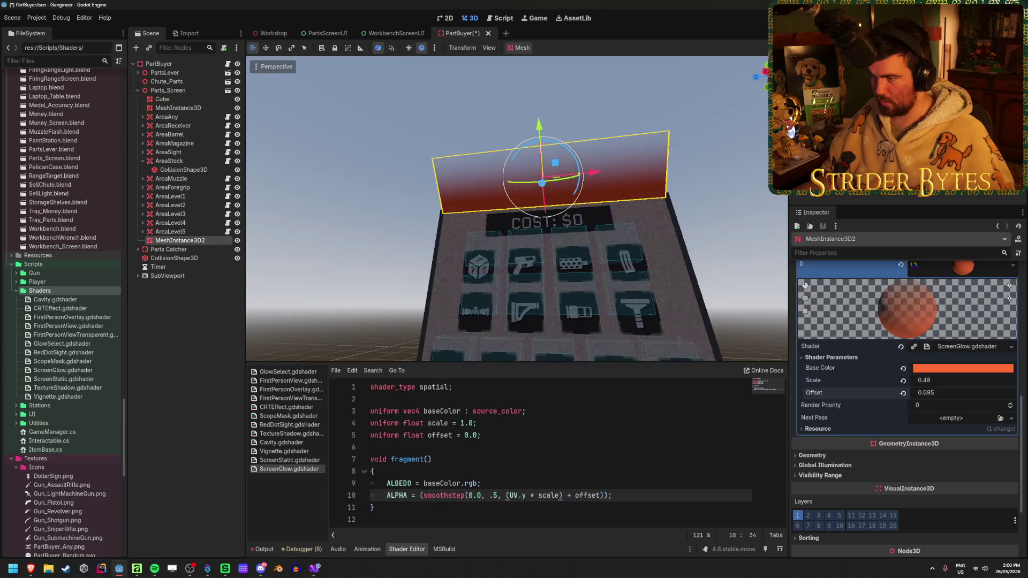
key("ctrl+s")
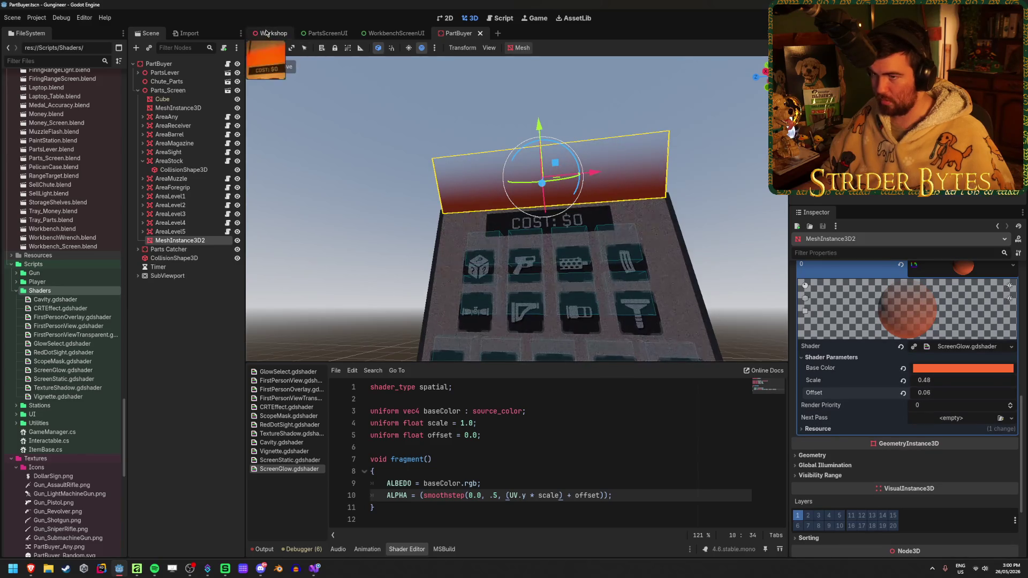
left_click(267, 33)
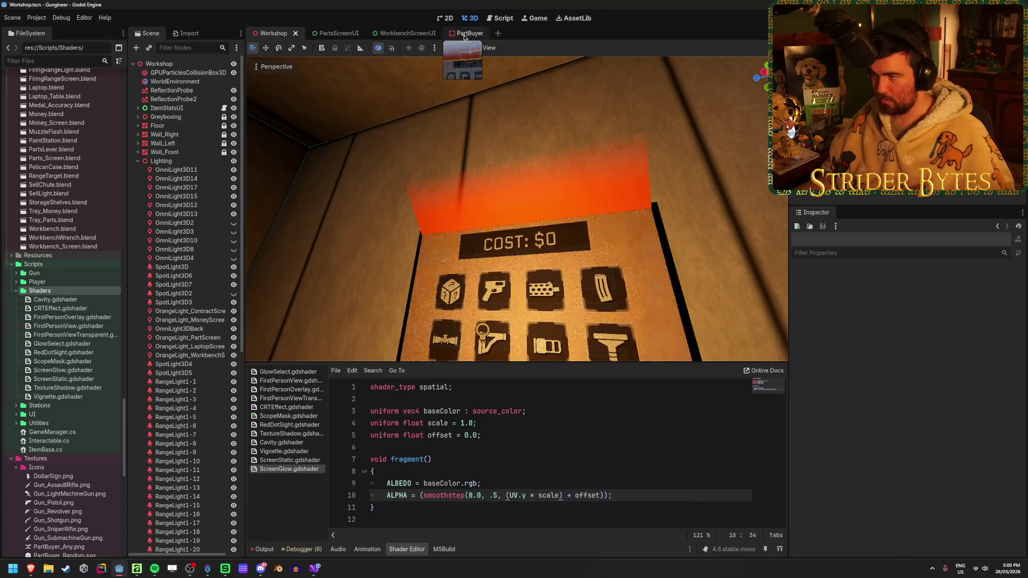
Raise the glow Scale to 1.165 for a thin strip, save, and view the result in Workshop.
left_click(465, 33)
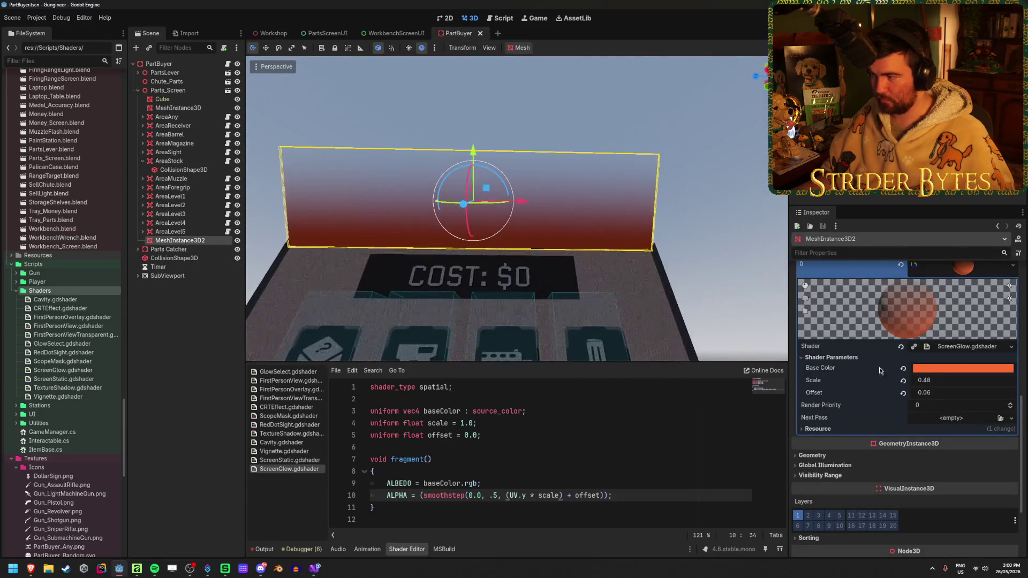
mouse_move(928, 380)
left_mouse_down()
mouse_move(972, 380)
mouse_move(900, 393)
left_mouse_up()
key("ctrl+s")
left_click(272, 34)
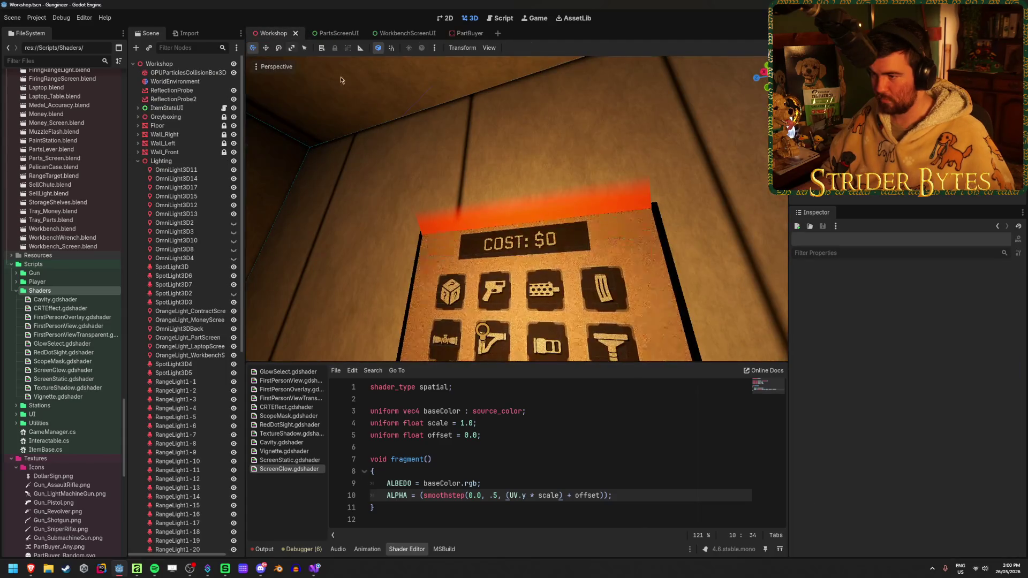
Move the Workshop camera near the COST panel, then open the glow's Base Color picker in PartBuyer.
key("s")
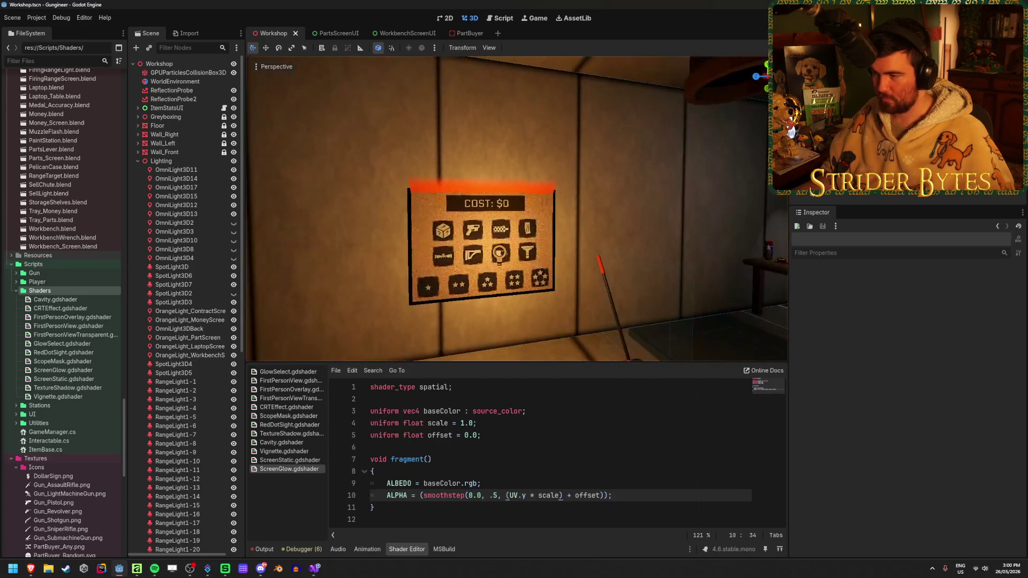
key("w")
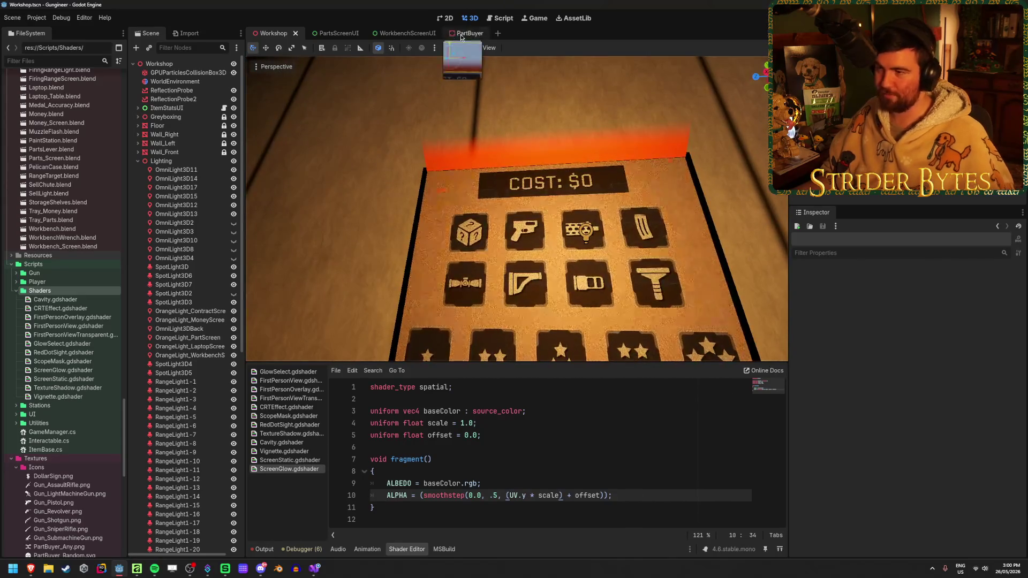
left_click(462, 34)
left_click(957, 368)
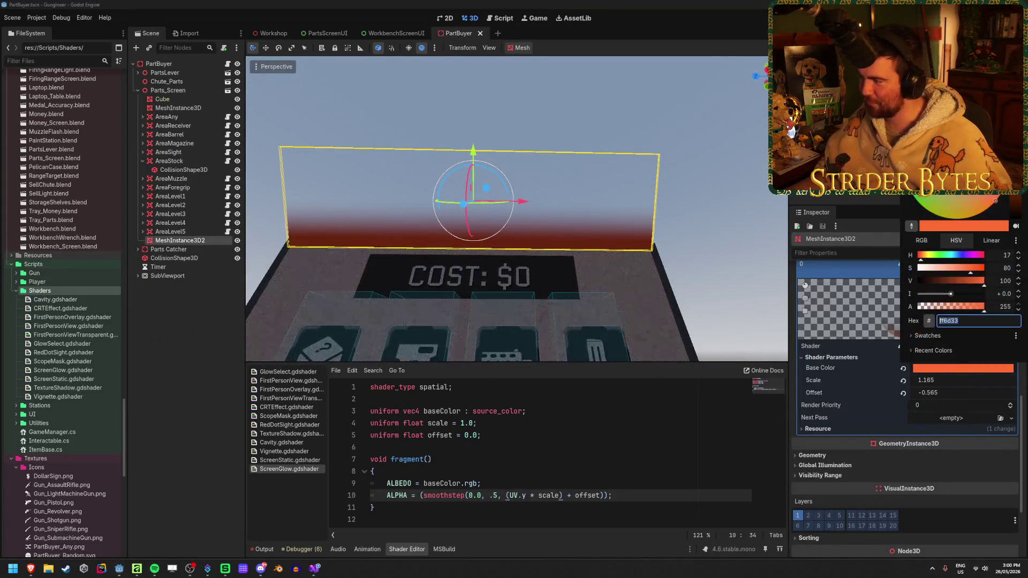
key("Escape")
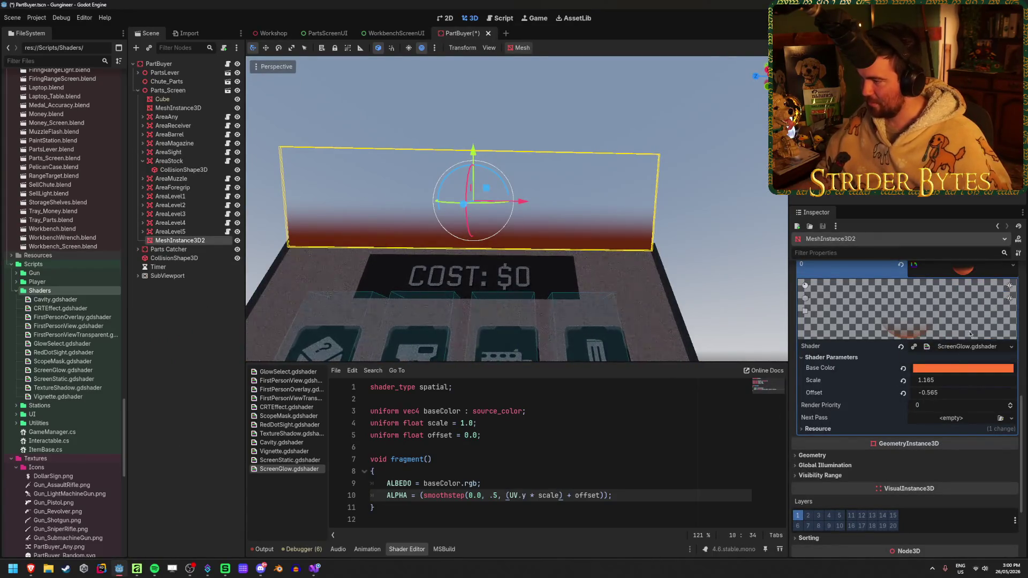
left_click(953, 370)
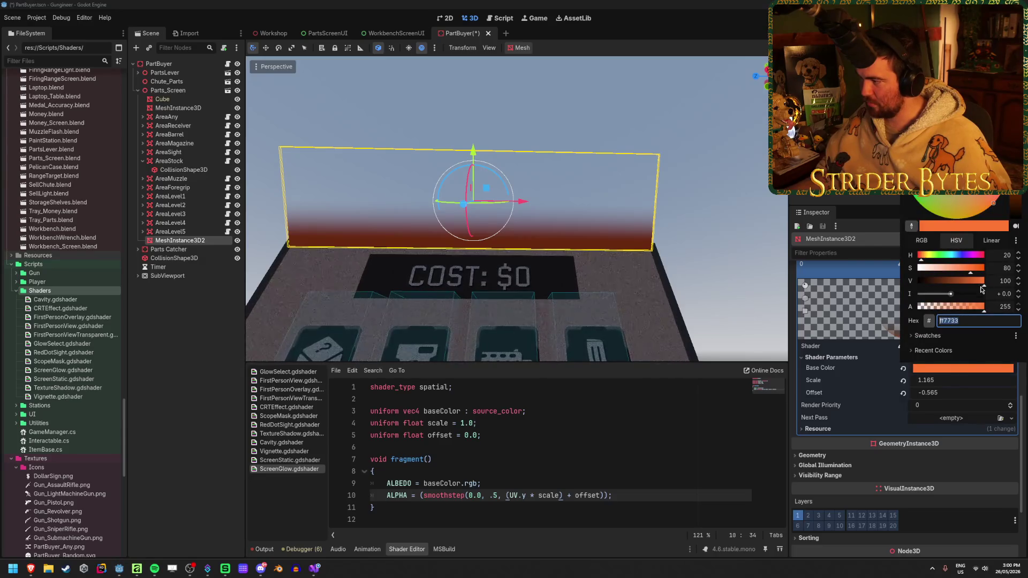
Lower the glow colour's saturation to 30 for a pale peach (ffc9b3).
left_click_drag(970, 268, 941, 272)
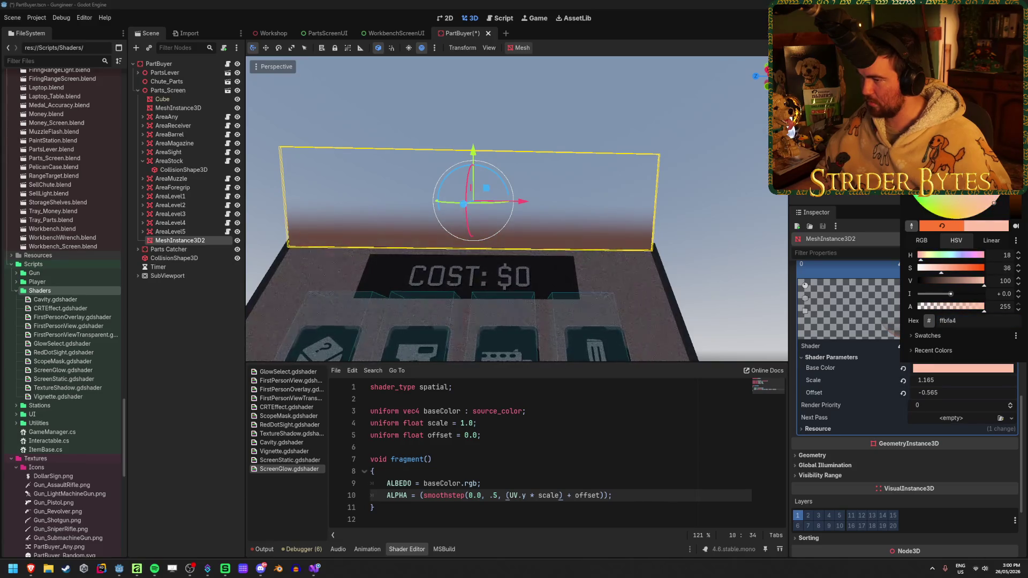
left_click(1003, 268)
type("30")
key("Return")
left_click(998, 255)
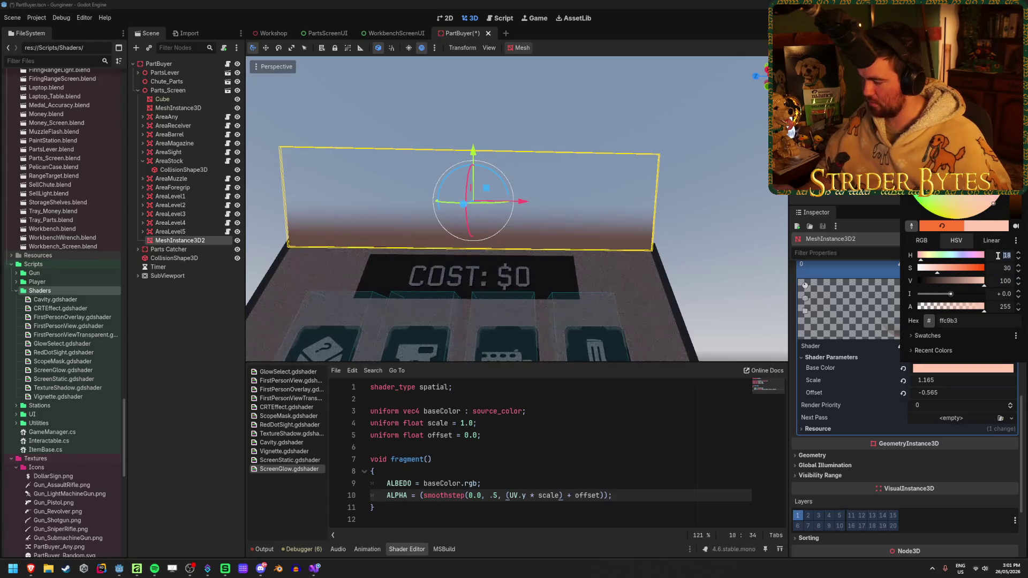
type("20")
key("Escape")
Save PartBuyer and select the PartBuyer instance in the Workshop scene.
key("ctrl+s")
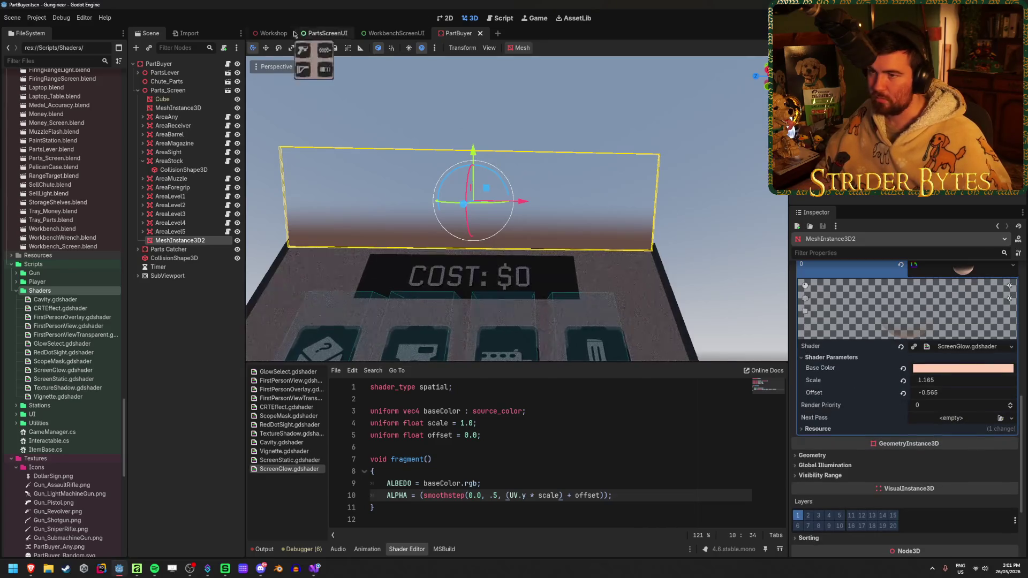
left_click(264, 34)
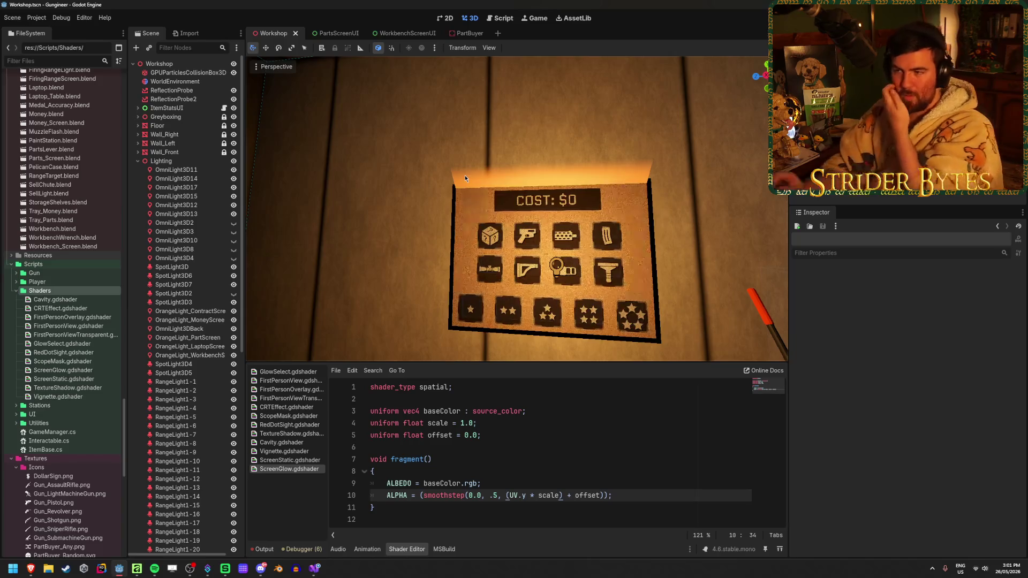
left_click(467, 174)
Duplicate the top glow quad in PartBuyer and reselect the original MeshInstance3D2's transform.
left_click(466, 33)
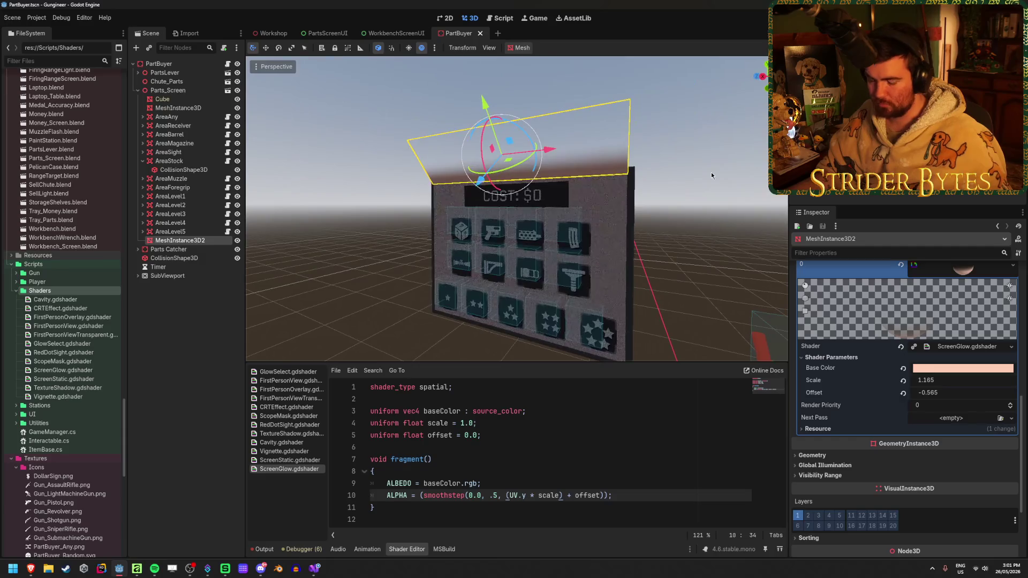
key("ctrl+d")
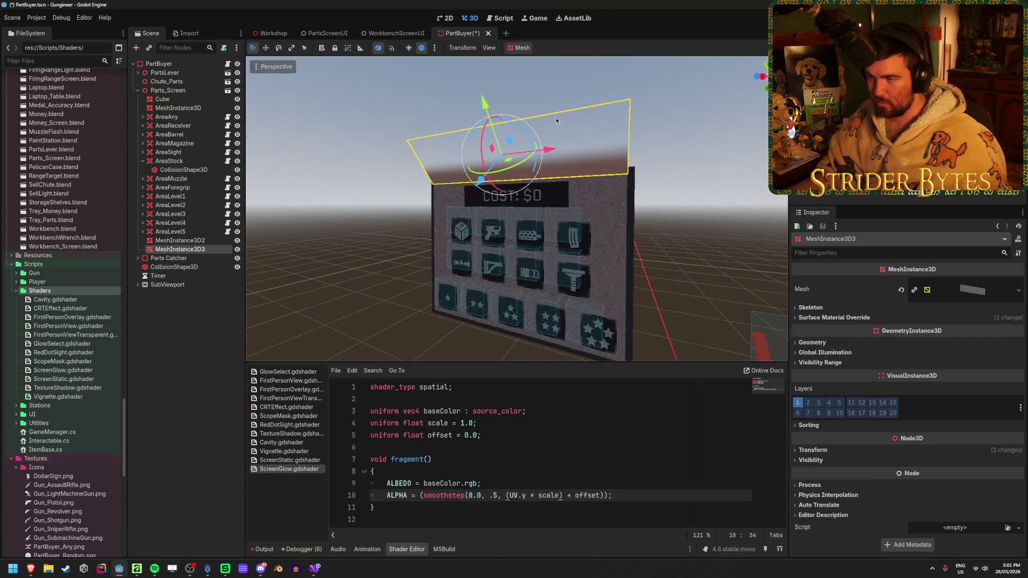
mouse_move(663, 115)
left_mouse_down()
mouse_move(621, 155)
mouse_move(660, 152)
left_mouse_up()
left_click(813, 344)
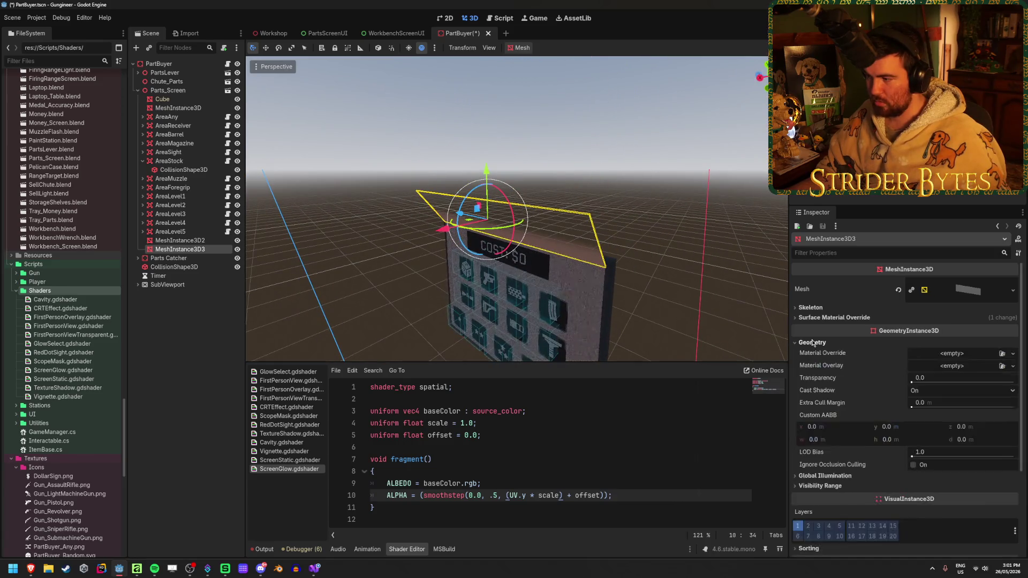
left_click(813, 343)
left_click(846, 450)
scroll(839, 439, "down", 1)
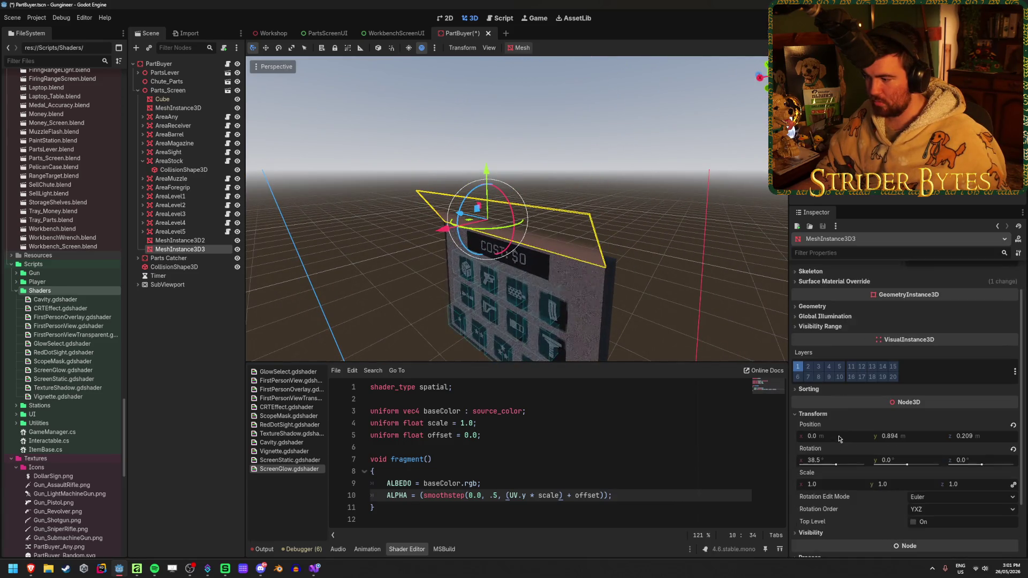
left_click(180, 241)
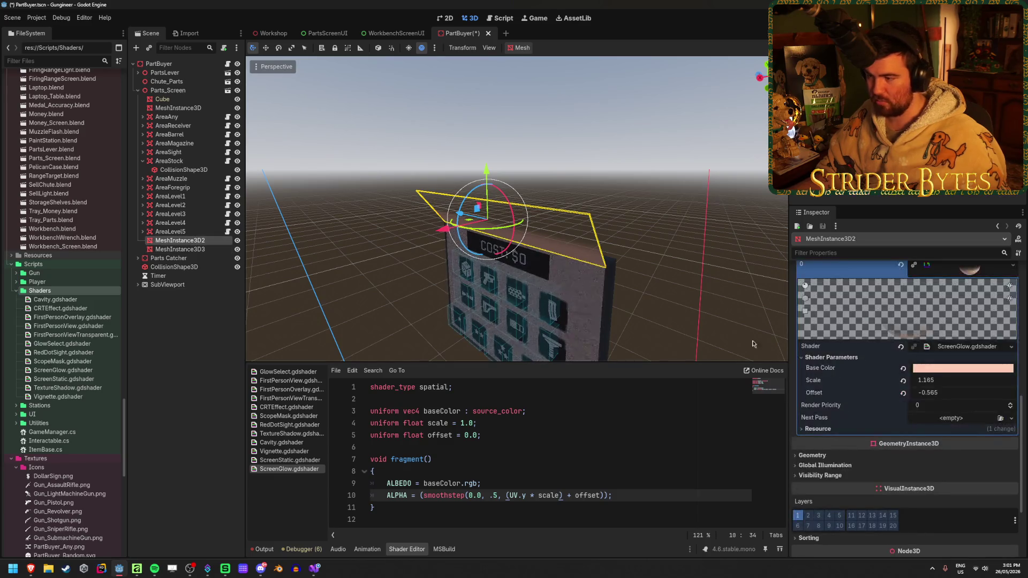
scroll(814, 421, "down", 2)
Tilt MeshInstance3D2 to 40° on X at height 0.9 and depth 0.2, and save.
left_click(814, 500)
type("40")
key("Return")
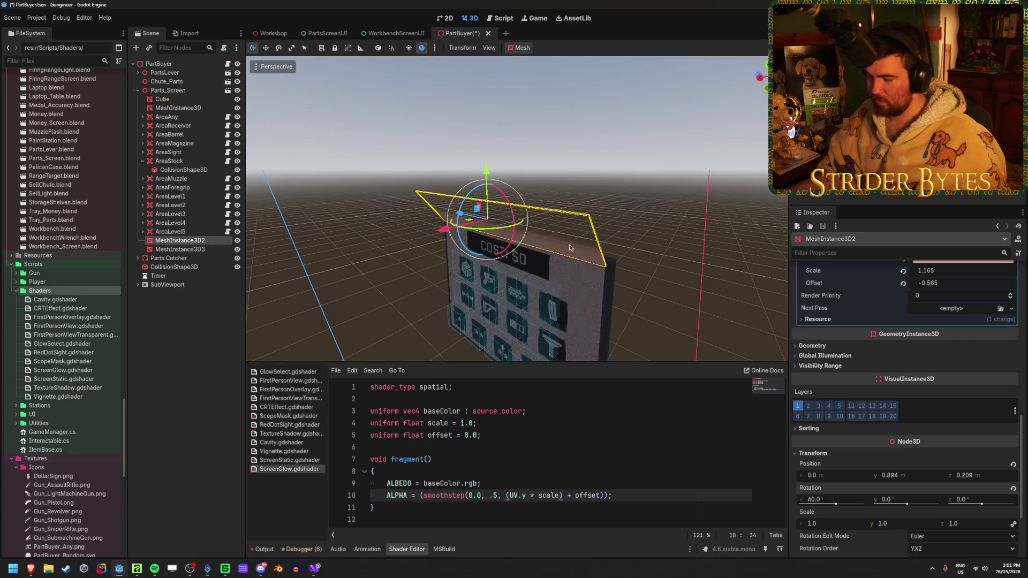
left_click(908, 477)
type("0.9")
key("Return")
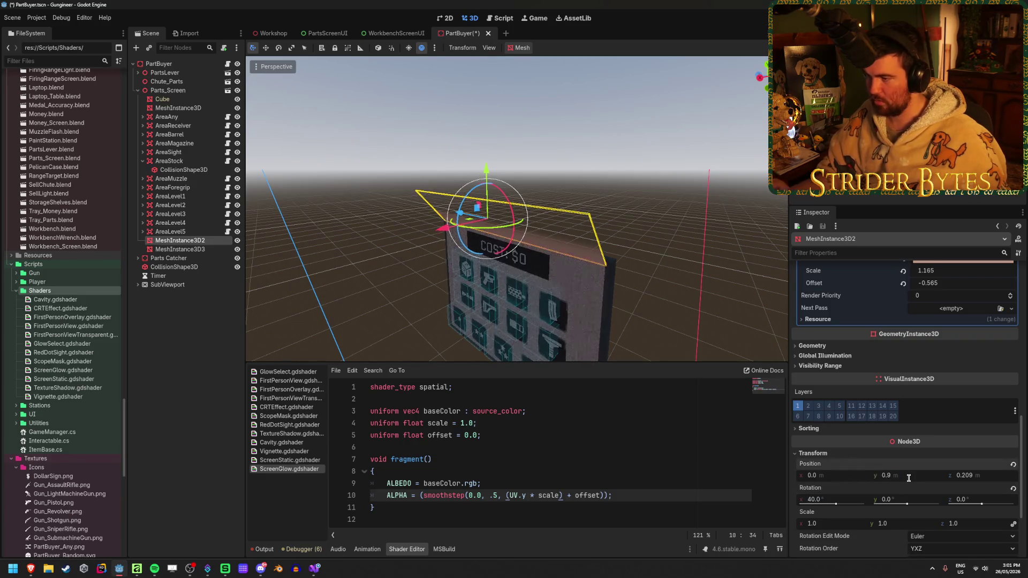
type(".2")
key("Return")
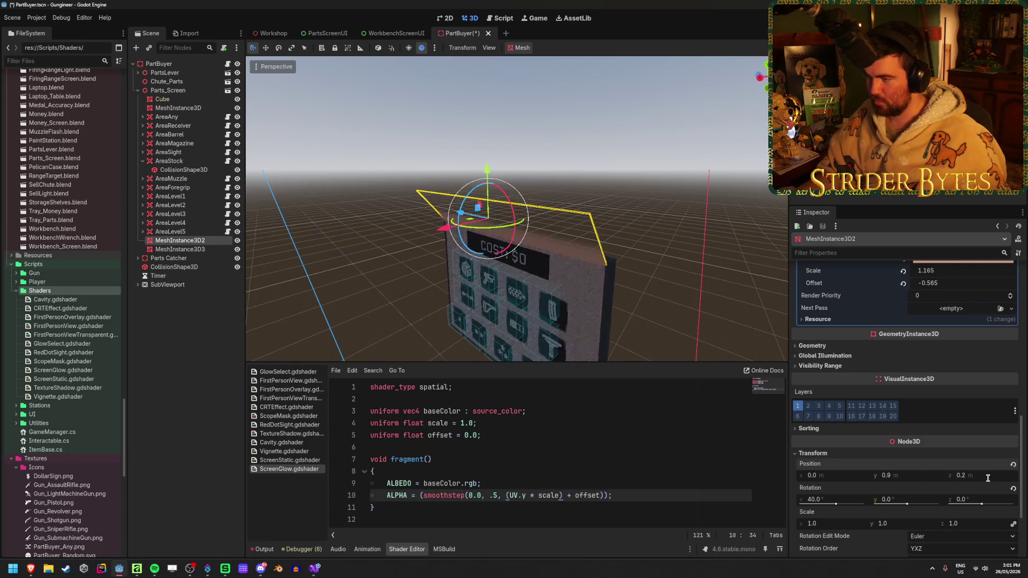
key("ctrl+s")
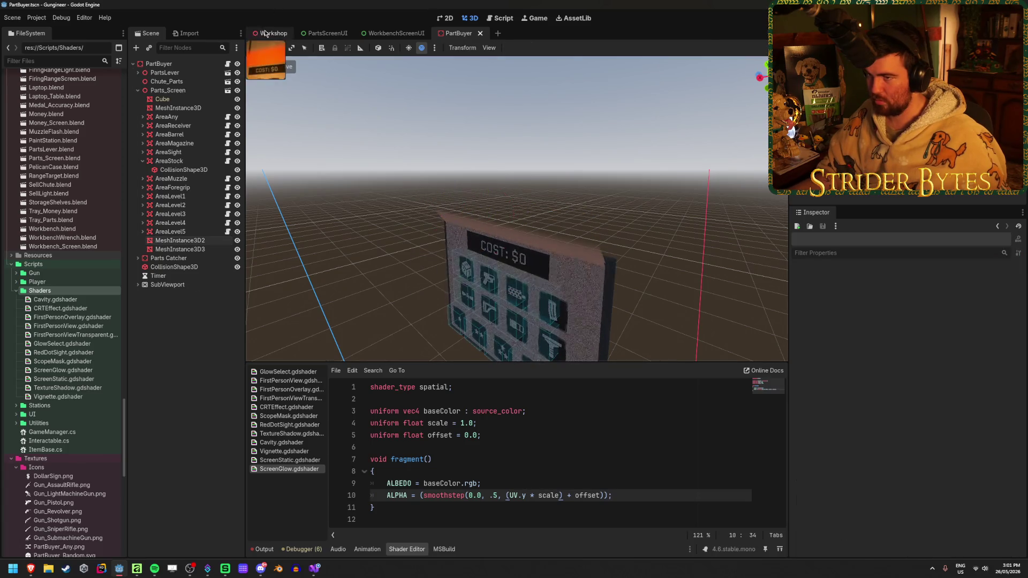
Check the Workshop scene, delete the extra copy MeshInstance3D3, and re-duplicate the top quad.
key("ctrl+Tab")
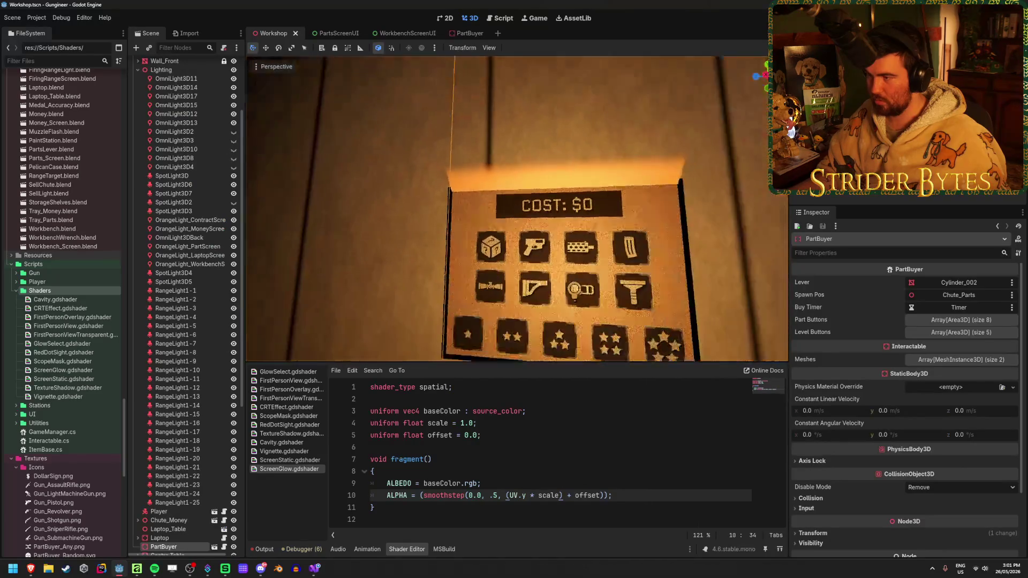
left_click(471, 36)
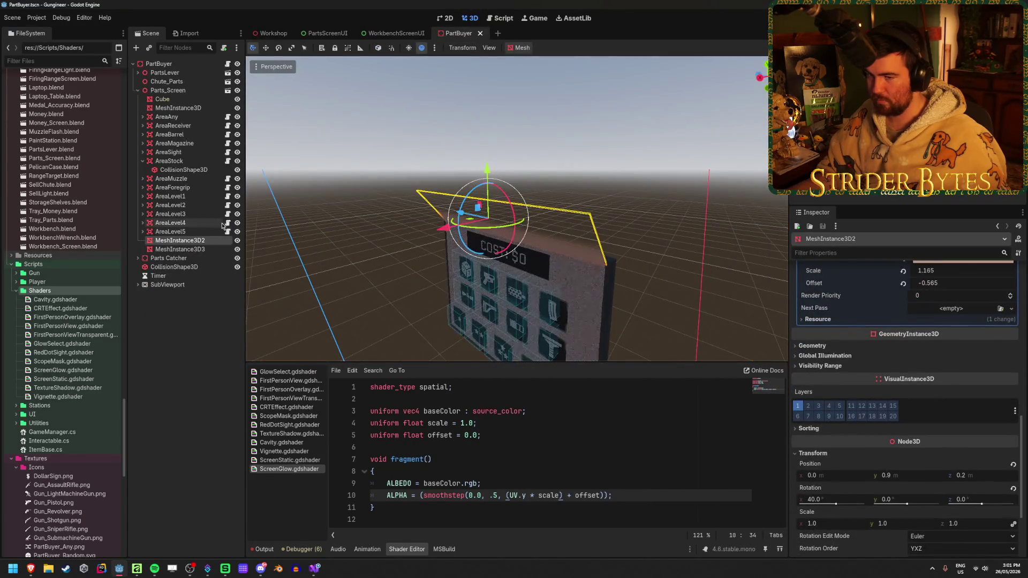
left_click(197, 248)
left_click(206, 240)
left_click(210, 249)
key("Delete")
key("Return")
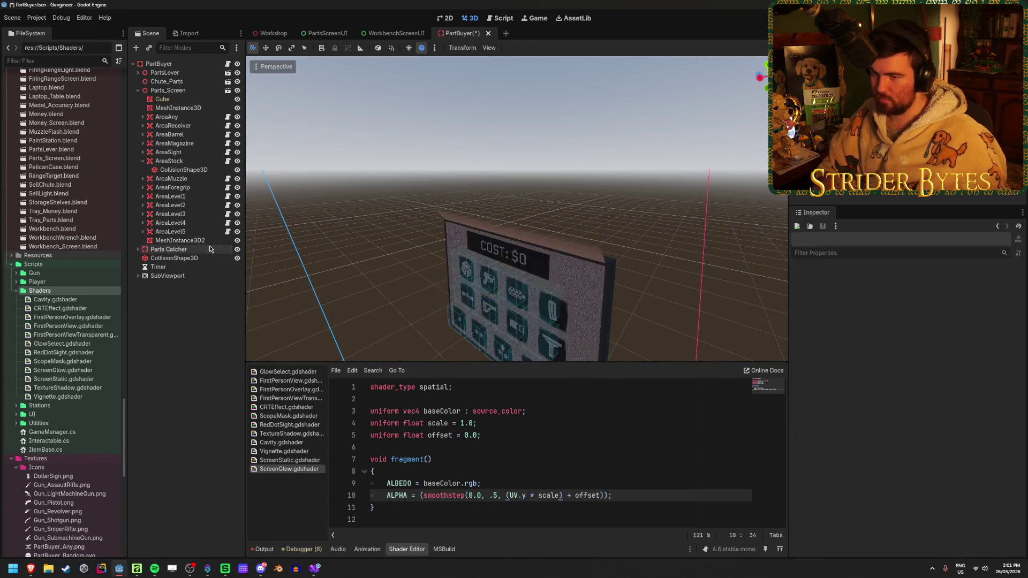
key("ctrl+d")
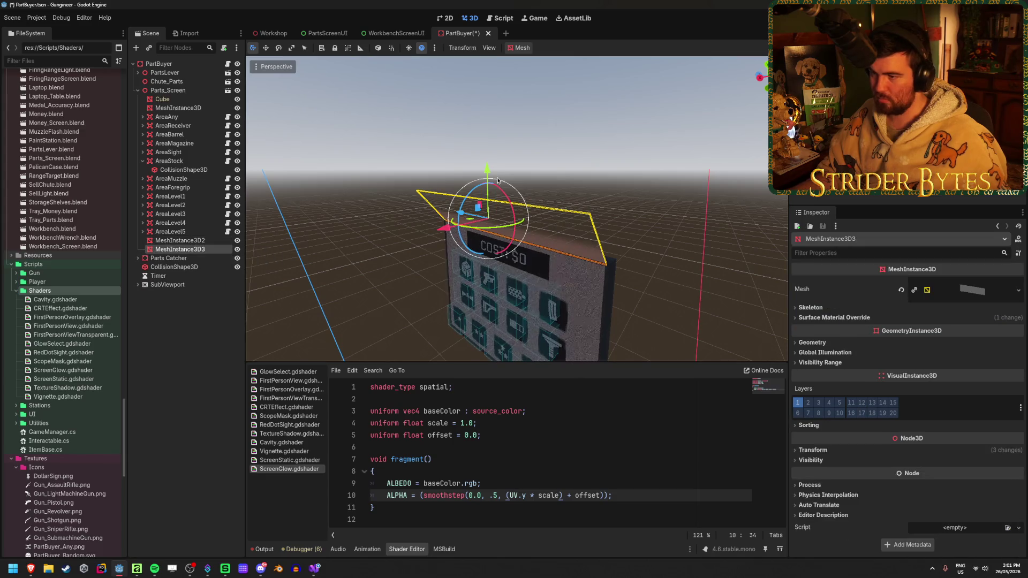
Move the copied quad below the screen and tilt it to −40° on X.
left_click_drag(486, 170, 491, 329)
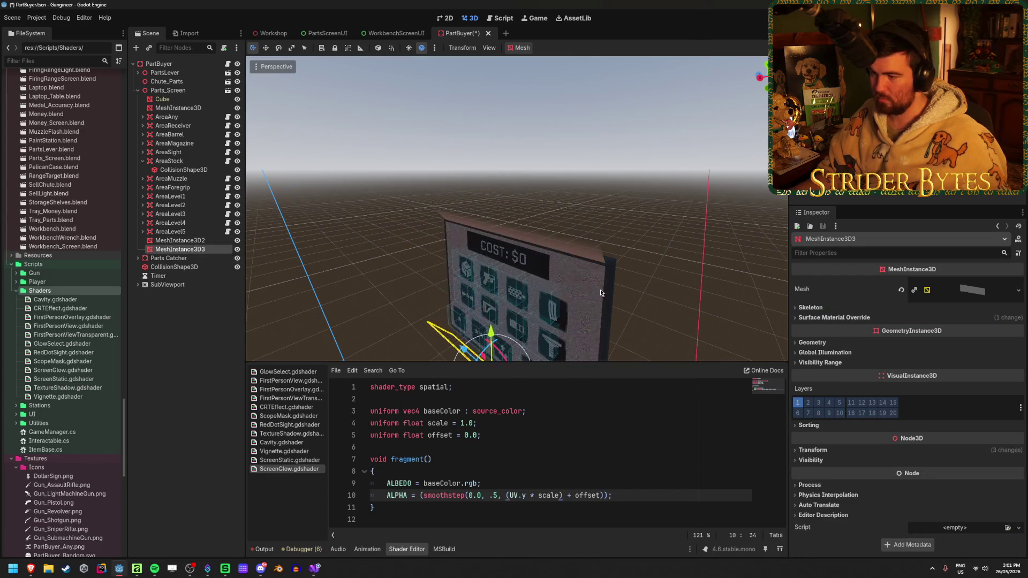
left_click(813, 450)
scroll(824, 429, "down", 3)
left_click(819, 390)
type("-40")
key("Return")
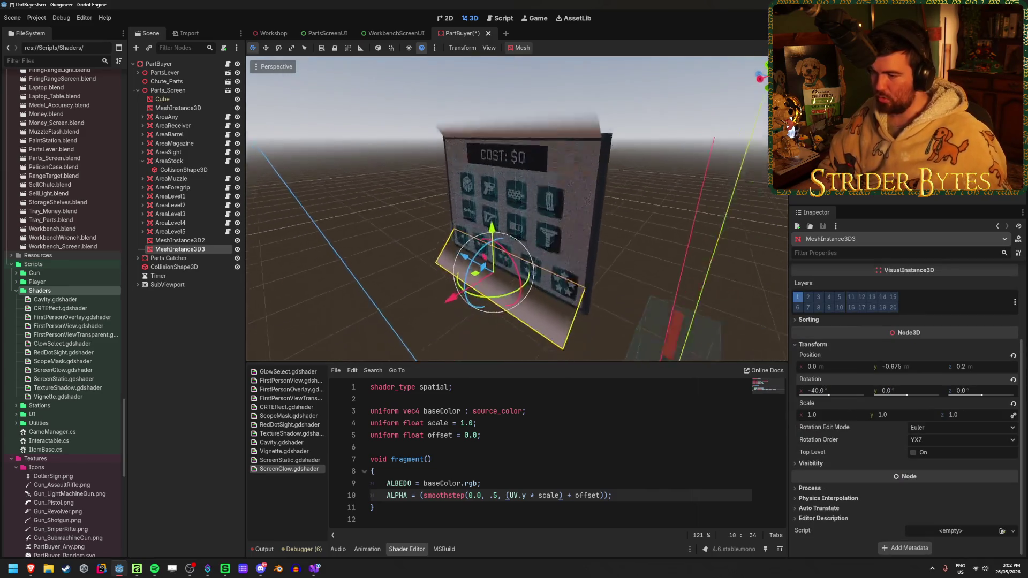
Lower the bottom quad, turn it 180° to face the screen, nudge it up, and save.
key("f")
left_click_drag(449, 199, 435, 239)
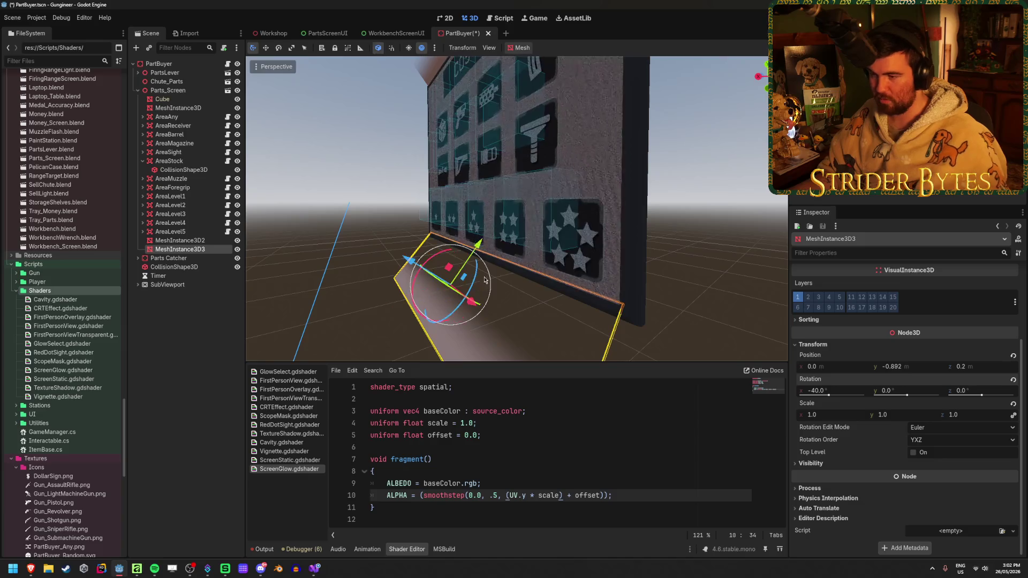
mouse_move(414, 289)
left_mouse_down()
mouse_move(385, 332)
mouse_move(346, 358)
mouse_move(320, 346)
left_mouse_up()
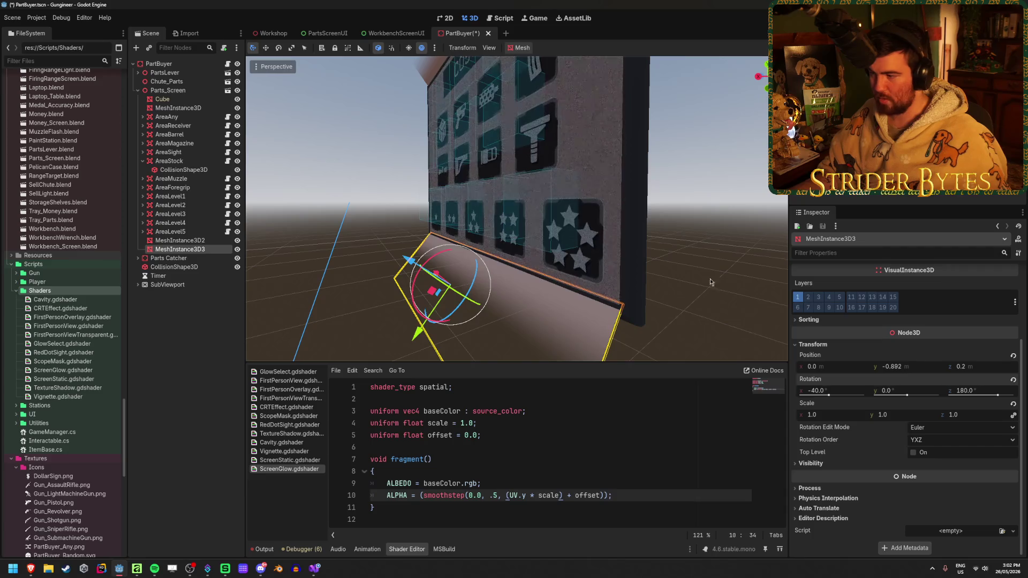
key("t")
left_click_drag(449, 236, 450, 233)
key("ctrl+s")
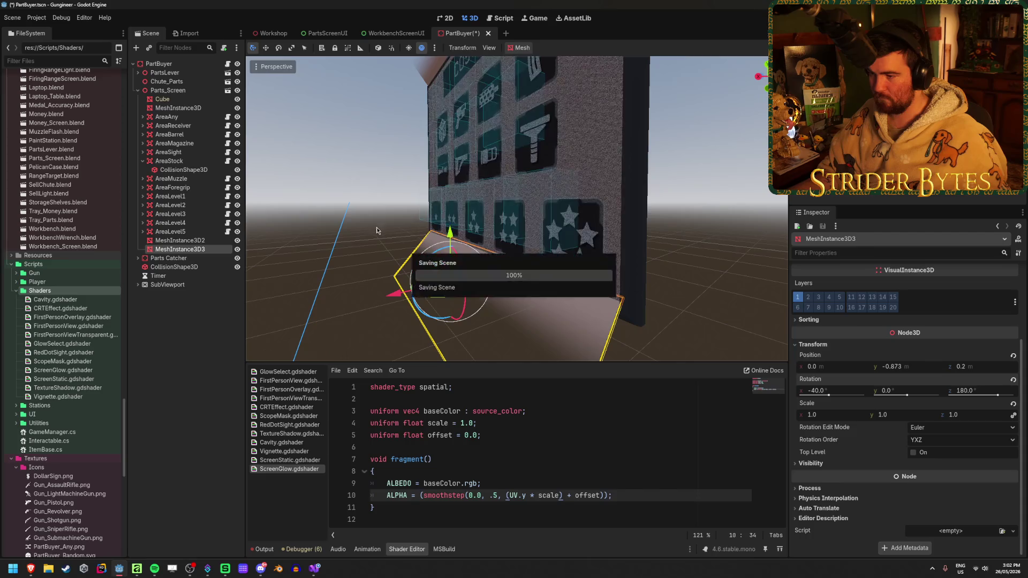
Duplicate the bottom quad and raise the new copy to mid-screen height.
key("ctrl+d")
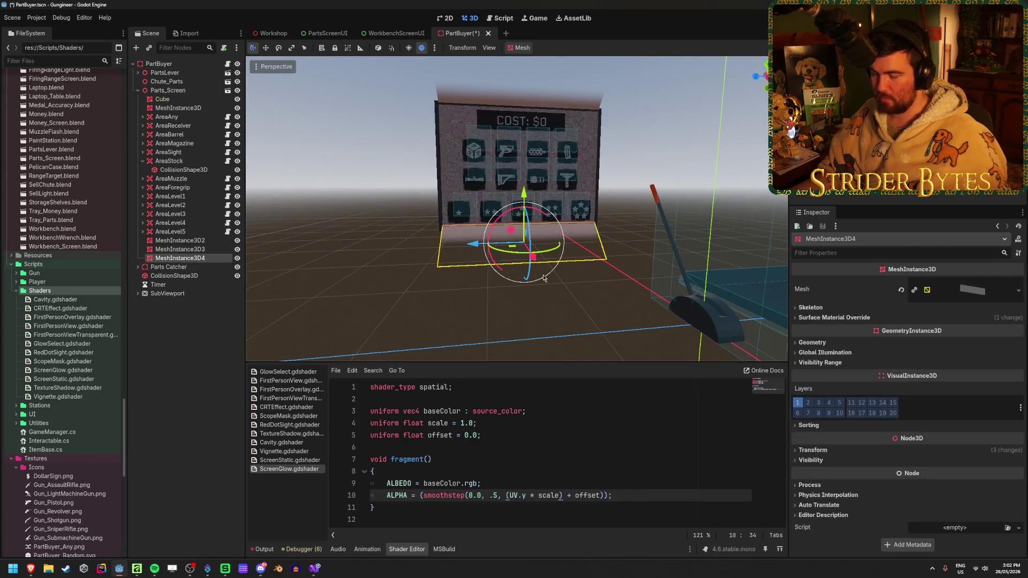
scroll(543, 278, "up", 2)
left_click_drag(473, 254, 474, 147)
Frame the new quad and try tilting it upright, then undo the tilt.
key("r")
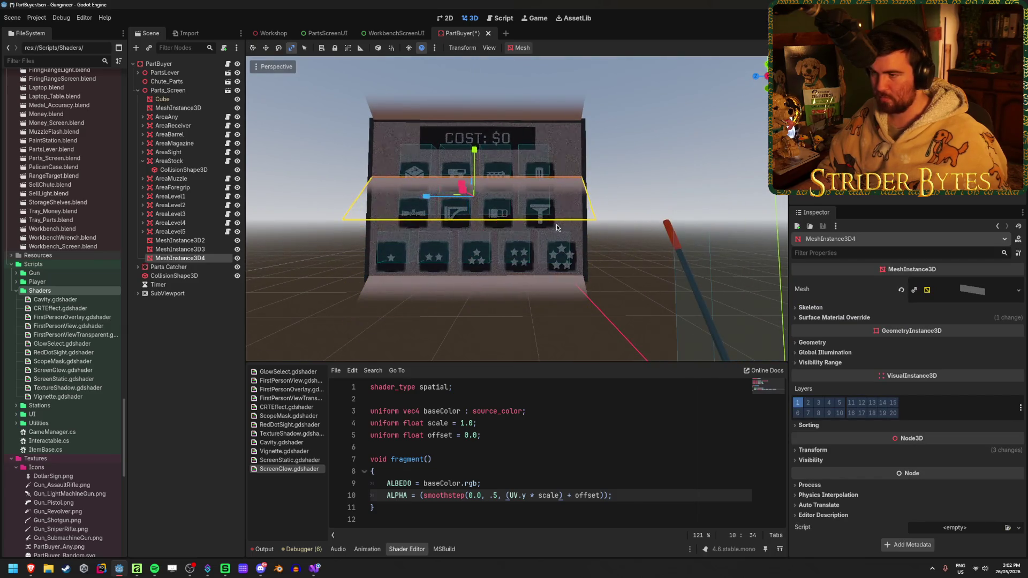
key("q")
key("w")
key("q")
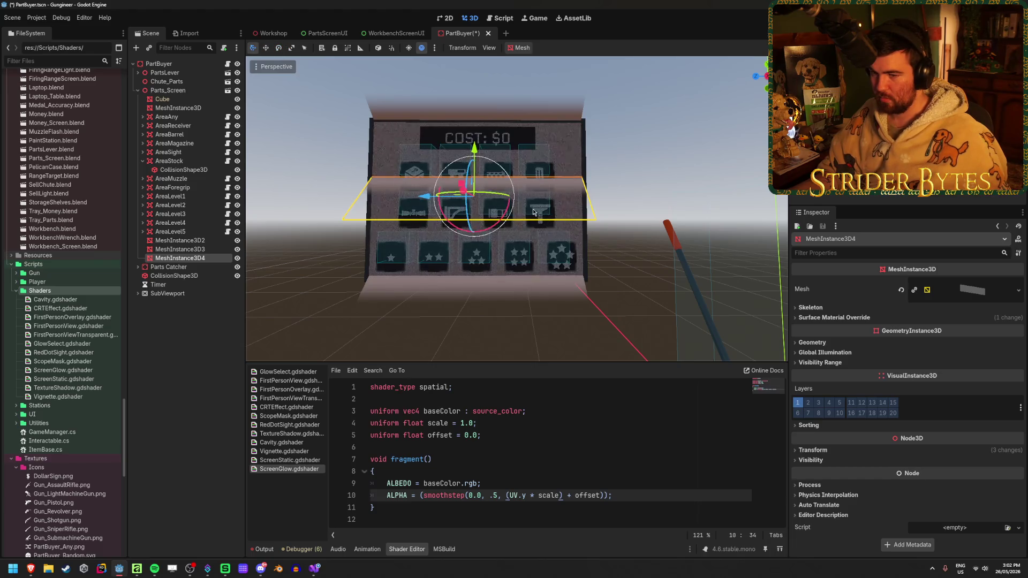
key("f")
scroll(517, 236, "up", 3)
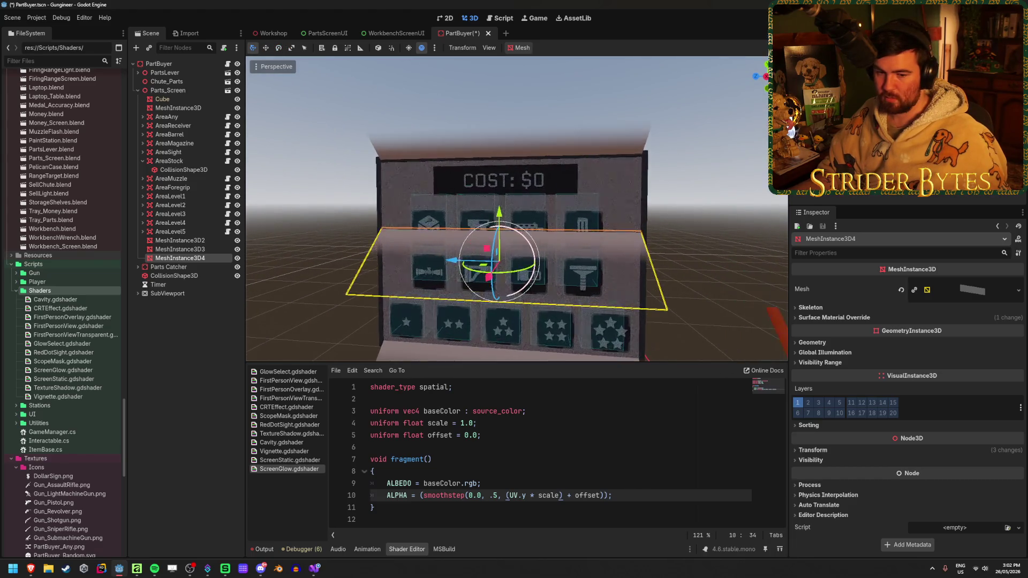
scroll(538, 244, "up", 3)
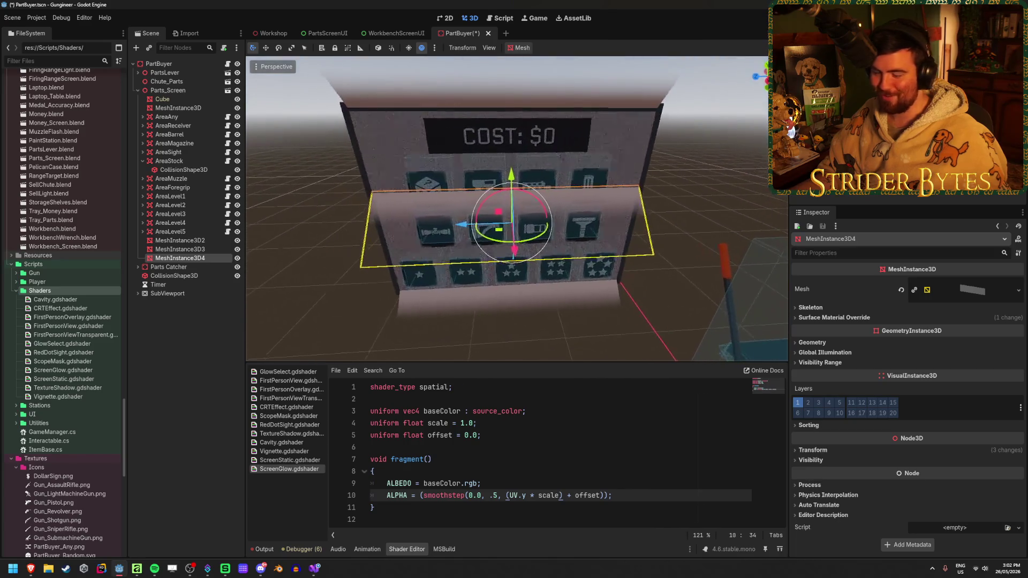
left_click_drag(530, 242, 504, 205)
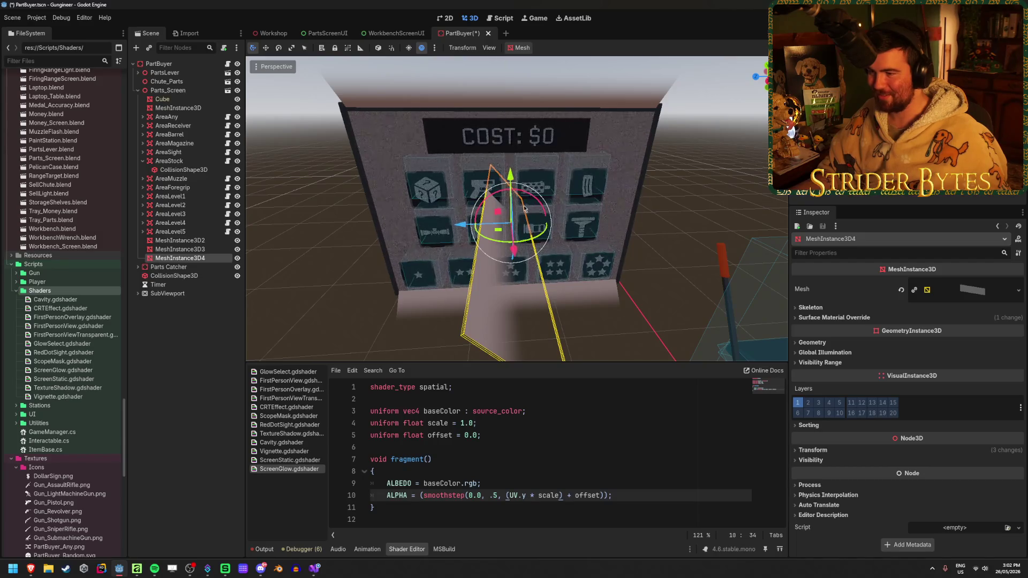
key("ctrl+z")
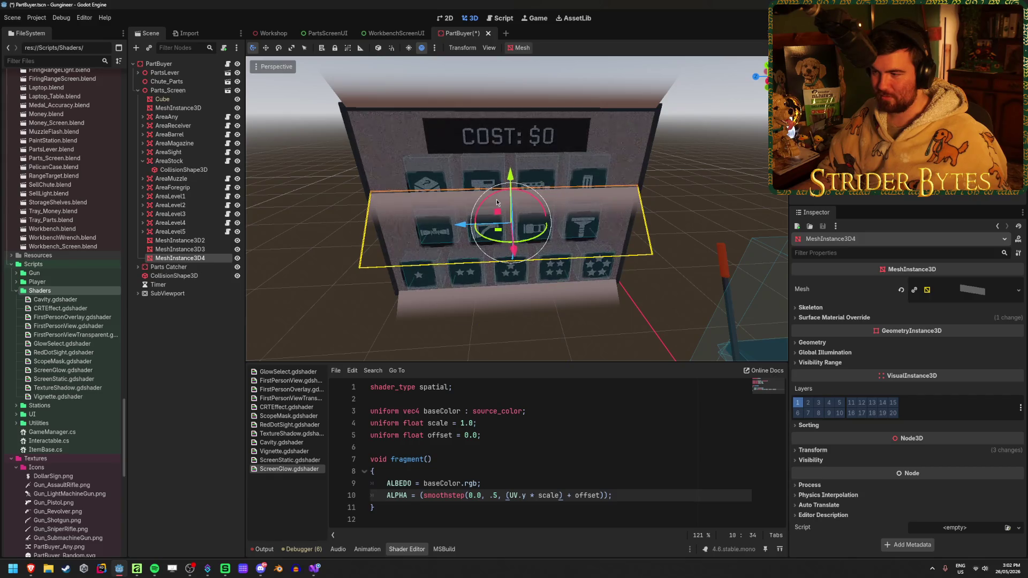
Reset the quad's rotation, turn it −40° around Y, and slide it to the screen's right edge.
left_click(812, 451)
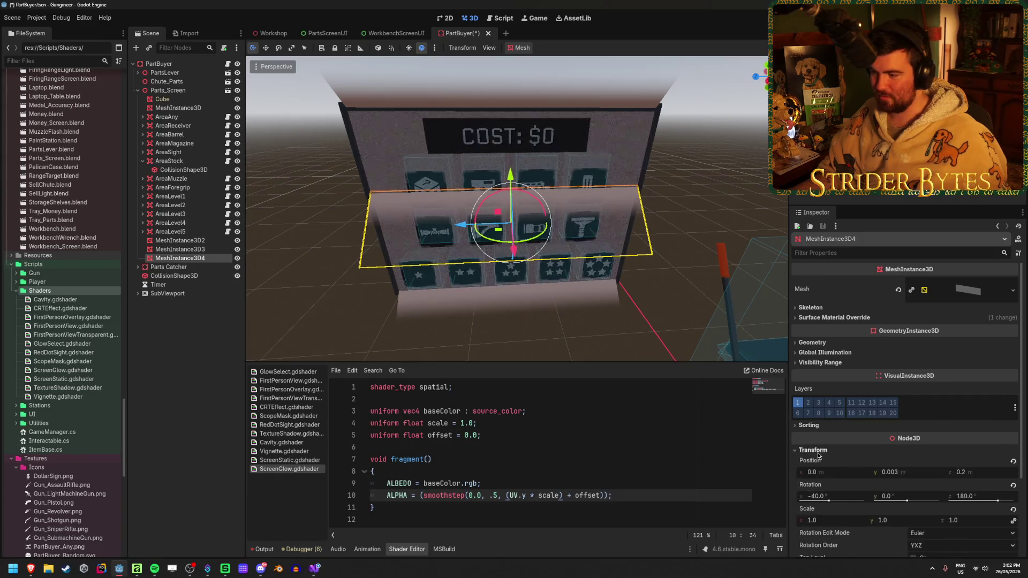
left_click(1013, 486)
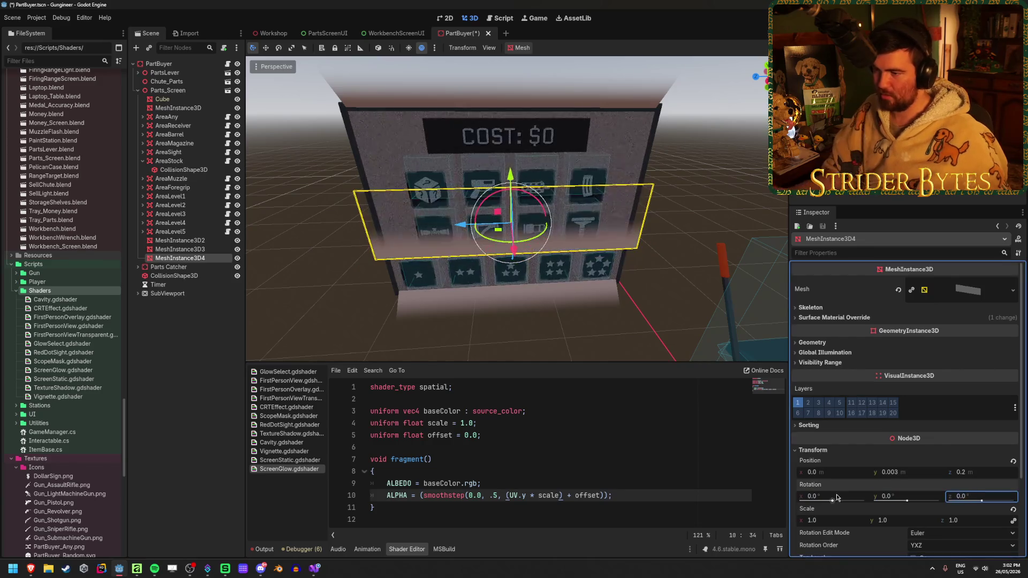
mouse_move(590, 202)
left_mouse_down()
mouse_move(525, 221)
mouse_move(514, 265)
mouse_move(498, 269)
left_mouse_up()
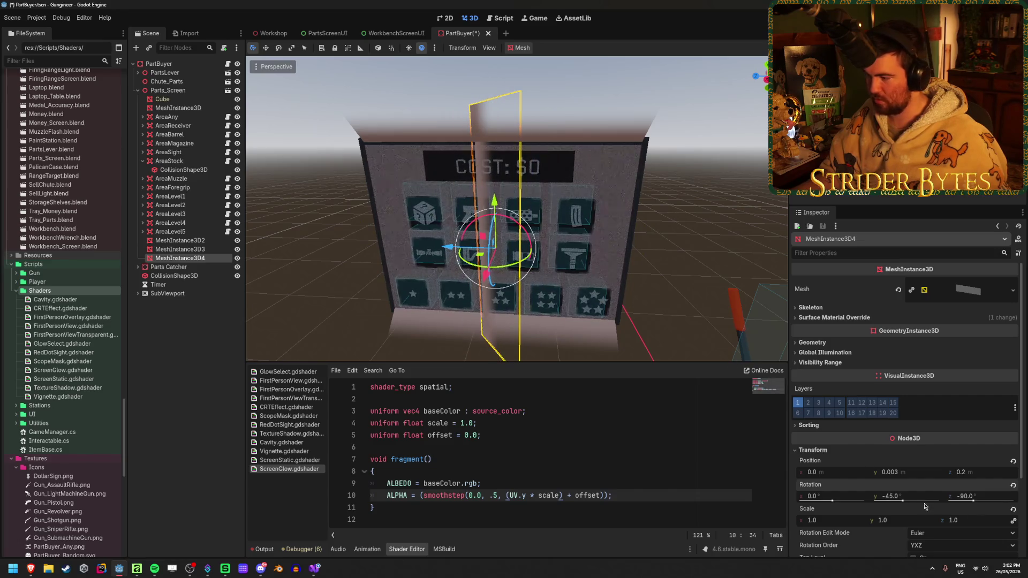
type("40")
key("Return")
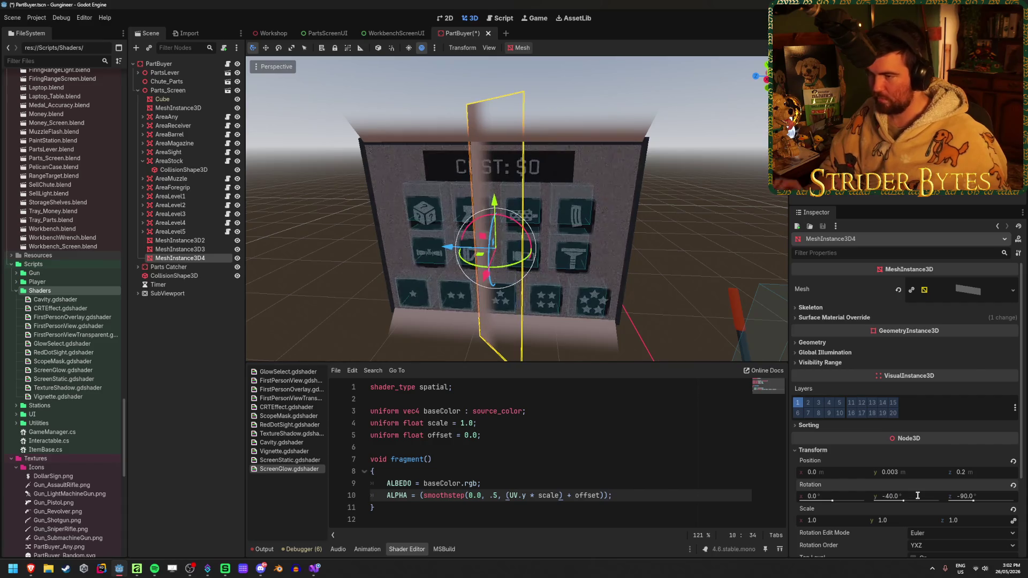
key("w")
left_click_drag(451, 247, 611, 260)
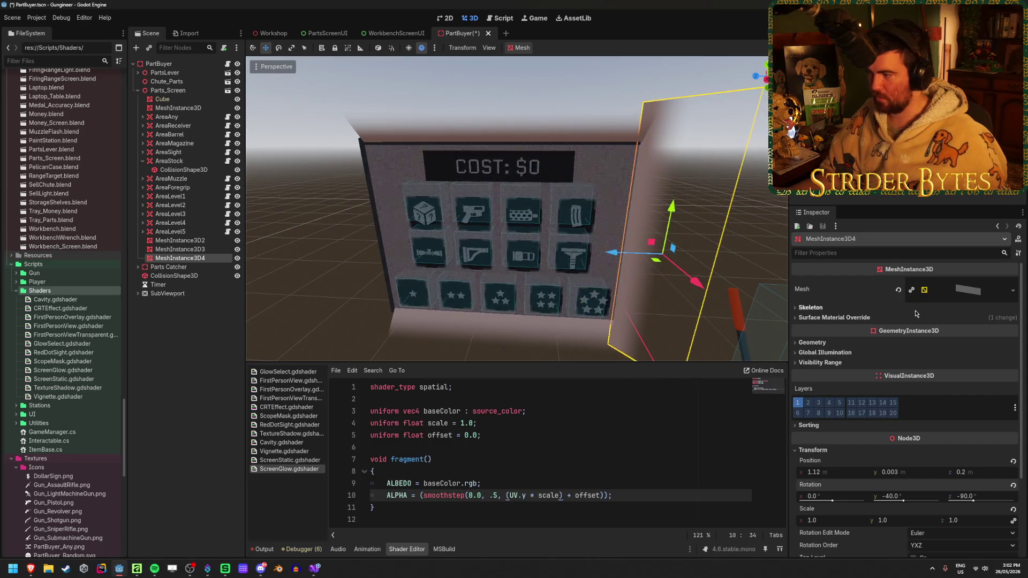
Make the side quad's plane mesh unique, set its width to 1.5, and save PartBuyer.
left_click(942, 289)
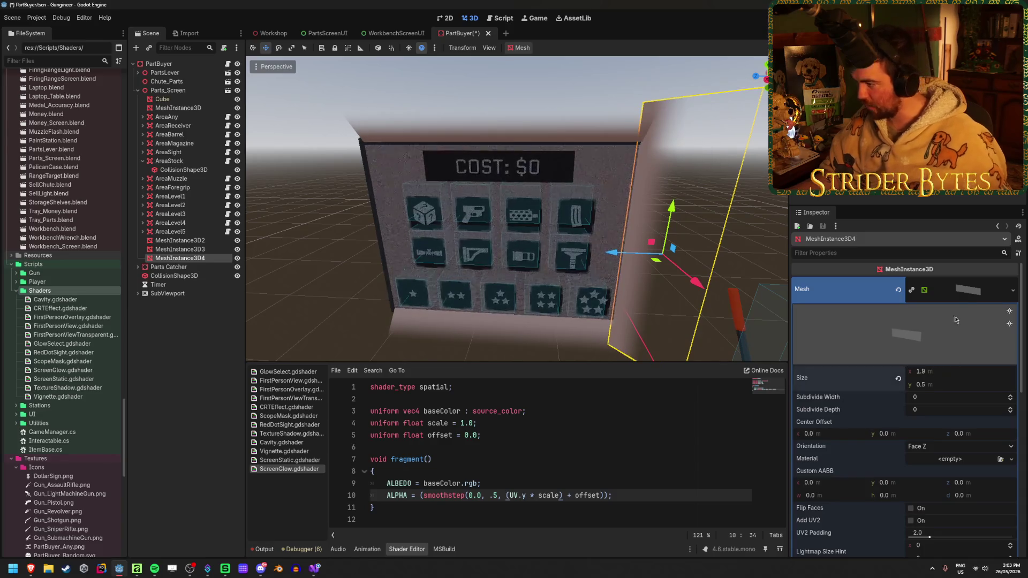
left_click(1013, 290)
left_click(988, 493)
left_click_drag(940, 373, 894, 373)
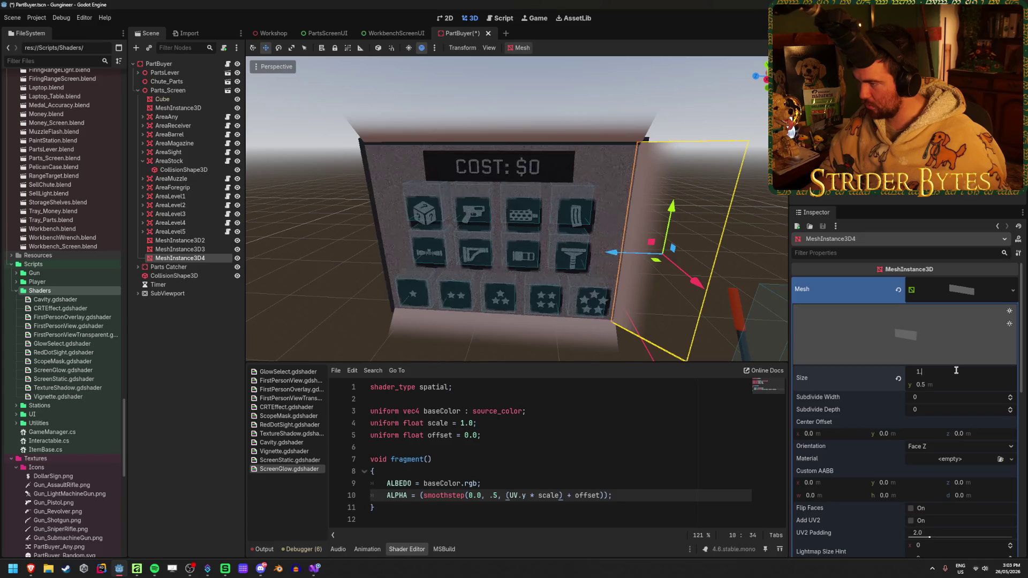
type(".5")
key("Return")
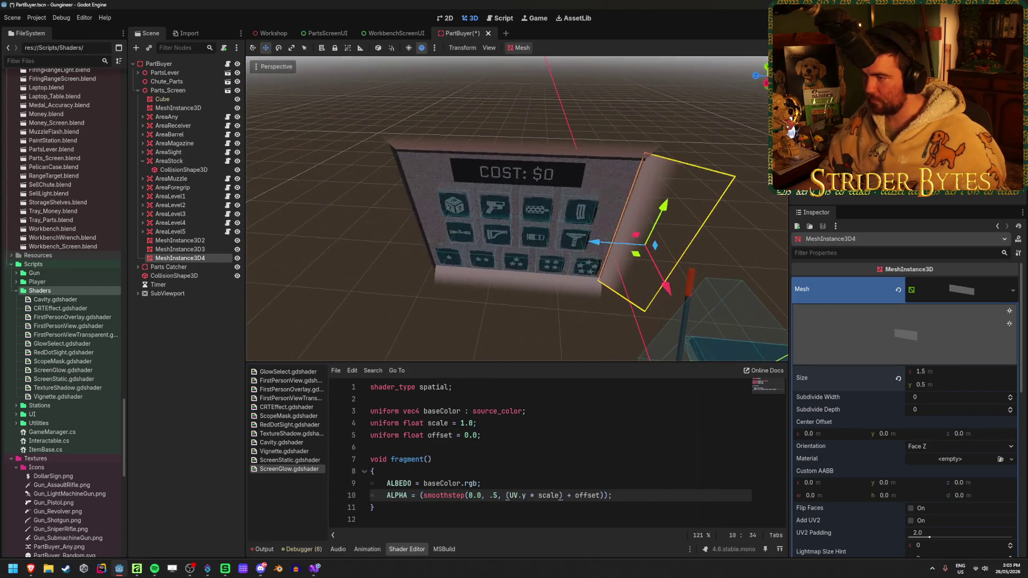
key("ctrl+s")
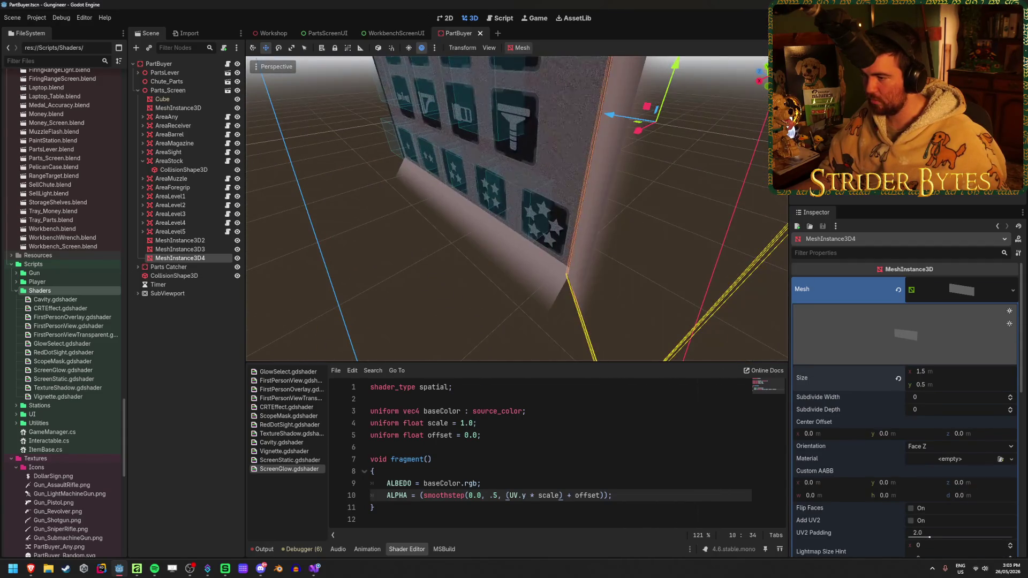
left_click(273, 33)
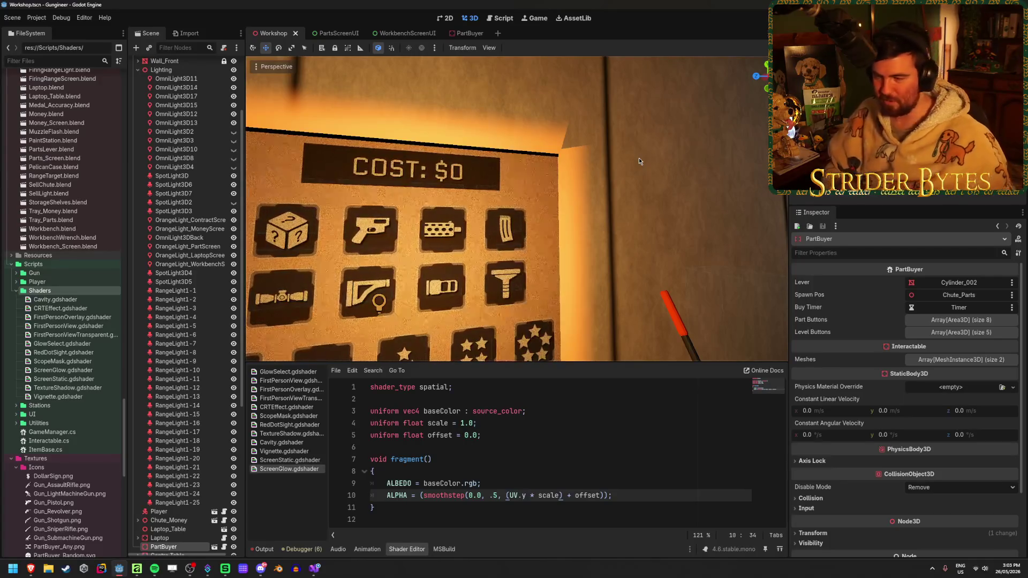
Frame the PartBuyer in the Workshop view and deselect it.
key("f")
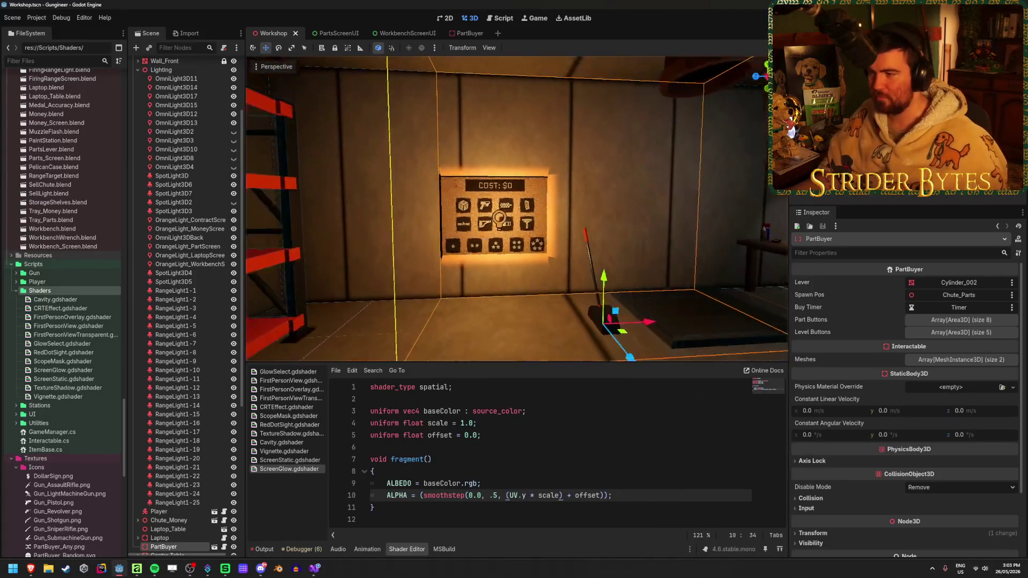
scroll(498, 214, "up", 5)
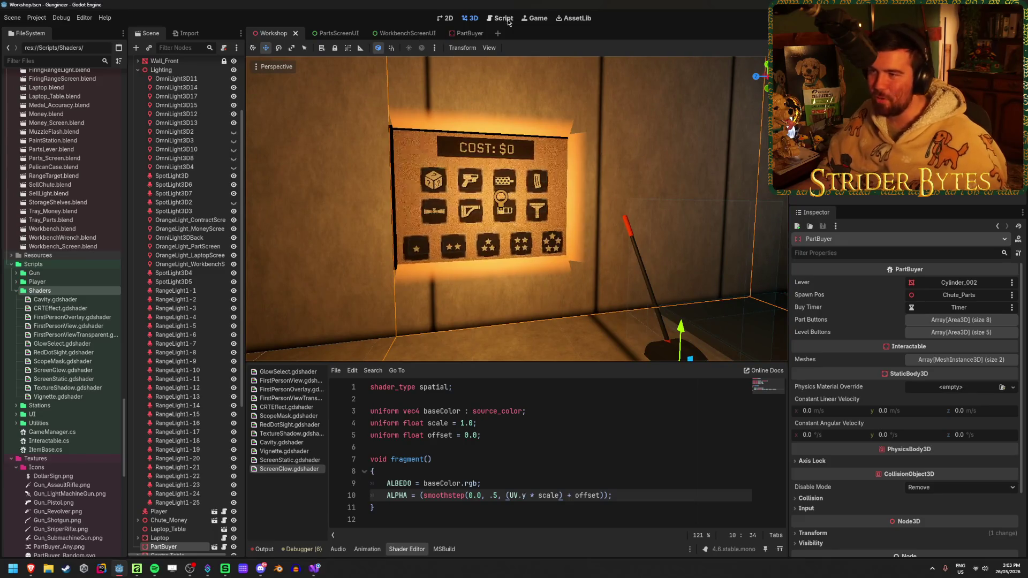
left_click(660, 255)
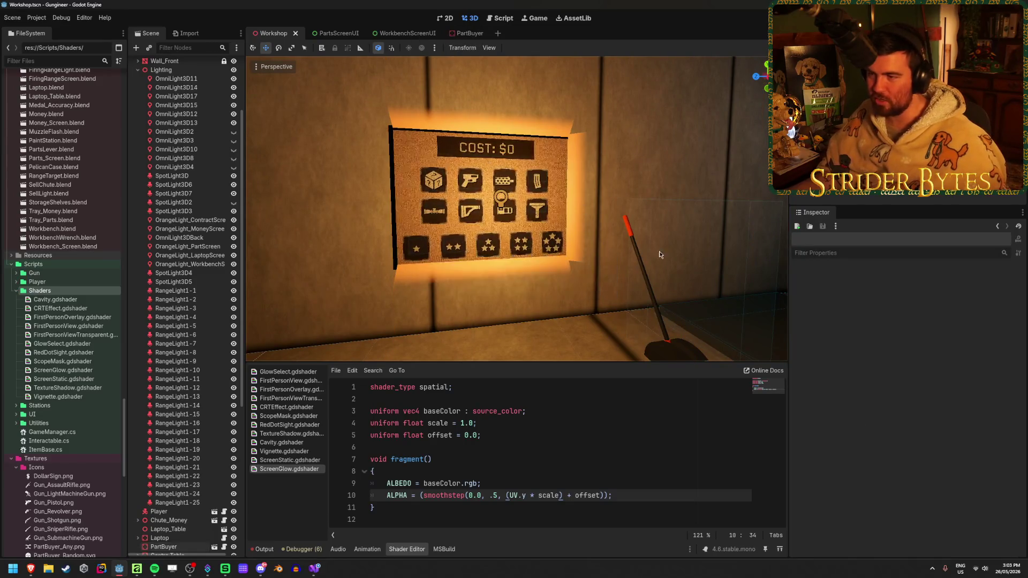
left_click(467, 37)
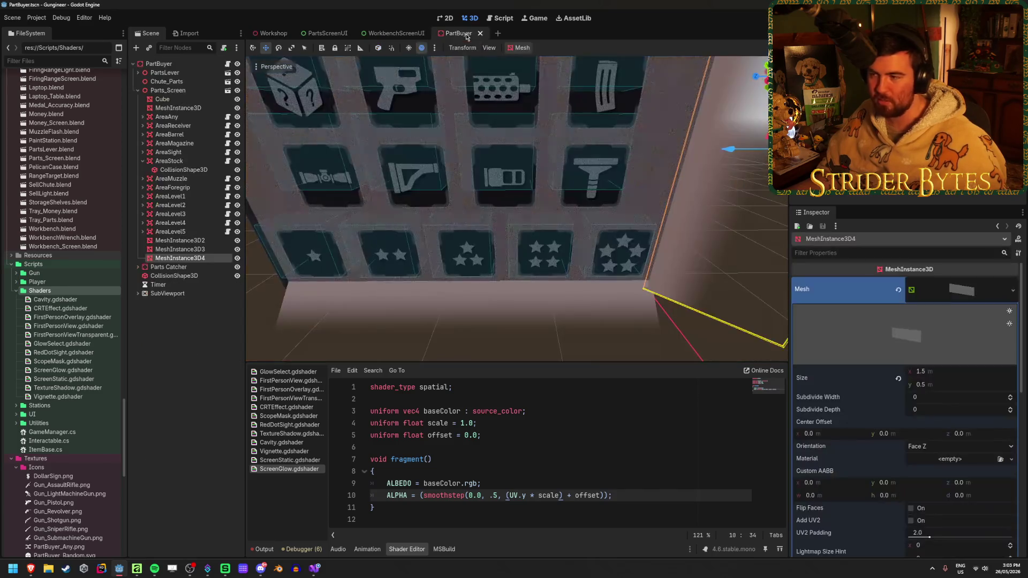
left_click(272, 33)
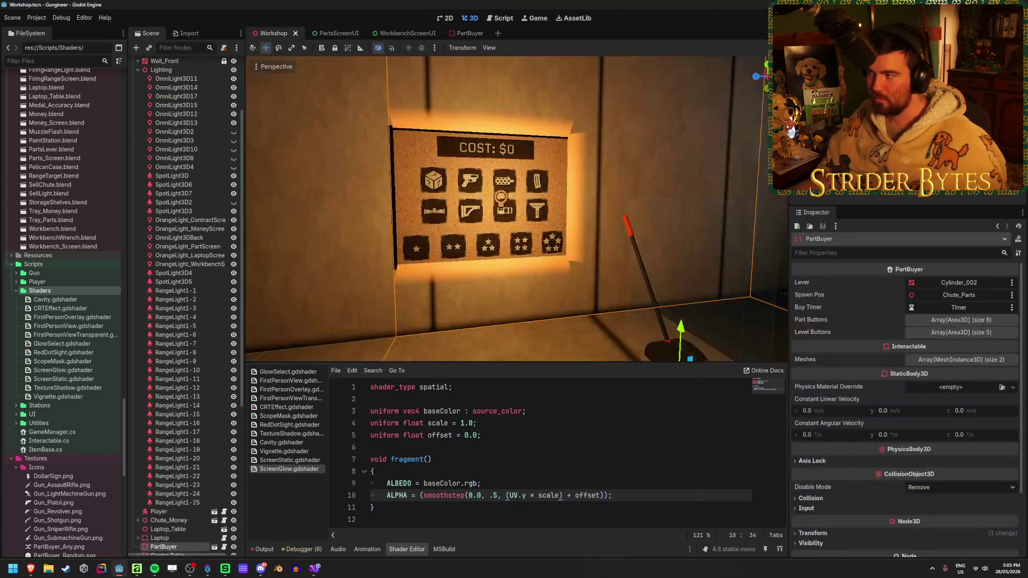
Run the game with F5, walk around the COST panel to inspect the glow, then stop with F8.
key("F5")
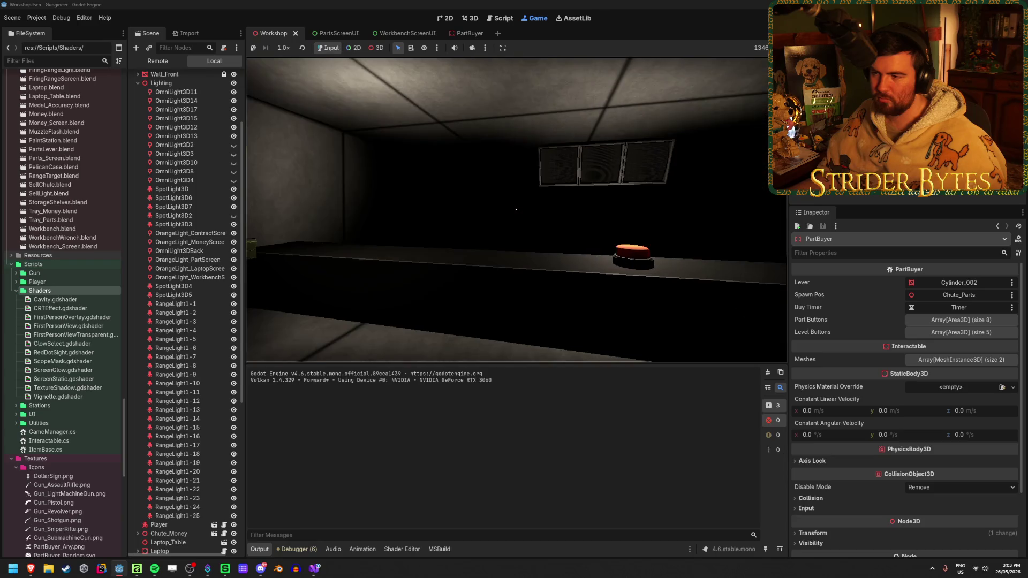
key("w")
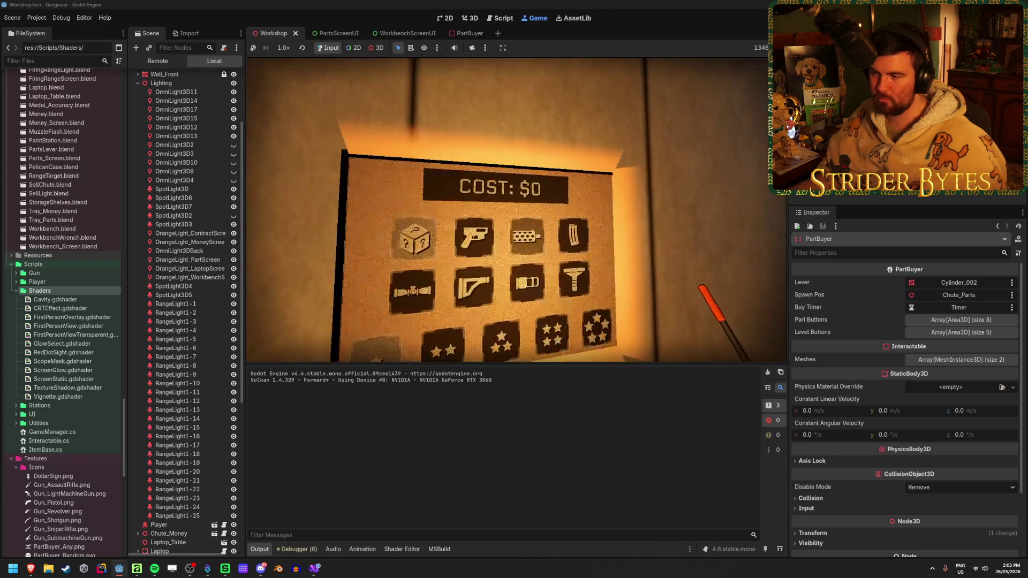
key("d")
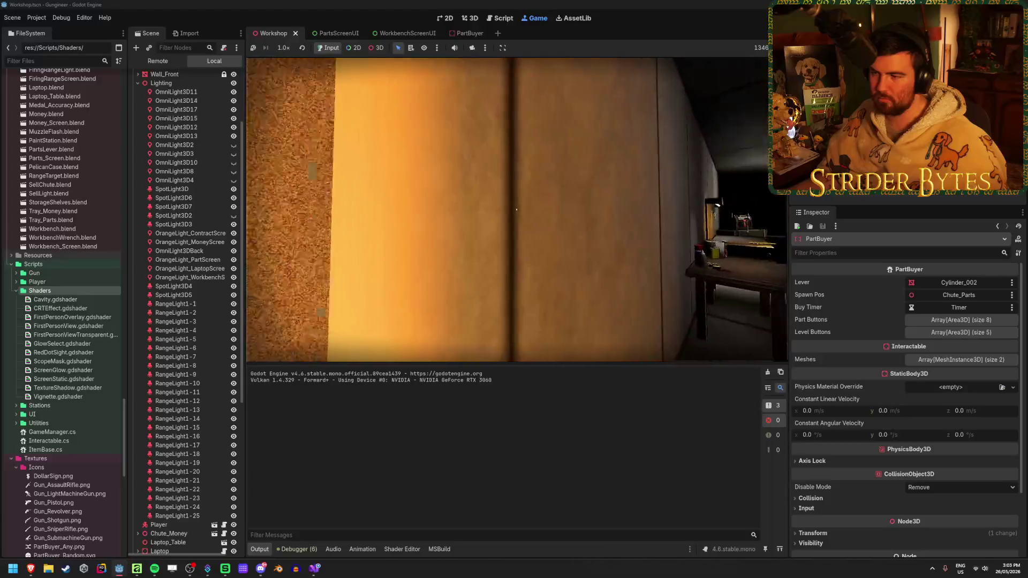
key("d")
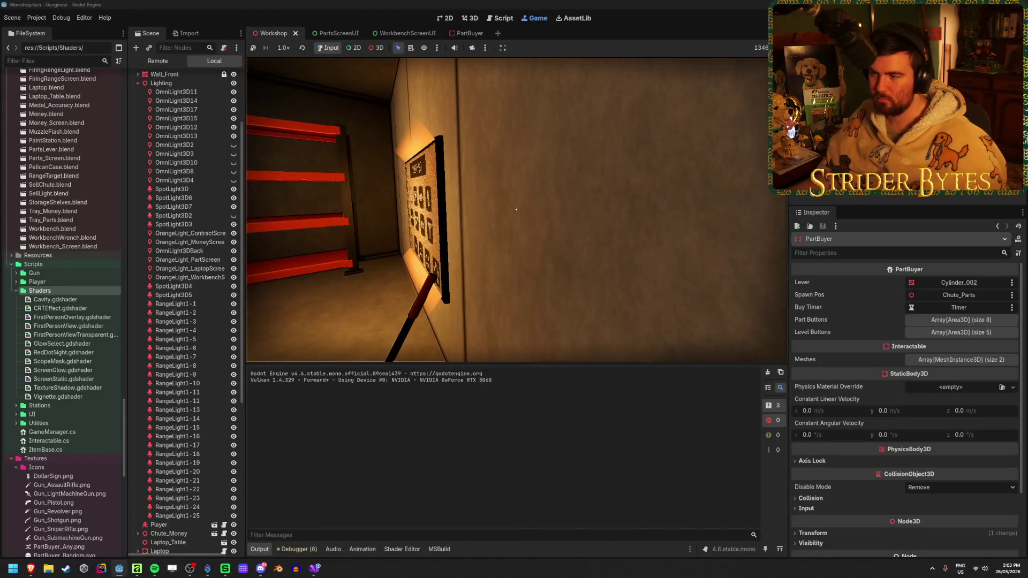
key("a")
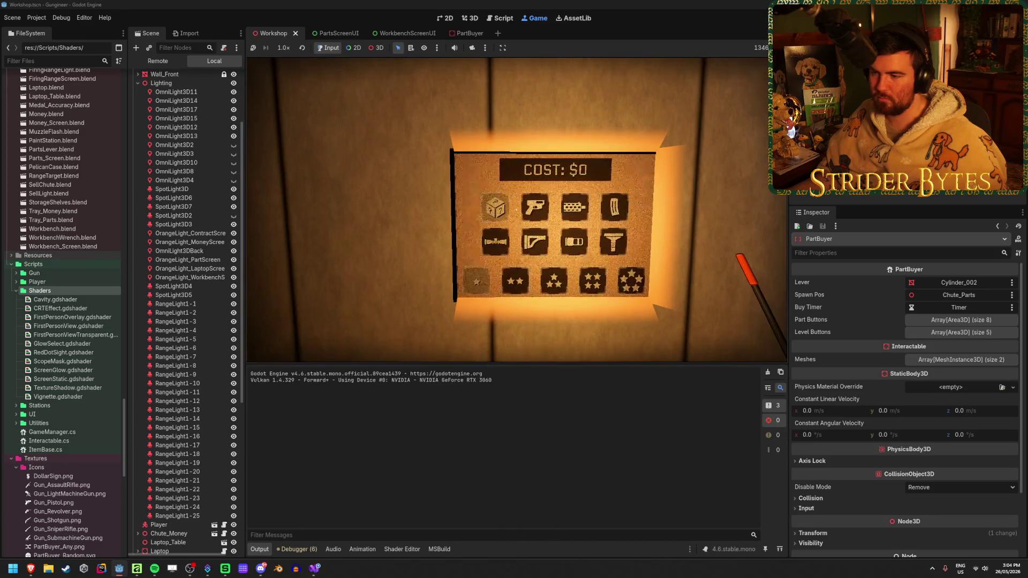
key("a")
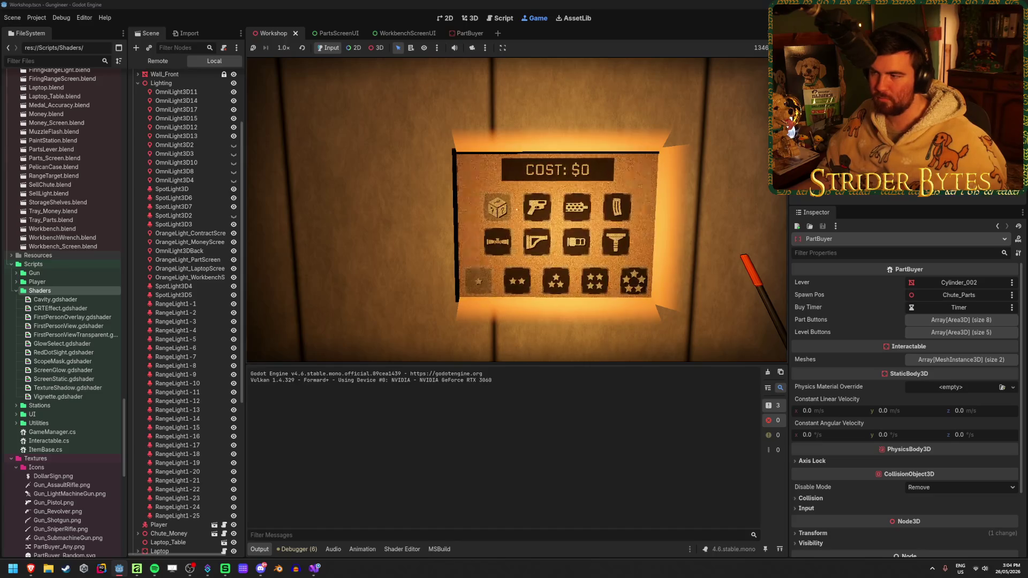
key("F8")
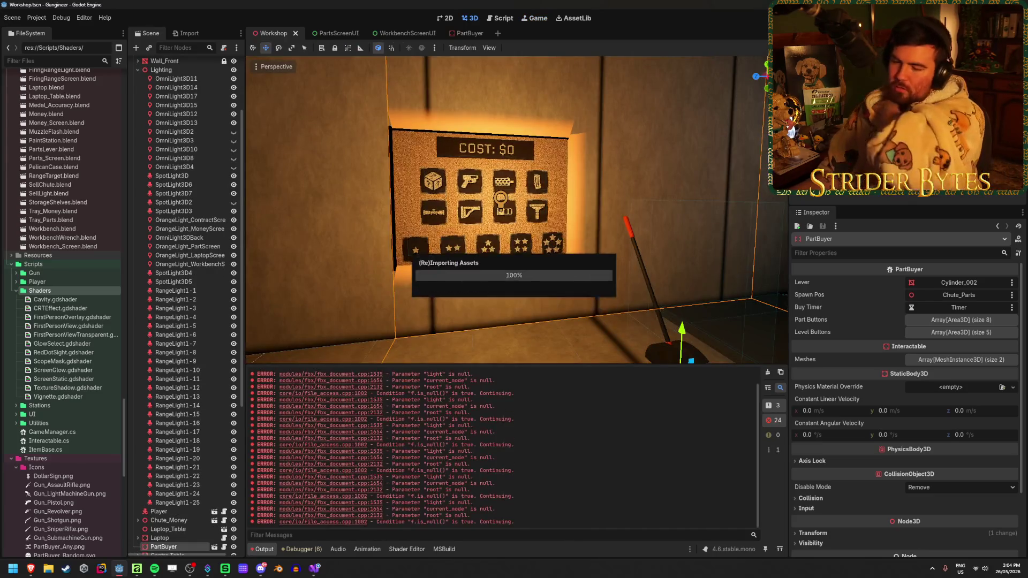
Clear the error log and reveal MeshInstance3D4's ScreenGlow shader parameters in PartBuyer.
left_click(768, 373)
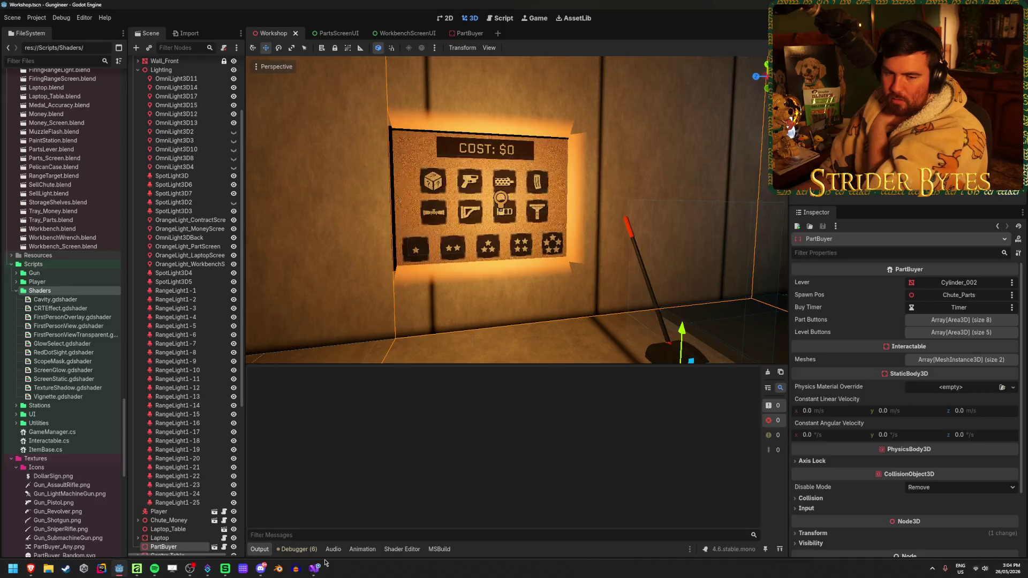
left_click(403, 549)
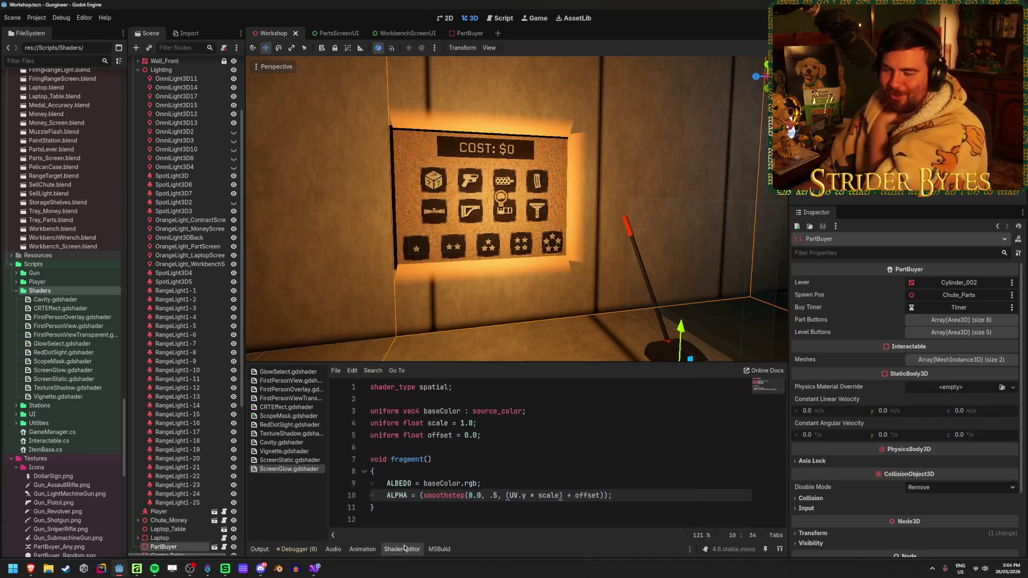
left_click(455, 33)
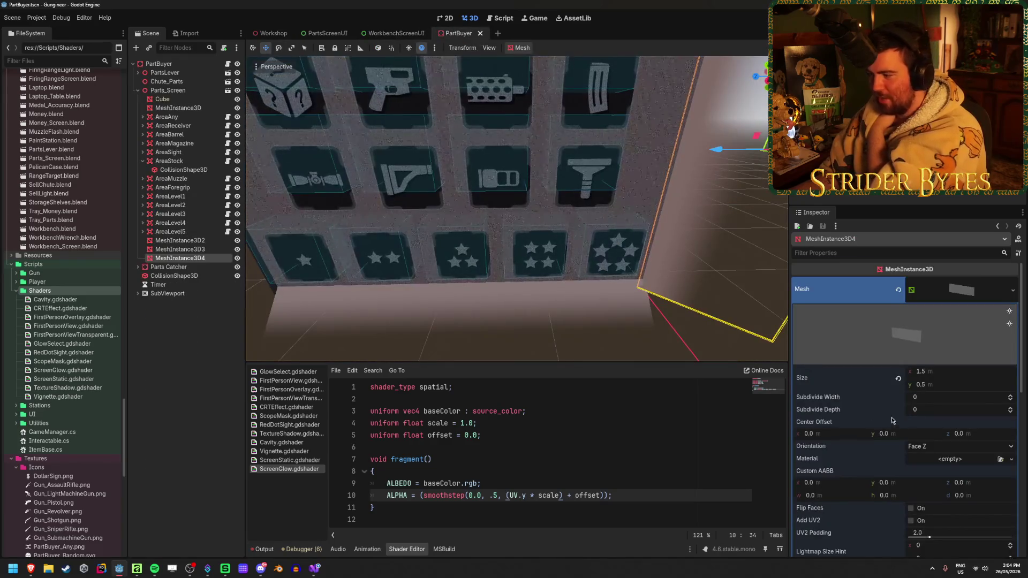
scroll(892, 421, "down", 5)
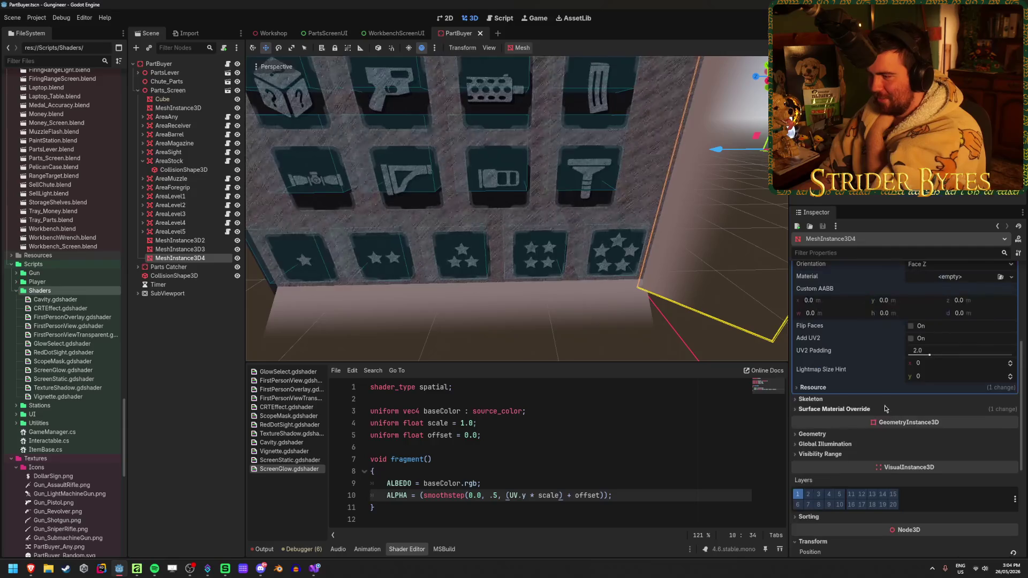
left_click(835, 409)
left_click(986, 423)
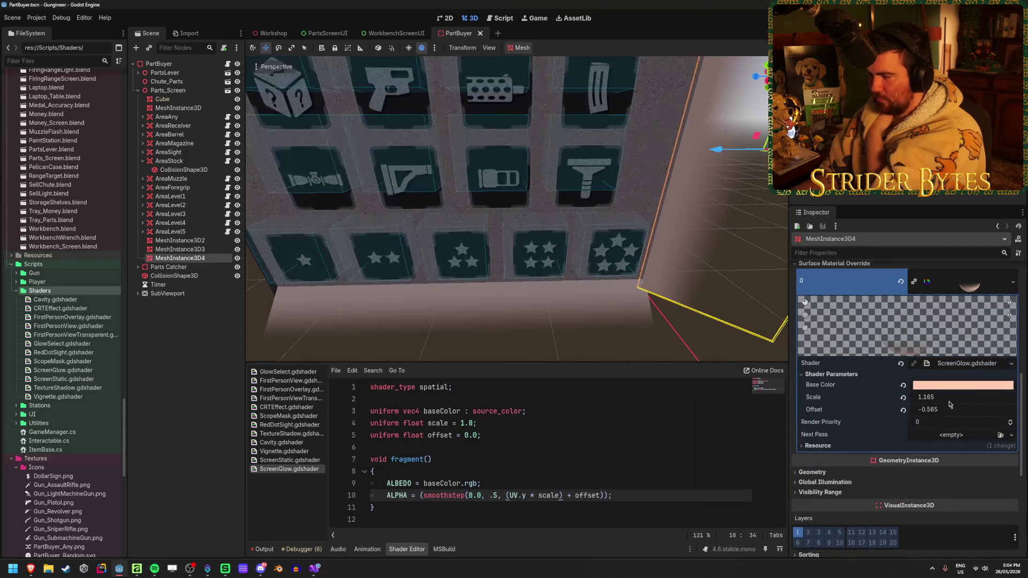
Set the quad's glow Scale to 0.5 and Offset to -0.25, then save PartBuyer.
mouse_move(945, 399)
left_mouse_down()
mouse_move(958, 399)
mouse_move(915, 399)
left_mouse_up()
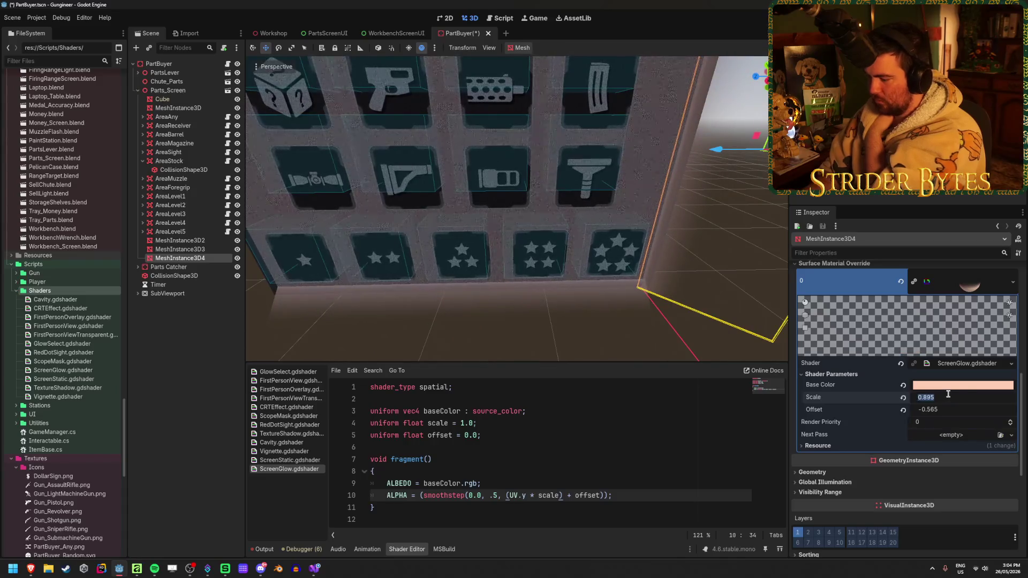
type("0.5")
key("Return")
left_click_drag(947, 410, 964, 409)
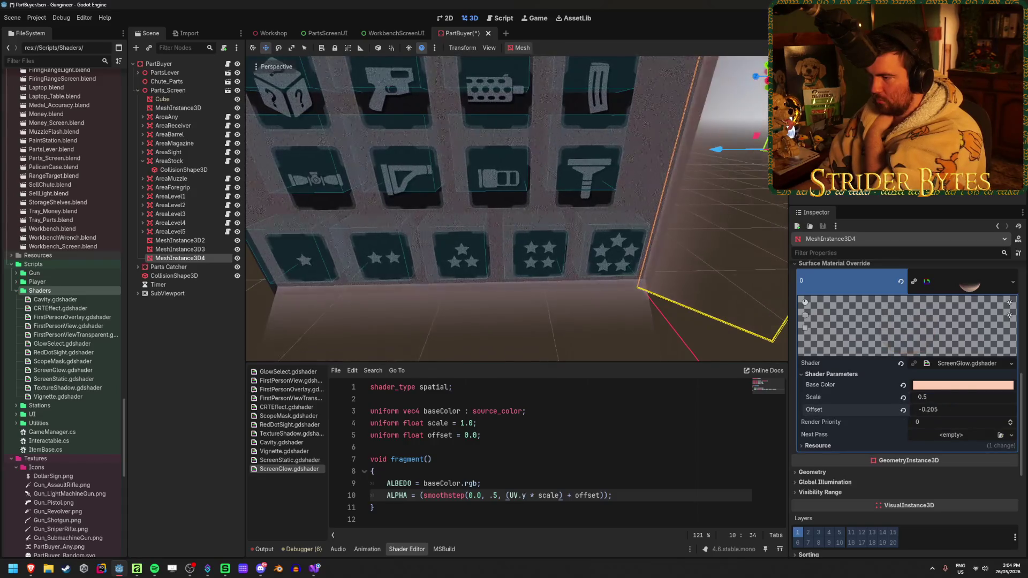
type("0")
key("Return")
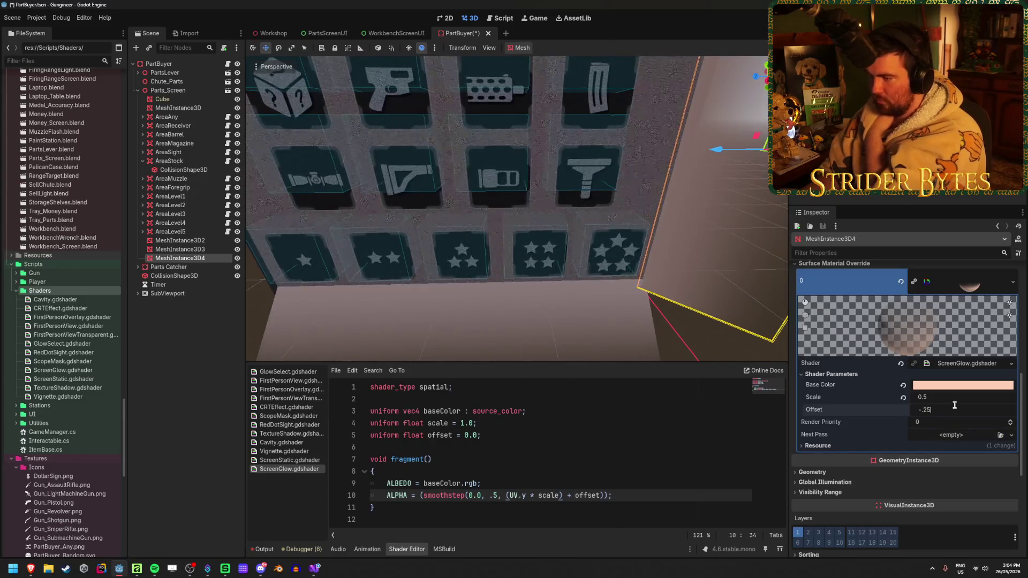
key("Return")
key("ctrl+s")
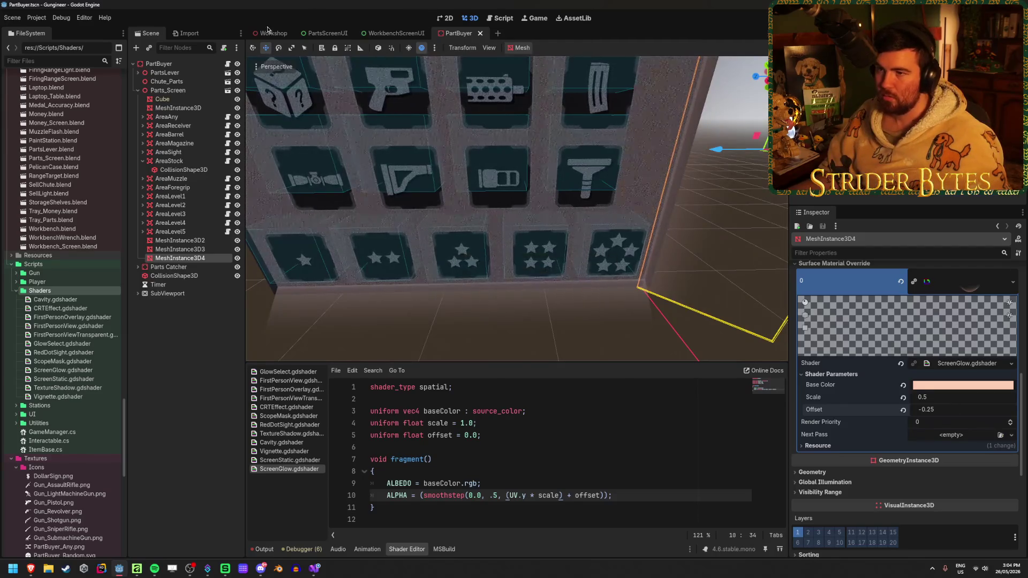
left_click(268, 32)
Zoom in and out around the COST panel in the Workshop viewport to inspect the edge glows.
scroll(398, 106, "up", 3)
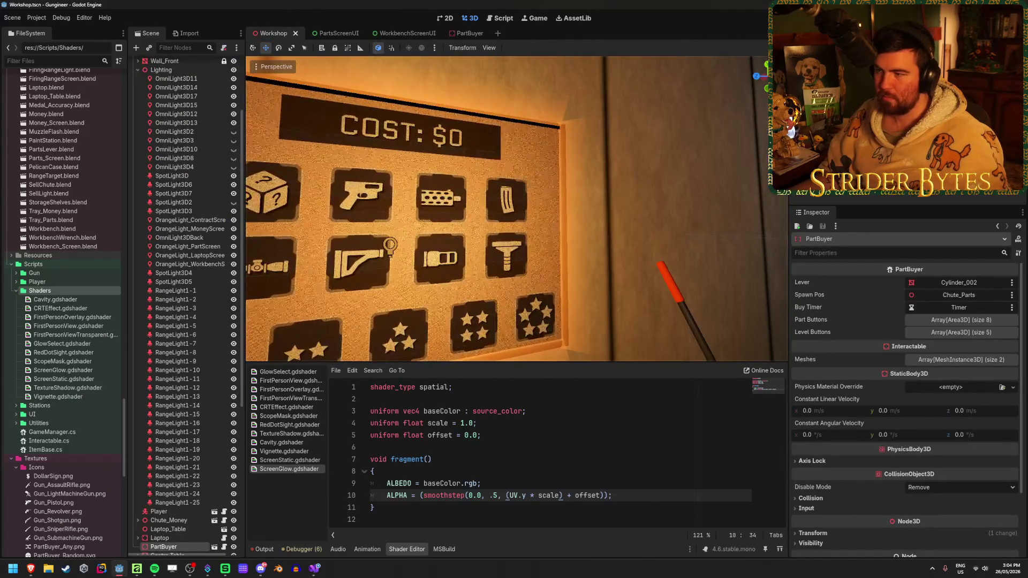
scroll(516, 208, "up", 5)
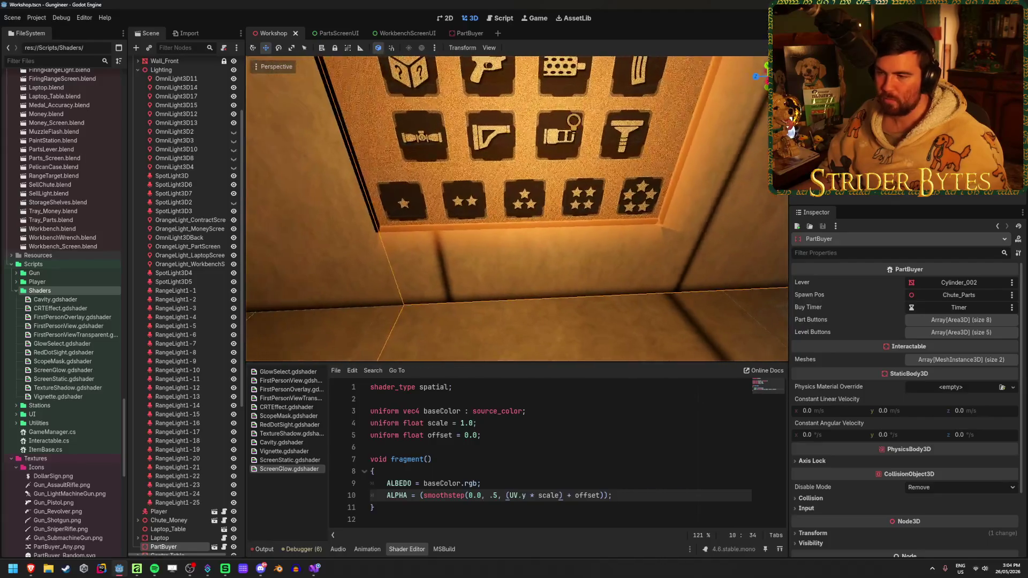
scroll(517, 209, "down", 5)
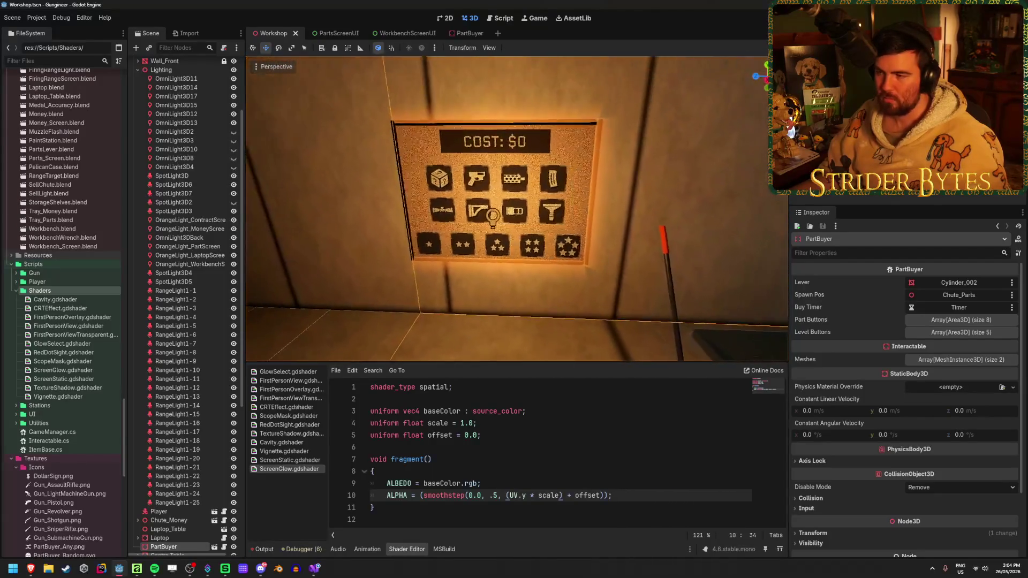
scroll(516, 209, "down", 3)
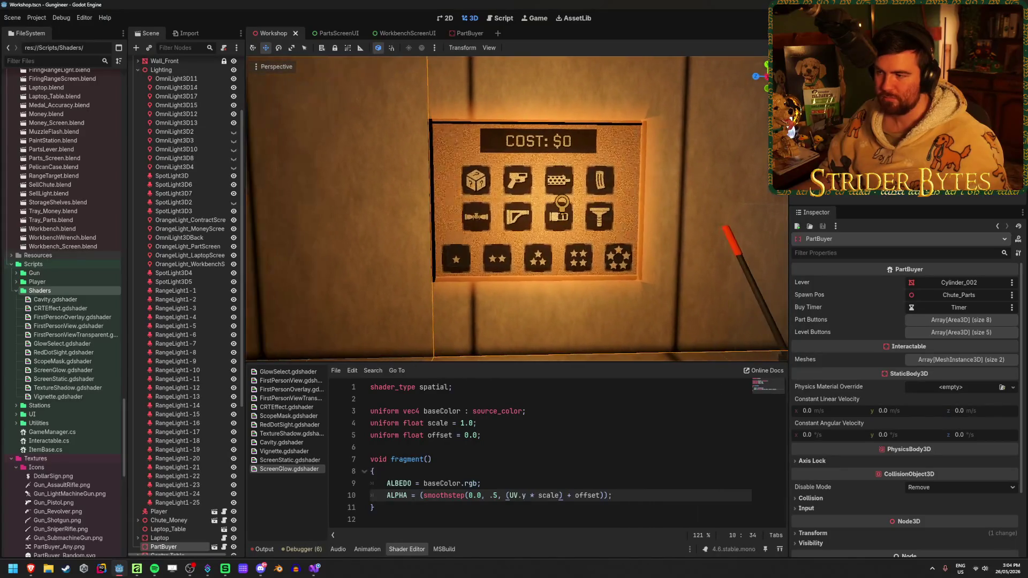
scroll(516, 209, "up", 2)
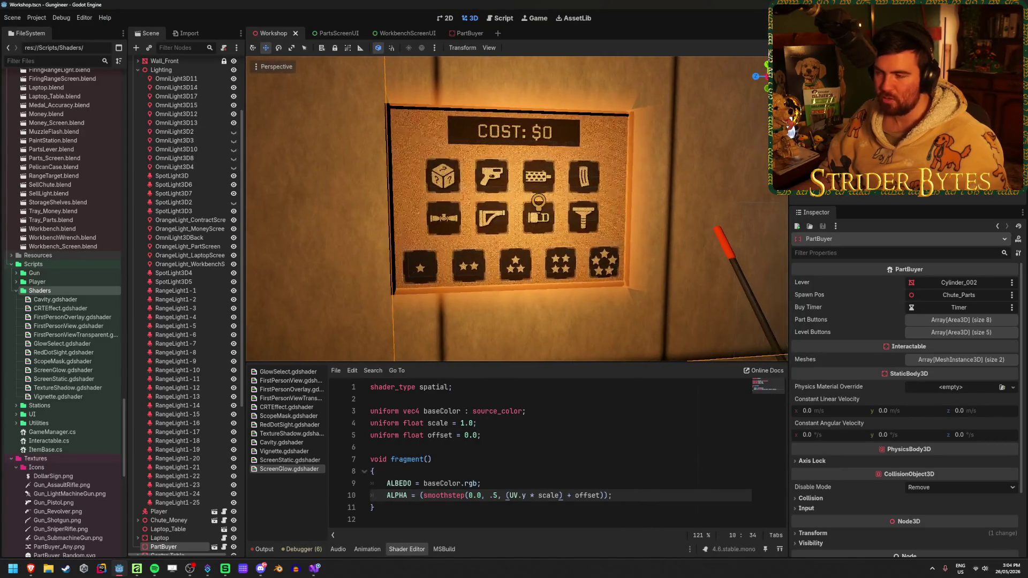
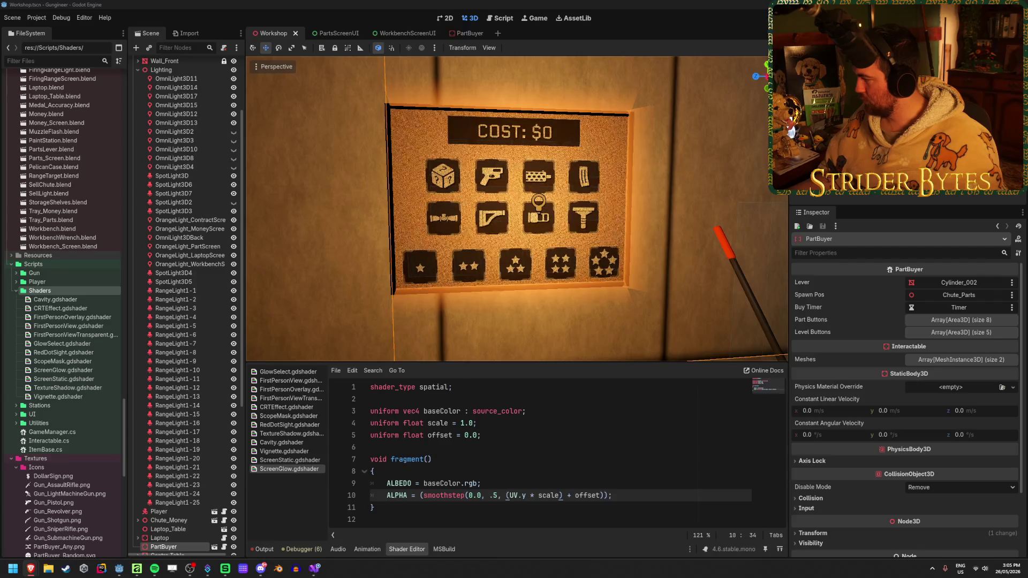
Change line 9 of ScreenGlow.gdshader so baseColor is written to EMISSION instead of ALBEDO.
left_click(314, 568)
key("alt+Tab")
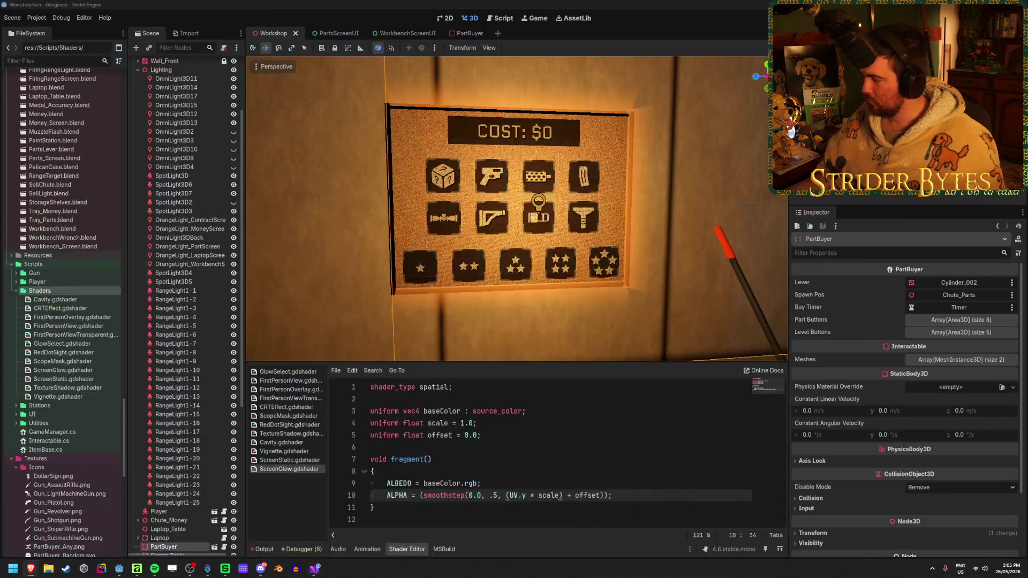
double_click(400, 484)
type("EMISSI")
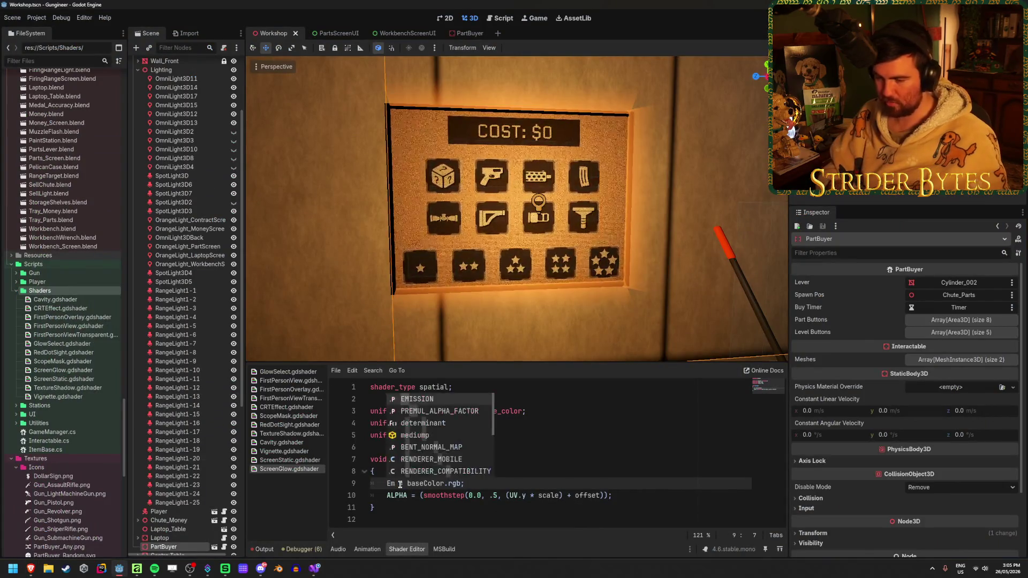
key("Return")
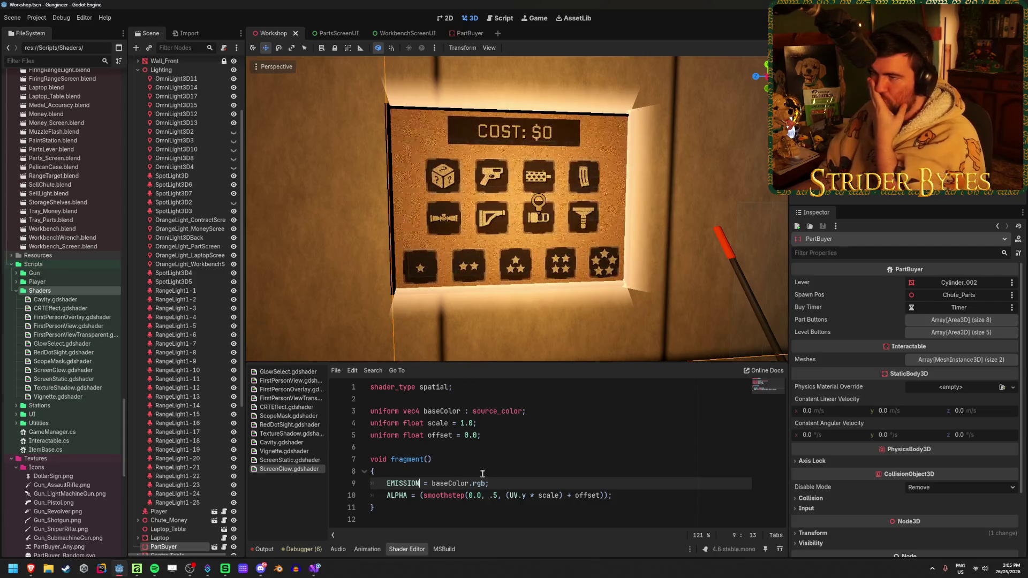
double_click(578, 266)
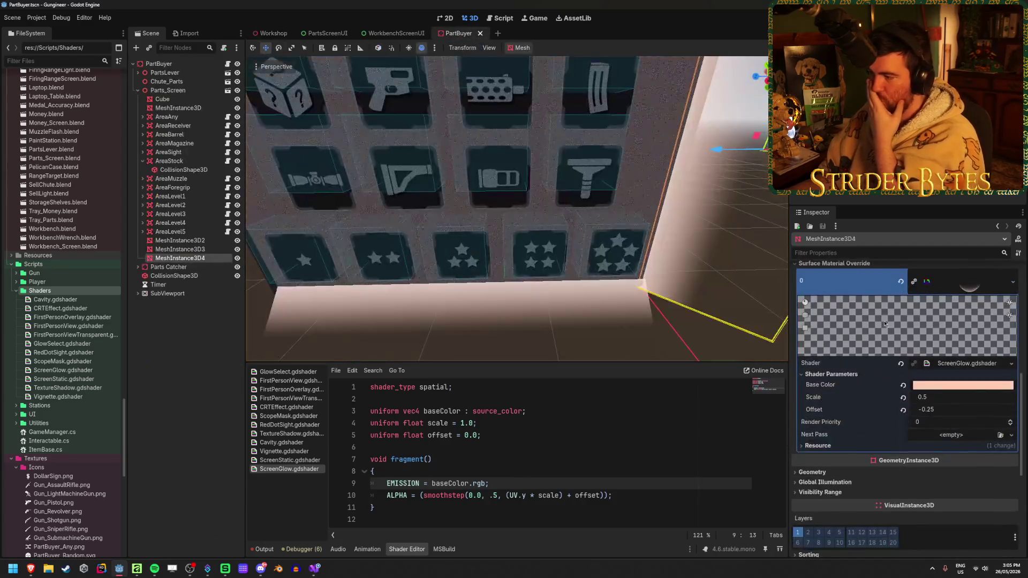
Shift the PartBuyer glow Base Color's hue and saturation toward orange.
left_click(958, 385)
left_click_drag(937, 285, 971, 290)
left_click(989, 271)
key("Return")
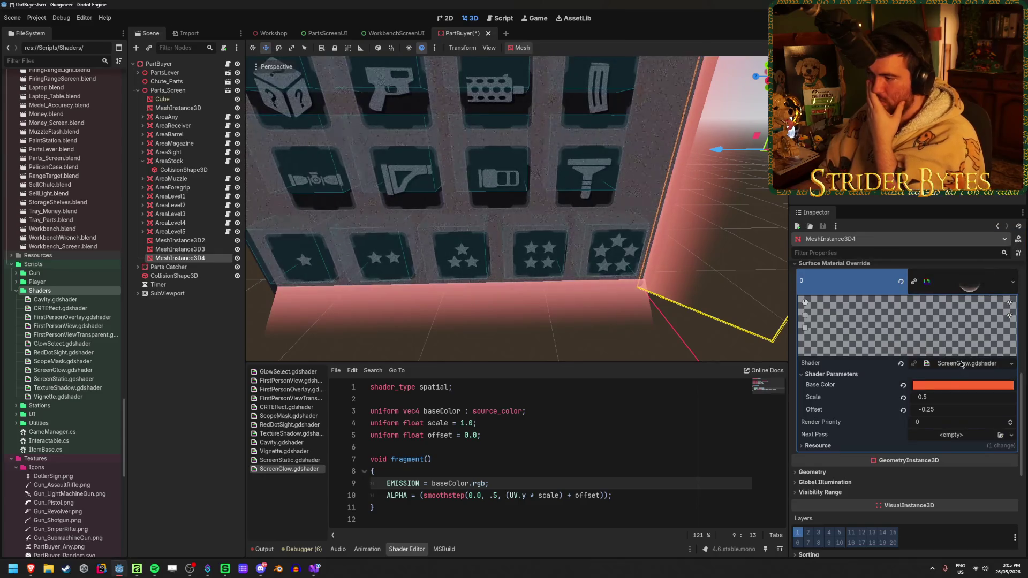
left_click(939, 389)
left_click_drag(922, 276, 924, 275)
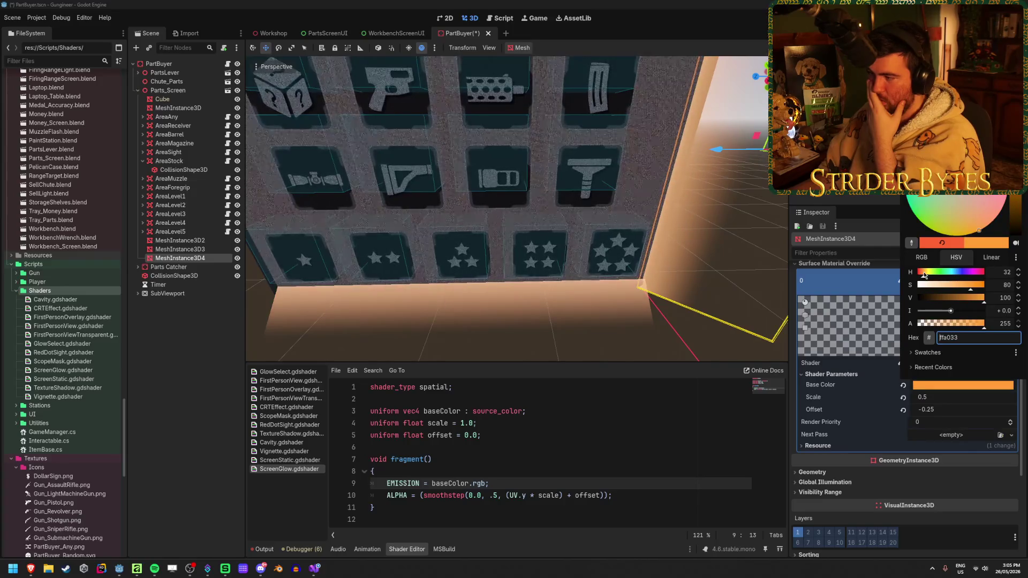
key("Return")
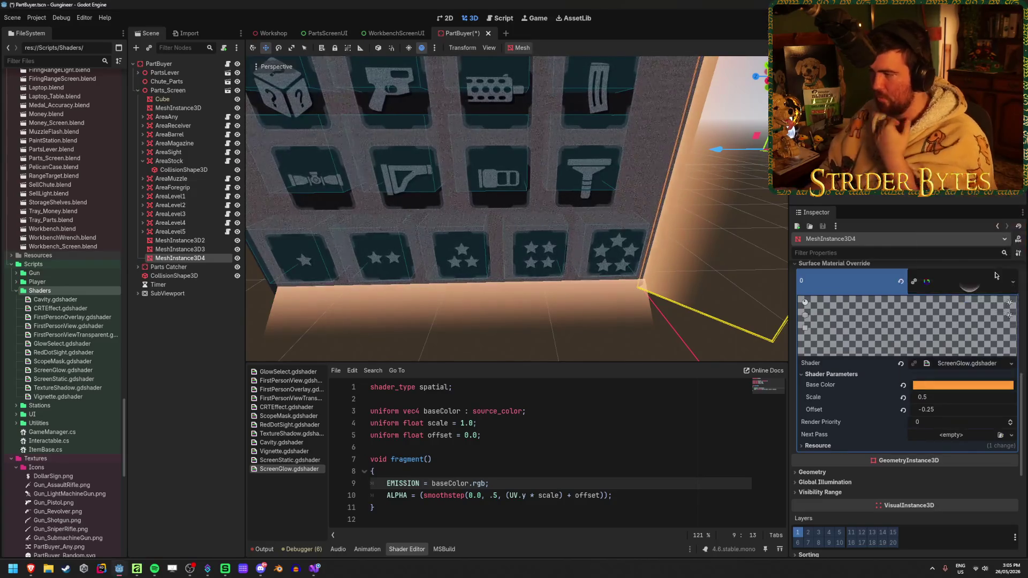
Set the glow Base Color to saturation 80 and hue 35 (ffaa33), then save PartBuyer.
left_click(964, 387)
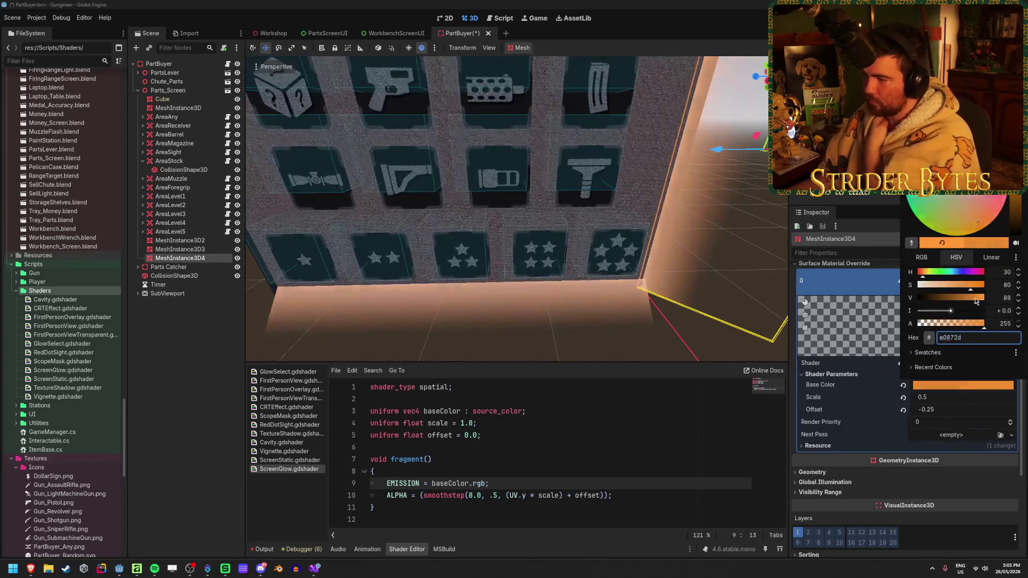
left_click_drag(983, 286, 977, 283)
left_click(995, 281)
type("80")
key("Tab")
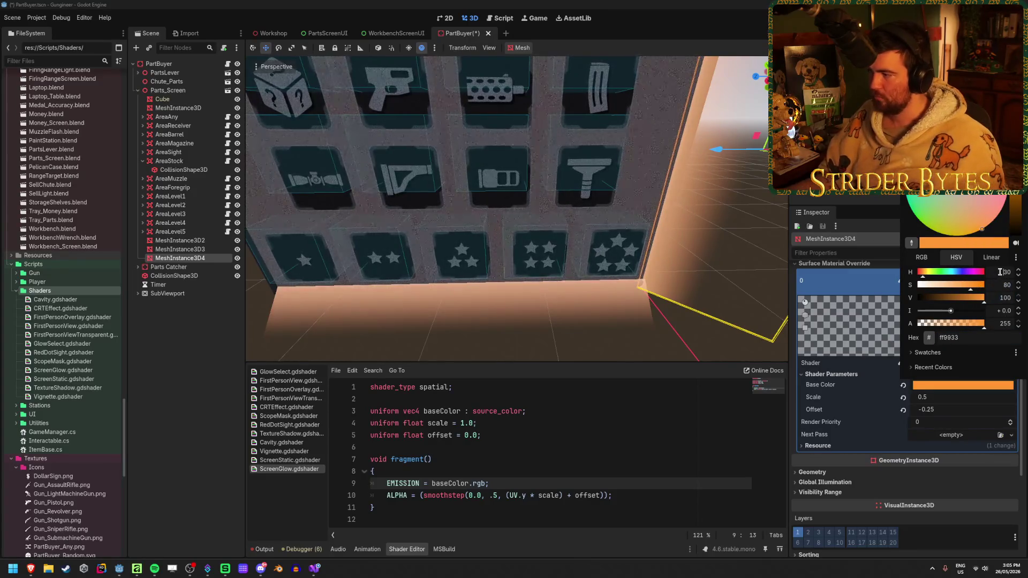
type("35")
key("Tab")
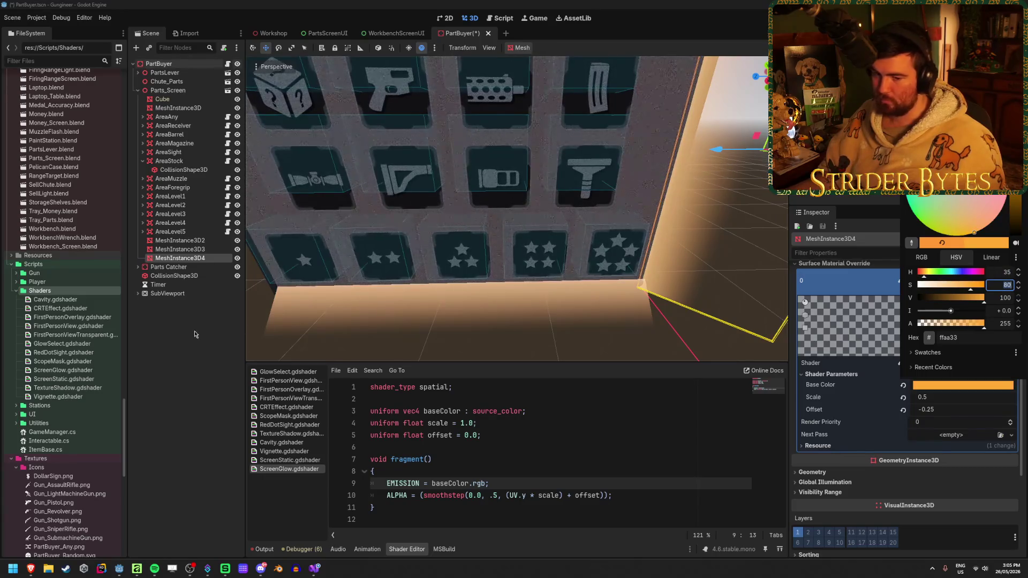
key("ctrl+s")
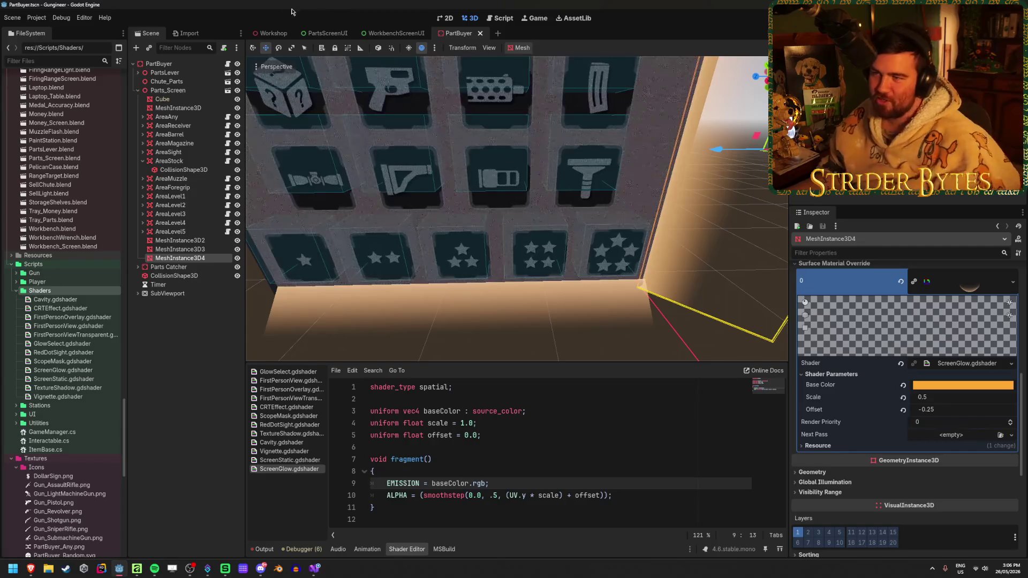
left_click(269, 30)
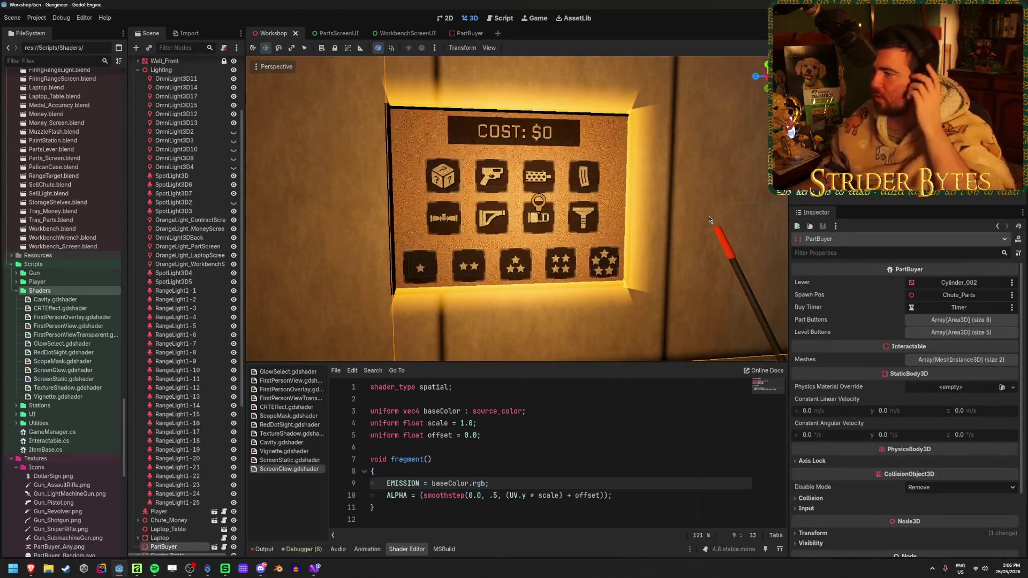
Raise the PartBuyer glow colour intensity, shrink its Scale, and save the scene.
left_click(462, 33)
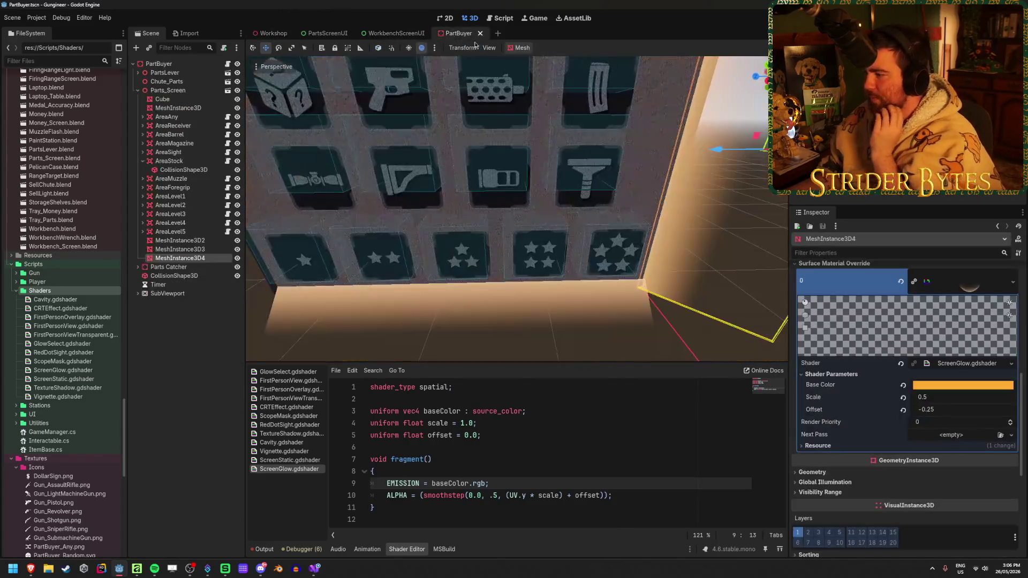
left_click(942, 386)
left_click_drag(953, 315, 966, 316)
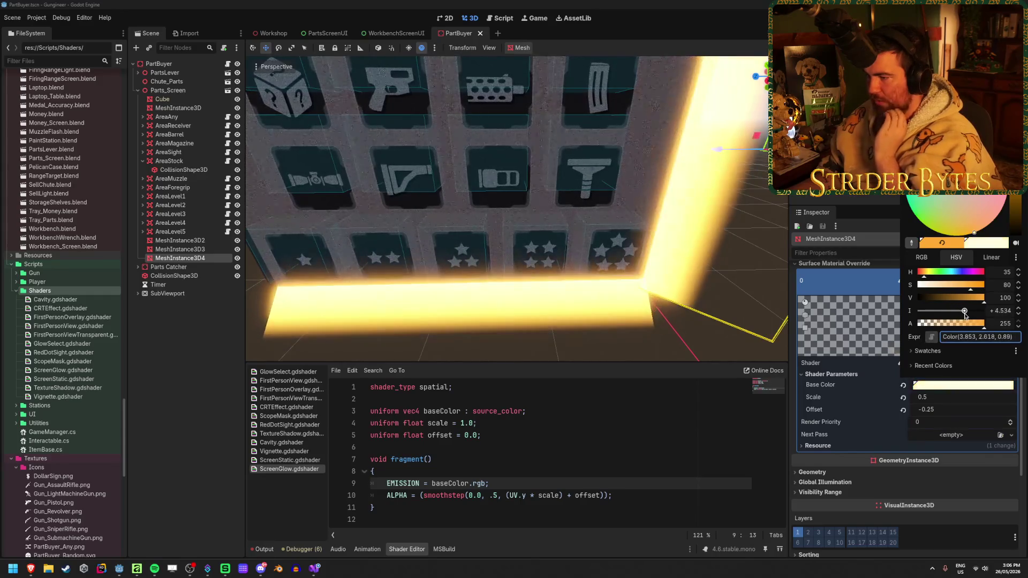
left_click(958, 404)
mouse_move(958, 397)
left_mouse_down()
mouse_move(934, 398)
mouse_move(996, 397)
mouse_move(969, 398)
left_mouse_up()
key("ctrl+s")
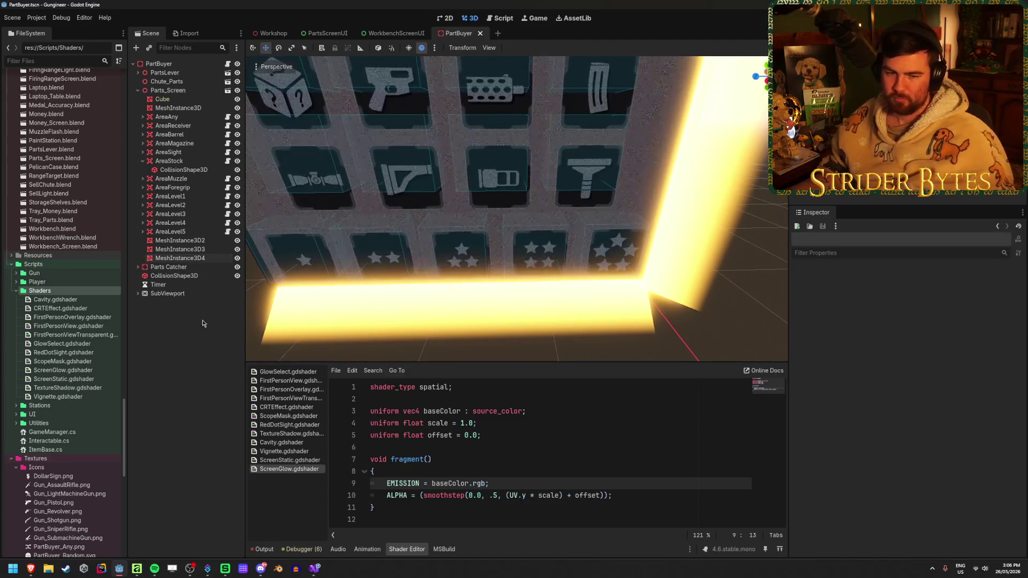
Frame the PartBuyer panel in the Workshop view and inspect its bright halo.
left_click(258, 33)
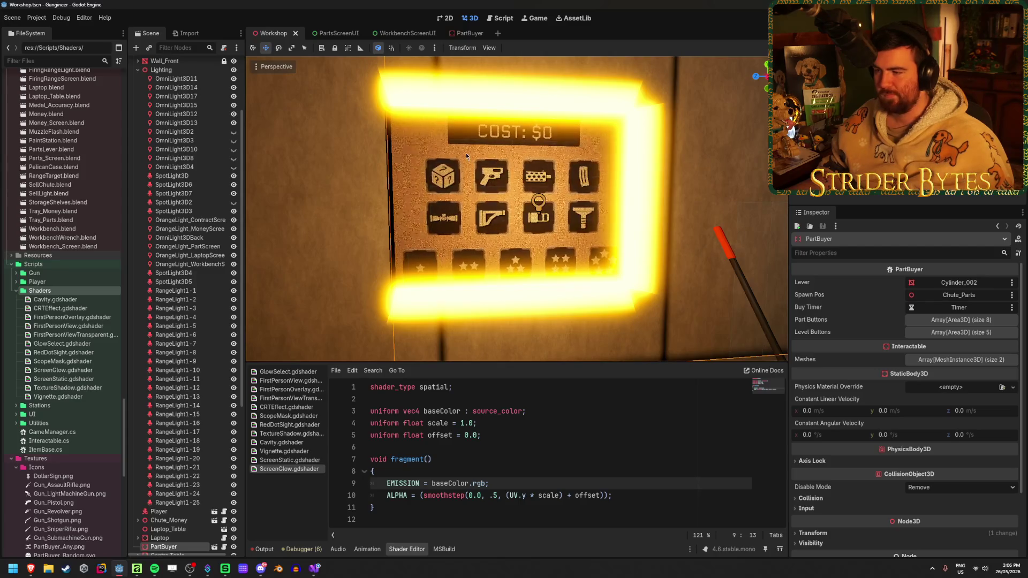
scroll(464, 152, "down", 10)
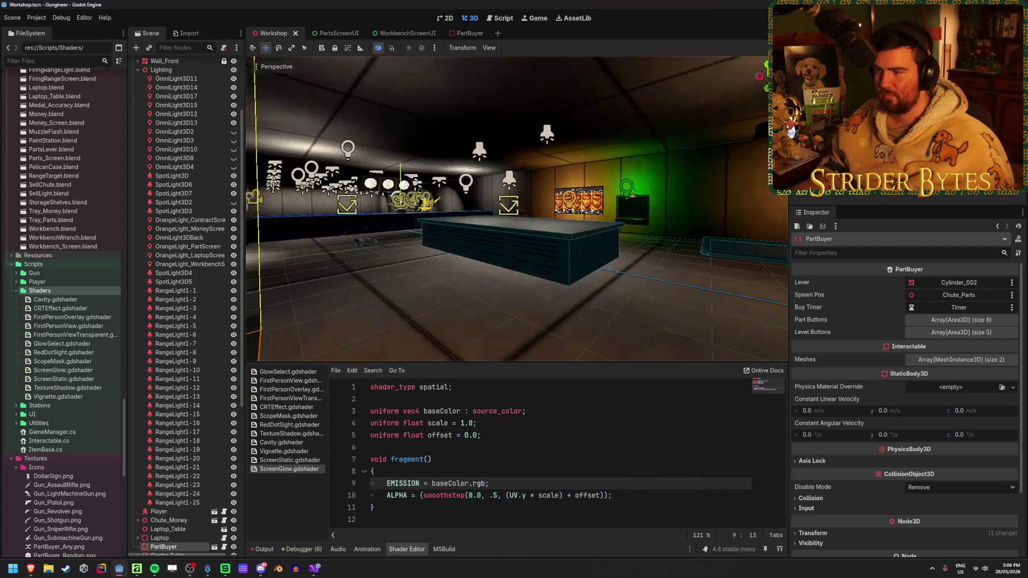
key("f")
scroll(465, 152, "down", 4)
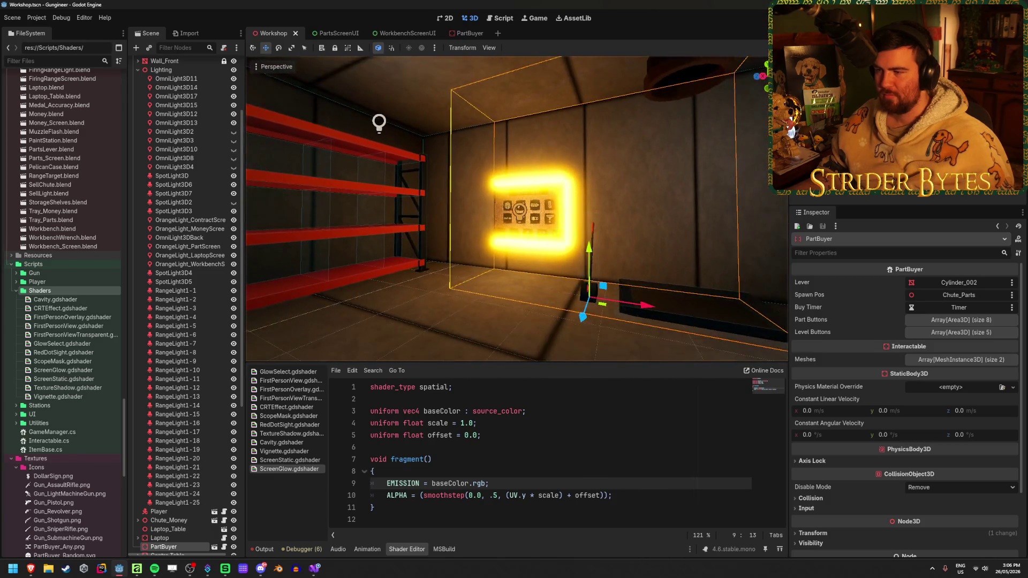
key("w")
key("a")
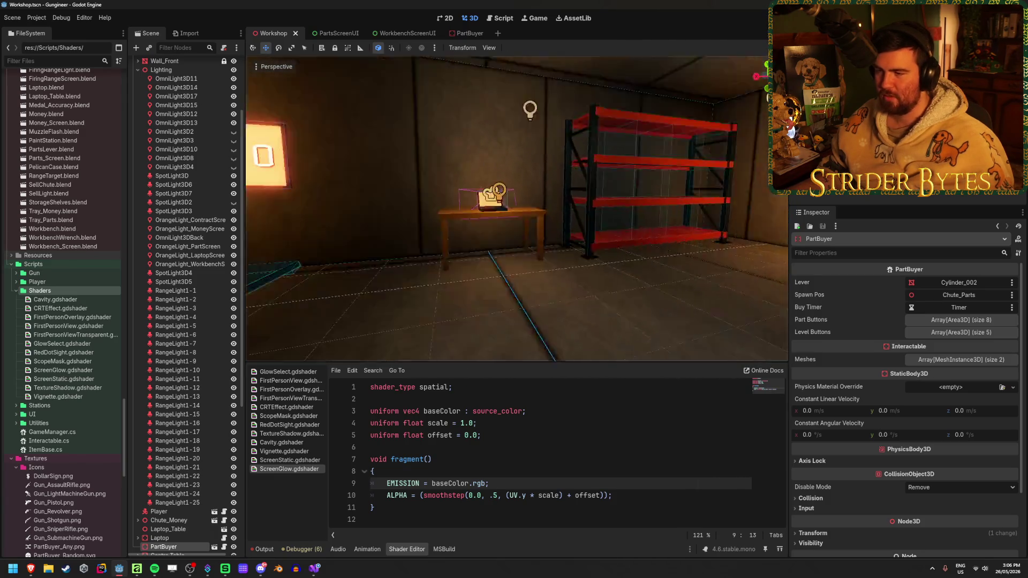
key("f")
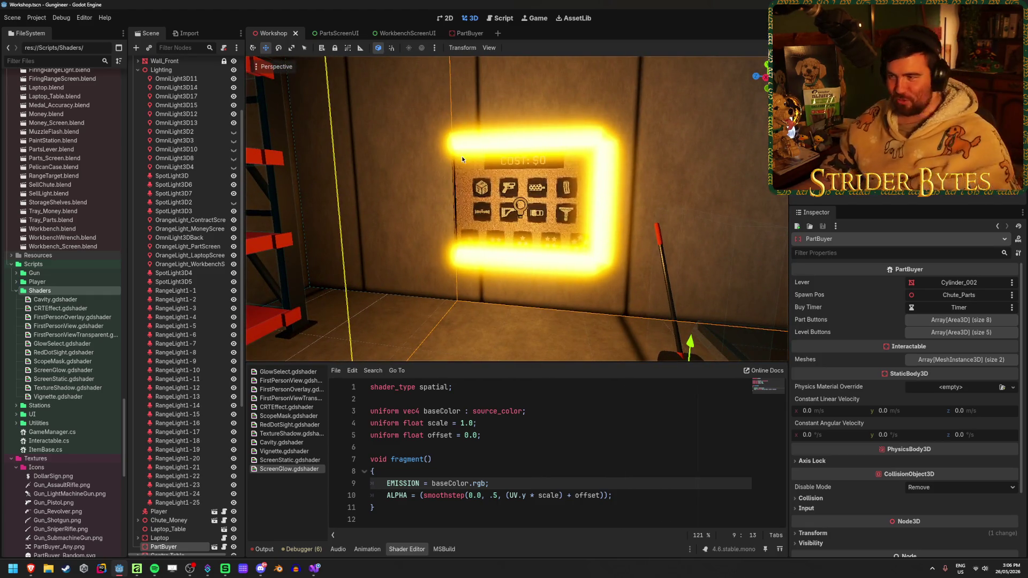
Save the PartBuyer scene and compare its orange glow up close in the Workshop.
left_click(467, 33)
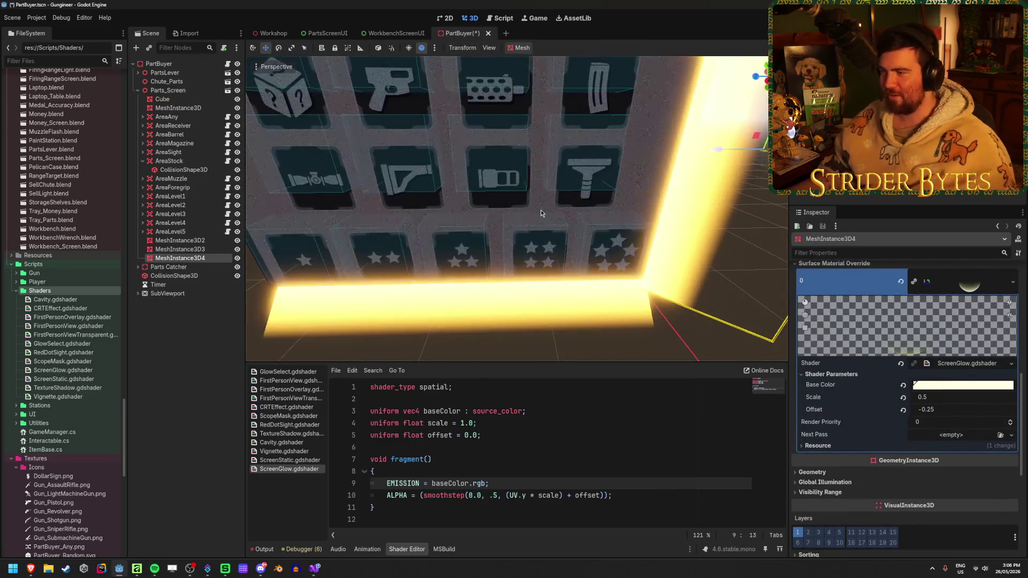
key("ctrl+s")
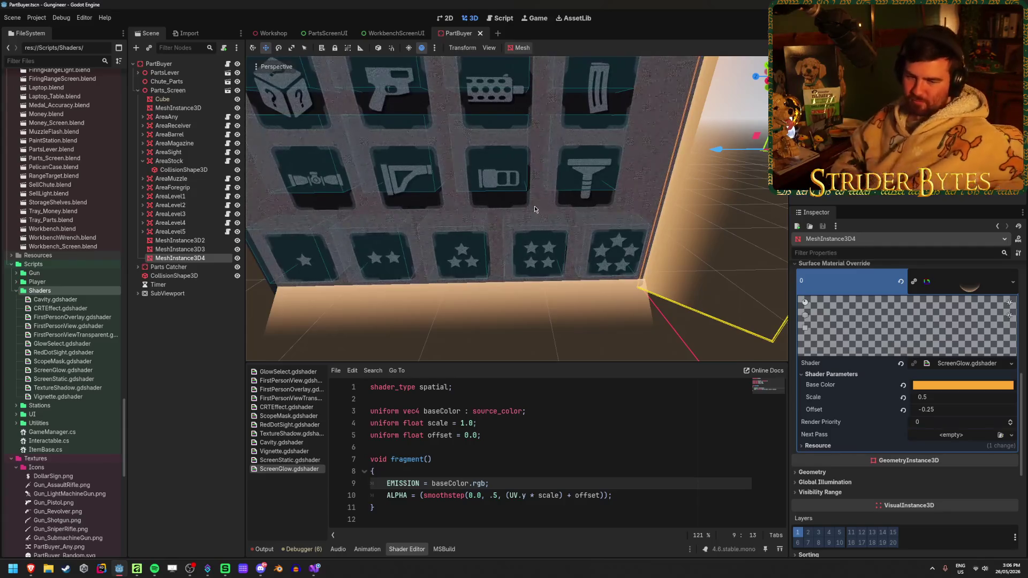
left_click(261, 31)
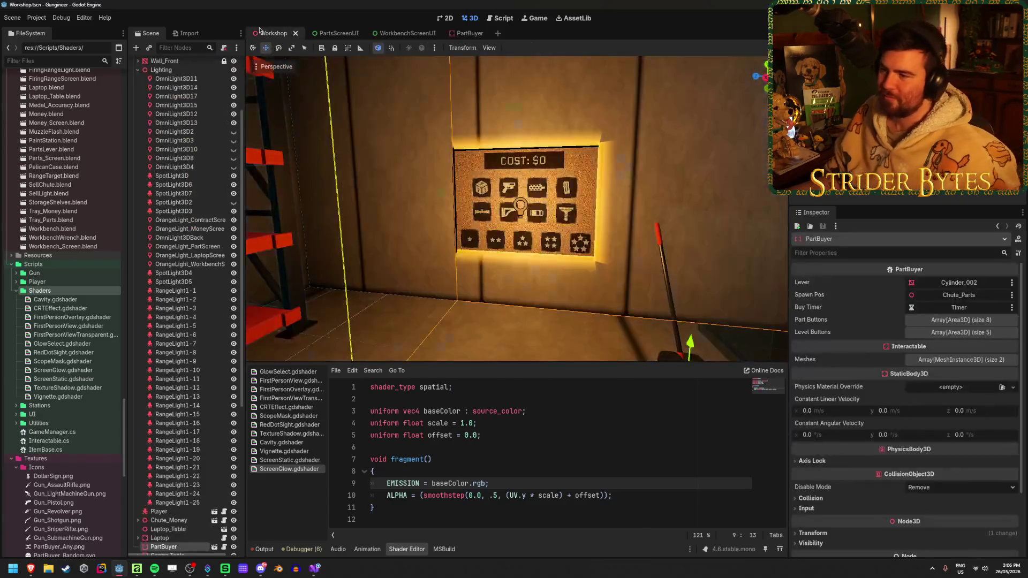
key("f")
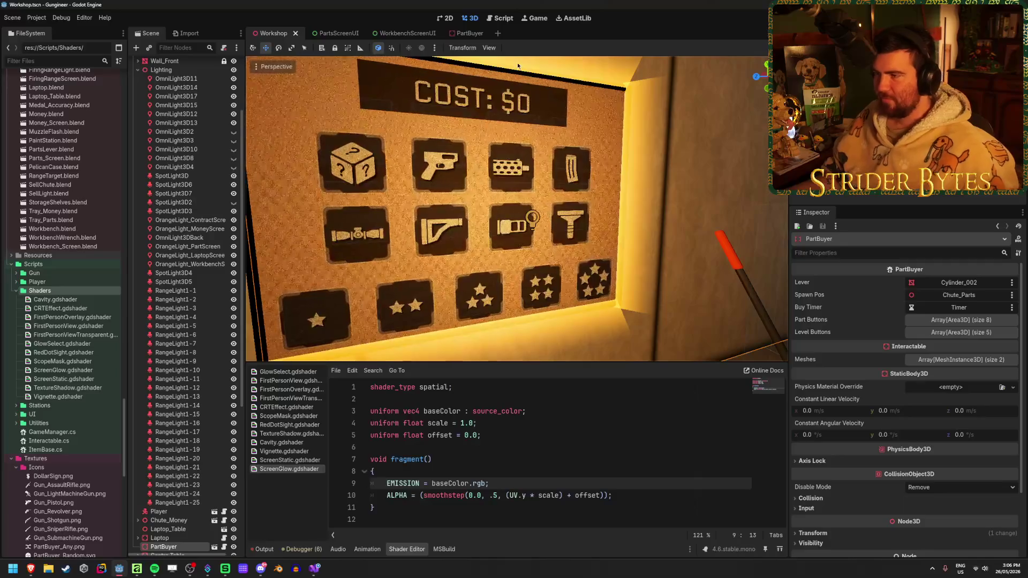
Try a higher glow Offset, undo it, and set the Base Color to bright yellow.
left_click(472, 35)
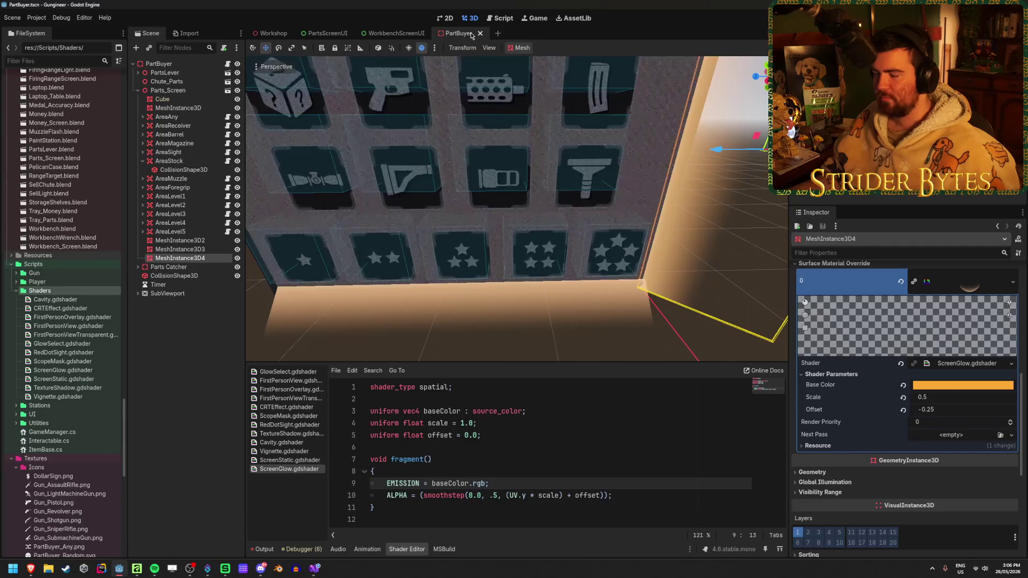
left_click_drag(922, 408, 931, 412)
key("ctrl+z")
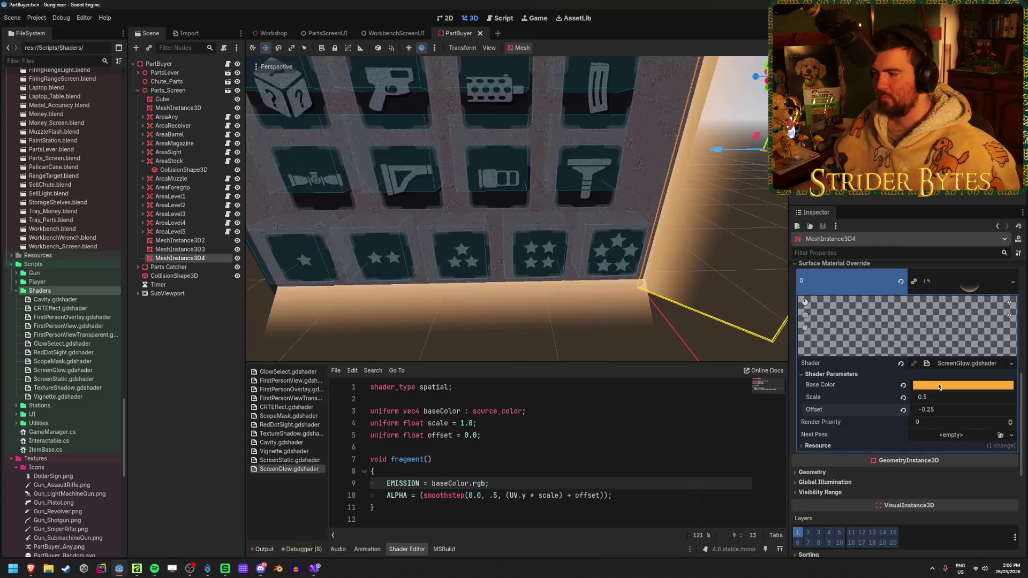
left_click(963, 385)
scroll(1005, 311, "up", 2)
key("Escape")
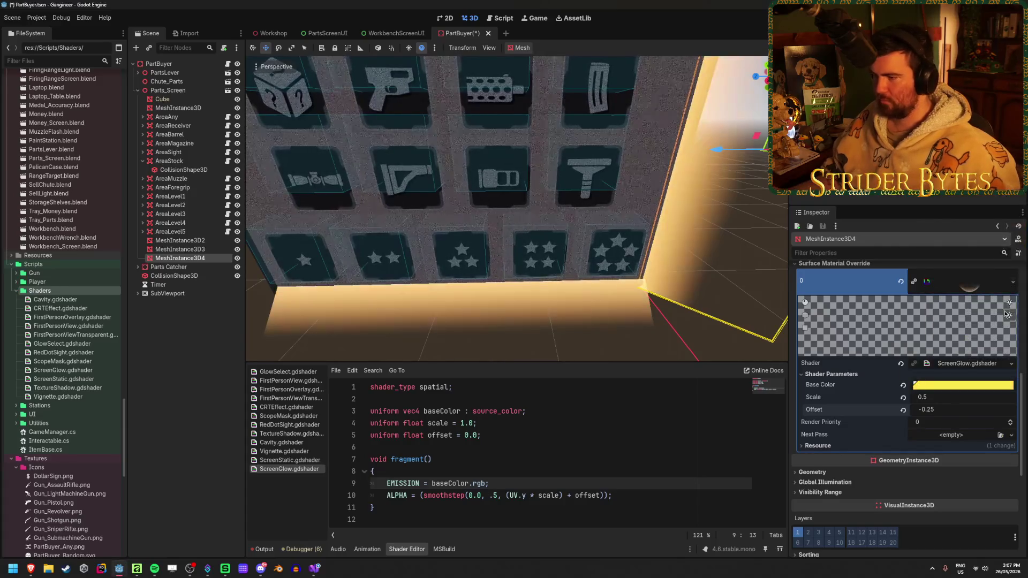
left_click(273, 33)
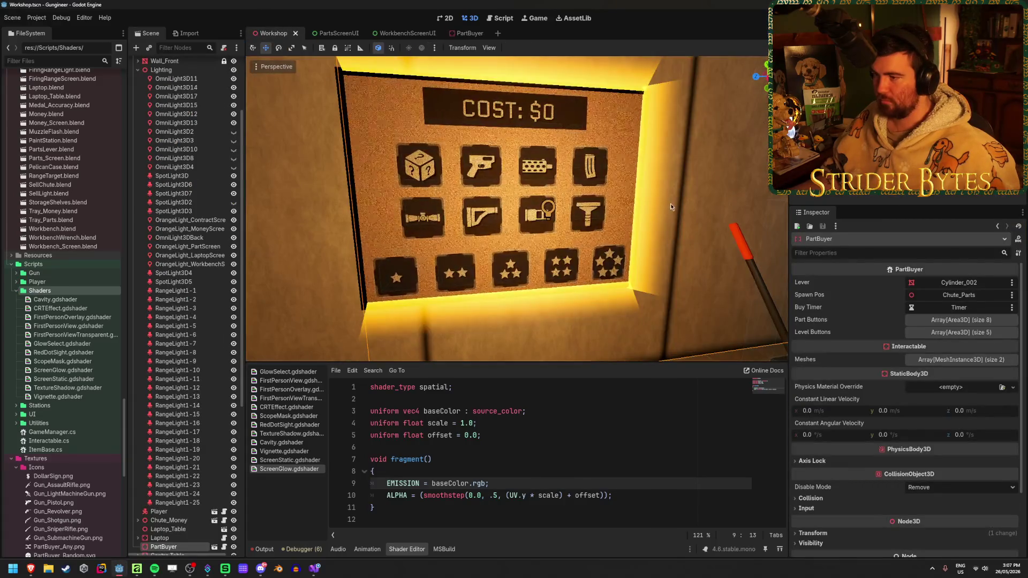
Fly the Workshop camera up to the parts-buyer board until its COST: $0 screen fills the view.
scroll(524, 225, "down", 3)
left_click_drag(525, 224, 589, 230)
scroll(516, 209, "down", 5)
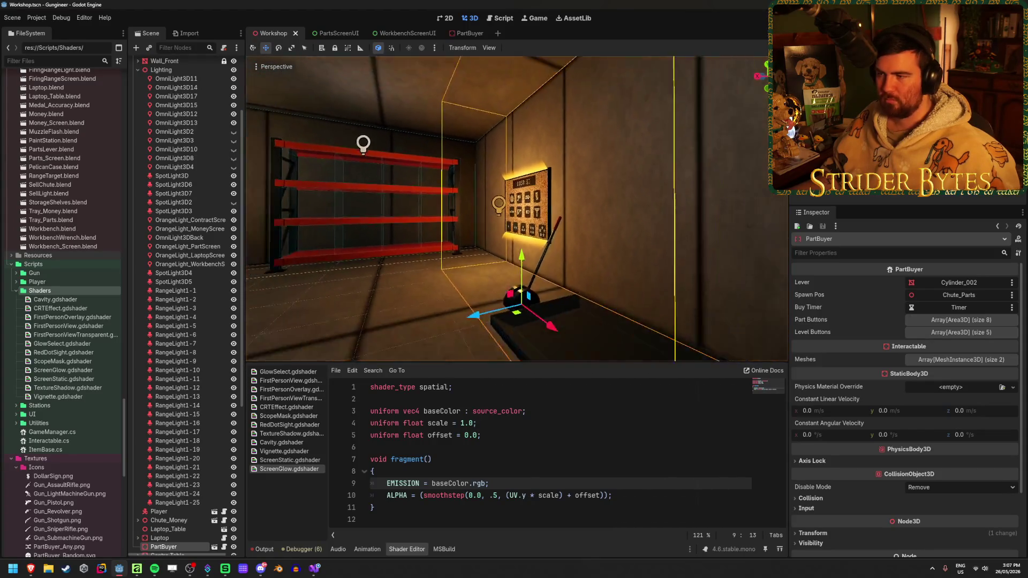
scroll(516, 209, "up", 2)
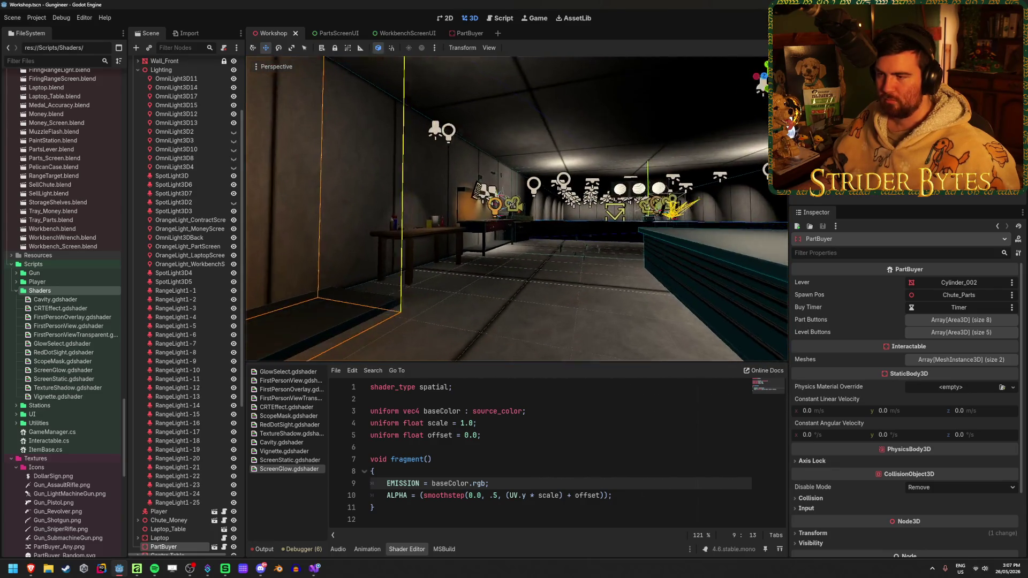
key("a")
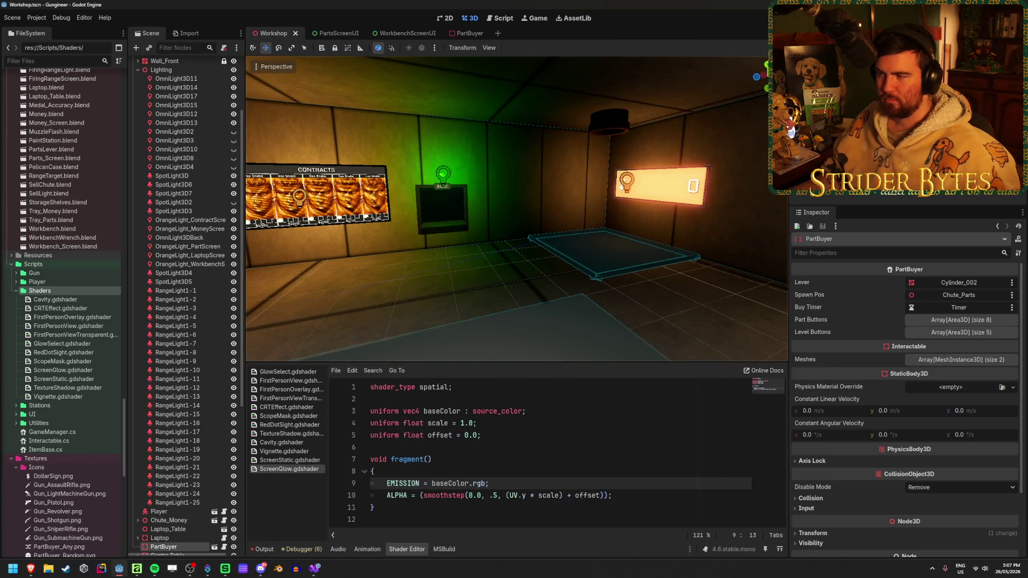
key("w")
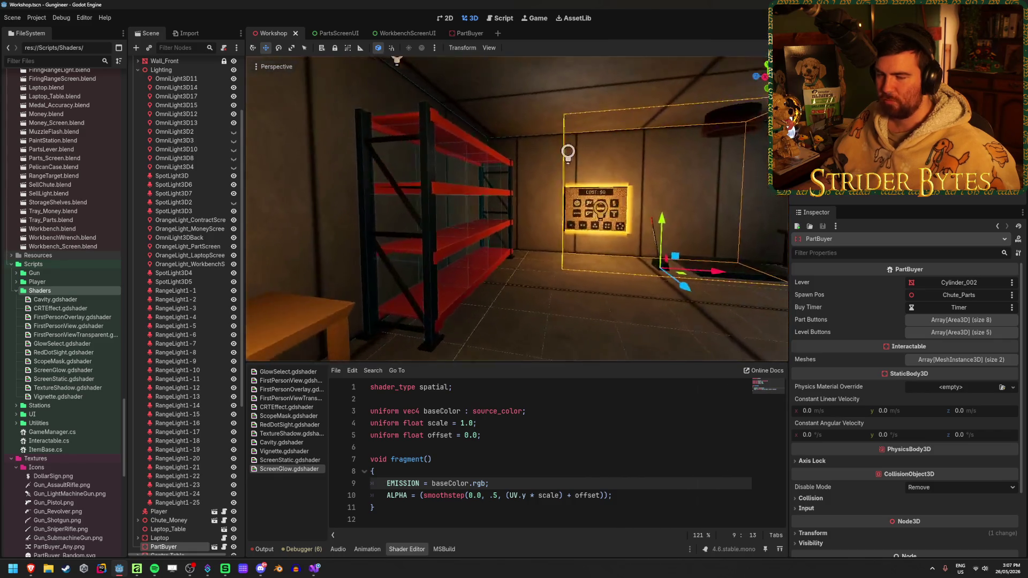
key("w")
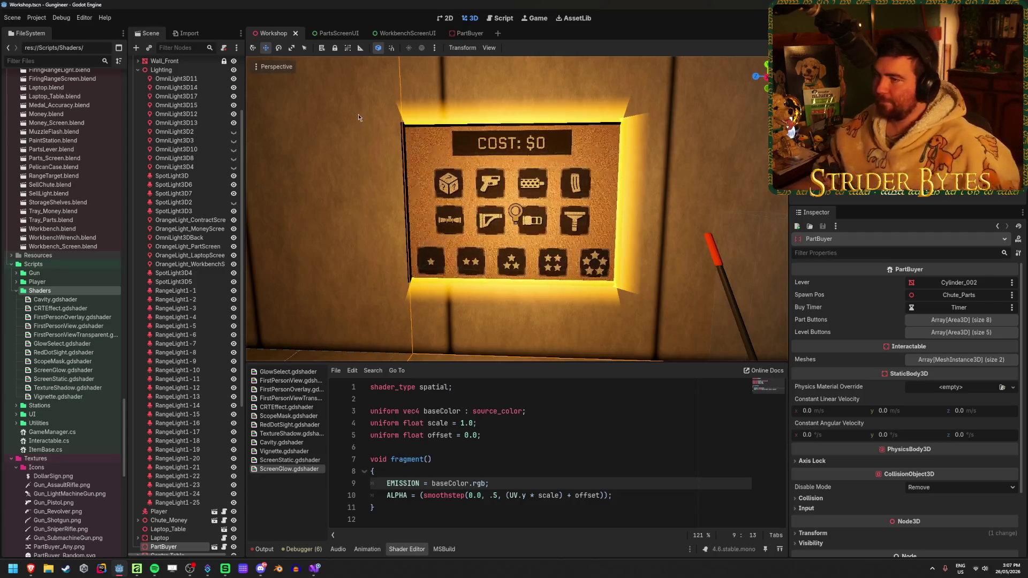
left_click(465, 33)
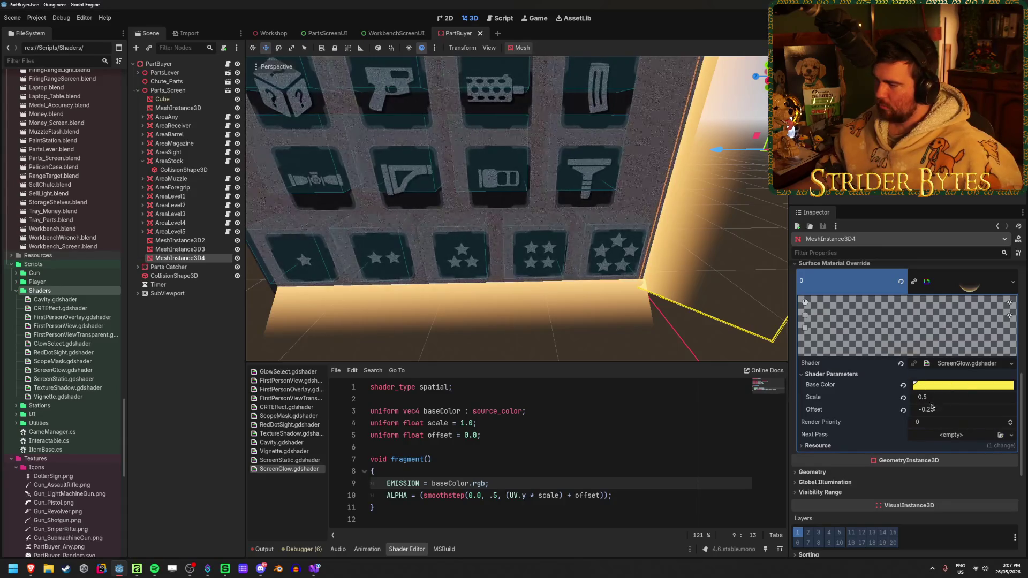
Set the PartBuyer glow Scale to 0.25 and Offset to about -0.12, then preview in Workshop.
mouse_move(936, 411)
left_mouse_down()
mouse_move(942, 398)
mouse_move(930, 397)
left_mouse_up()
type(".25")
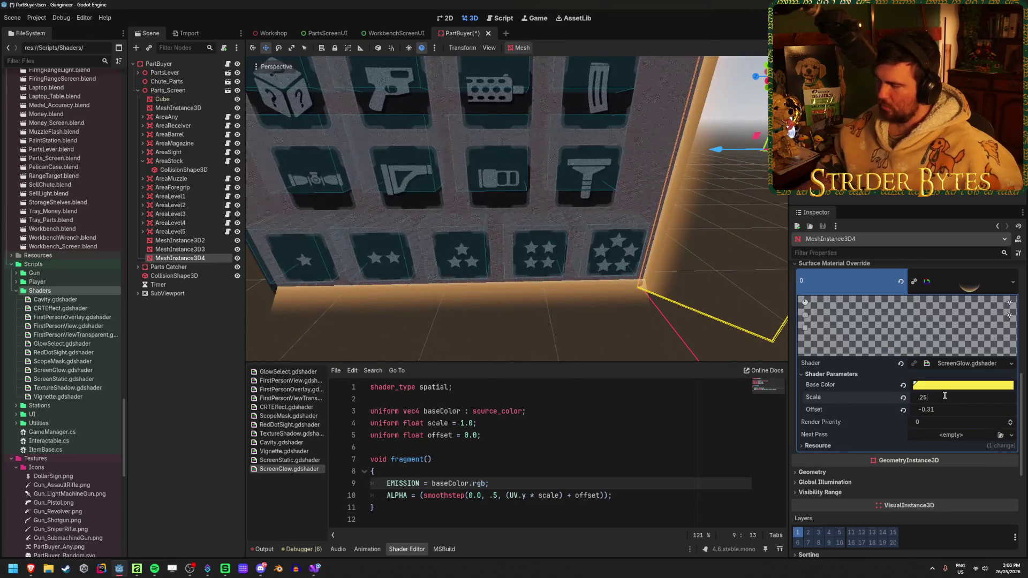
key("Return")
left_click_drag(937, 409, 951, 410)
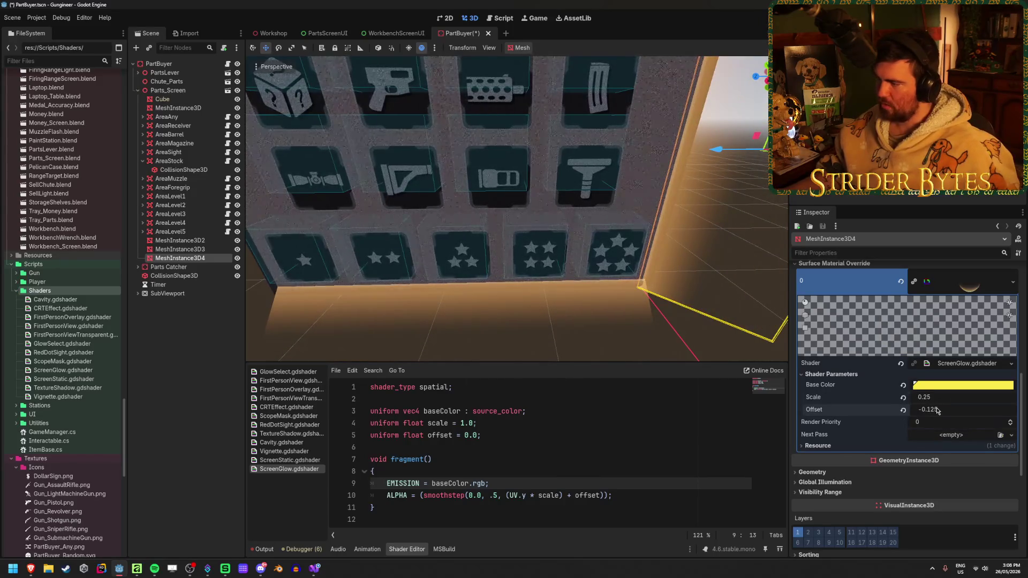
left_click(265, 33)
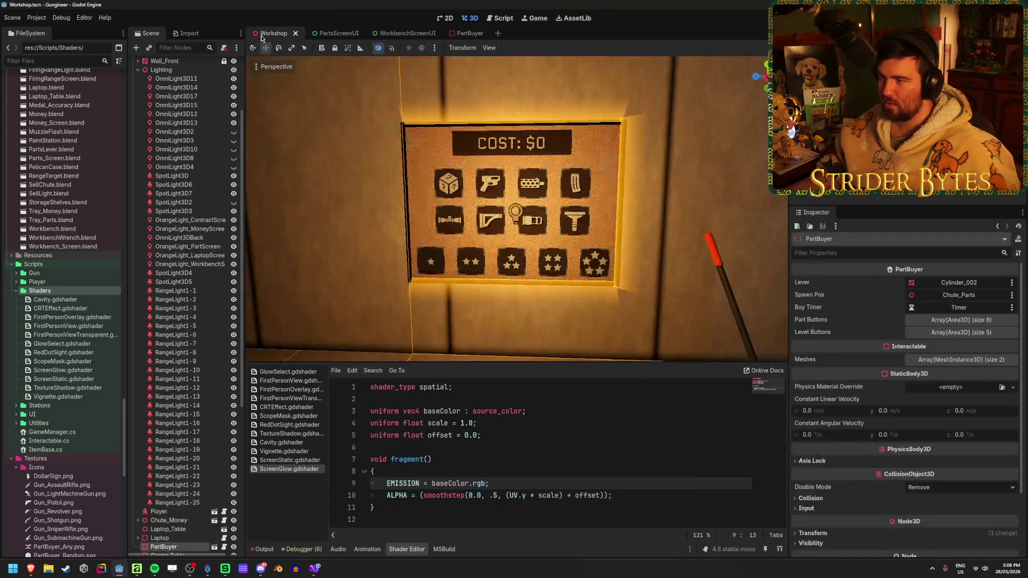
mouse_move(515, 169)
left_mouse_down()
mouse_move(541, 170)
mouse_move(515, 173)
left_mouse_up()
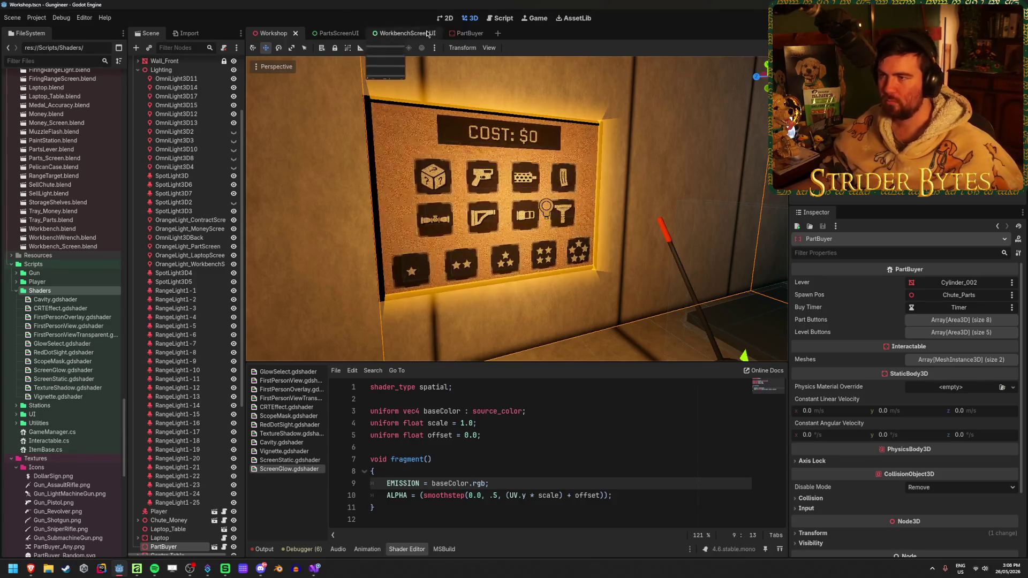
Reset the PartBuyer glow Scale to 1.0 and Offset to 0.0, save, and check the Workshop.
left_click(462, 34)
scroll(533, 182, "down", 5)
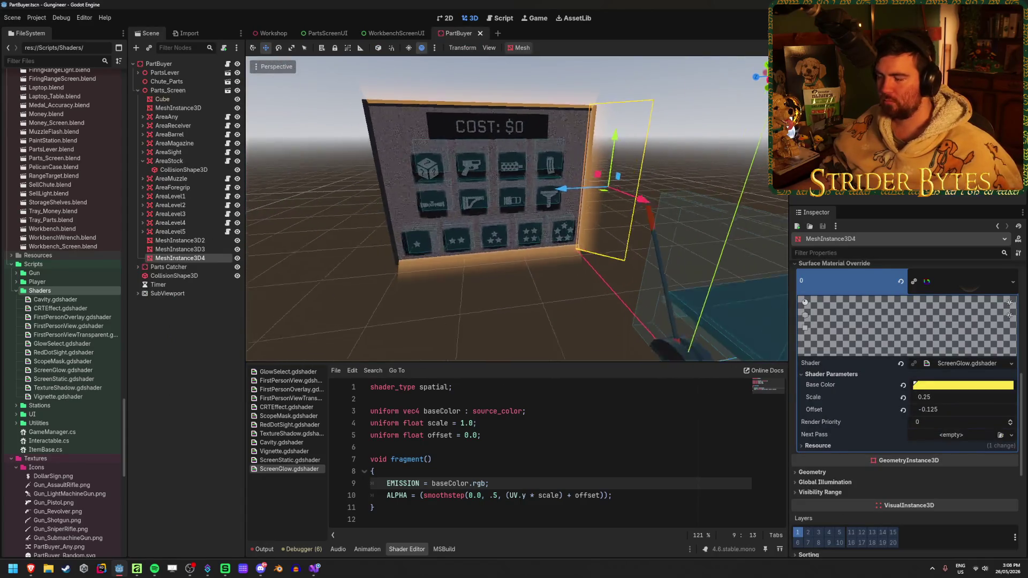
scroll(534, 182, "up", 5)
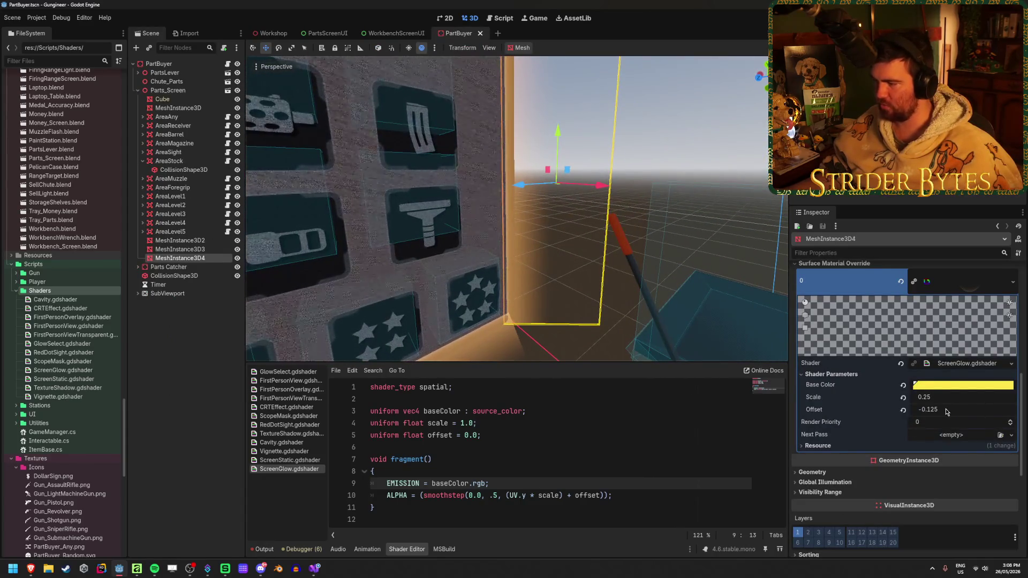
left_click_drag(936, 397, 967, 397)
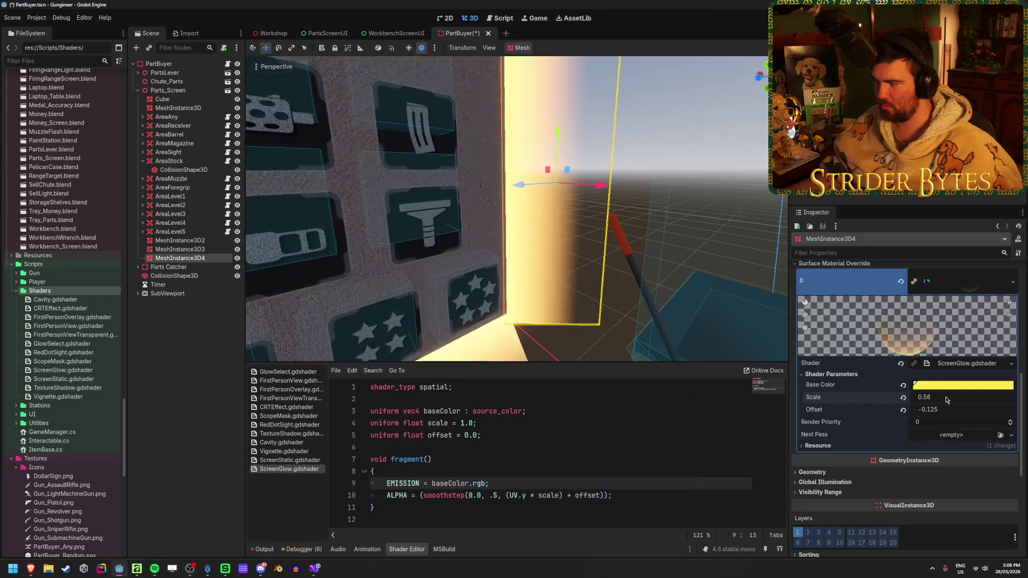
left_click(903, 398)
left_click(903, 410)
key("ctrl+s")
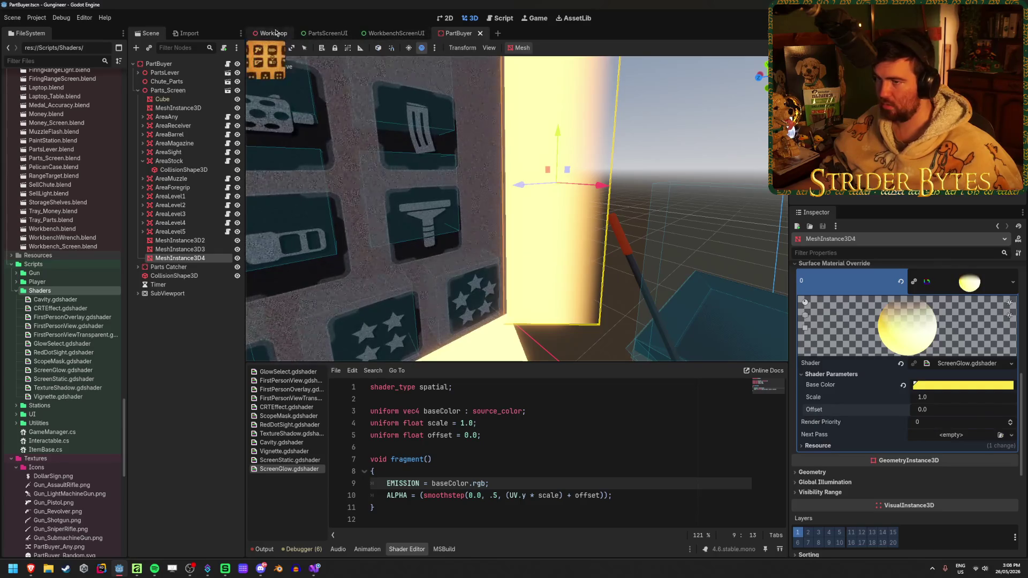
left_click(270, 33)
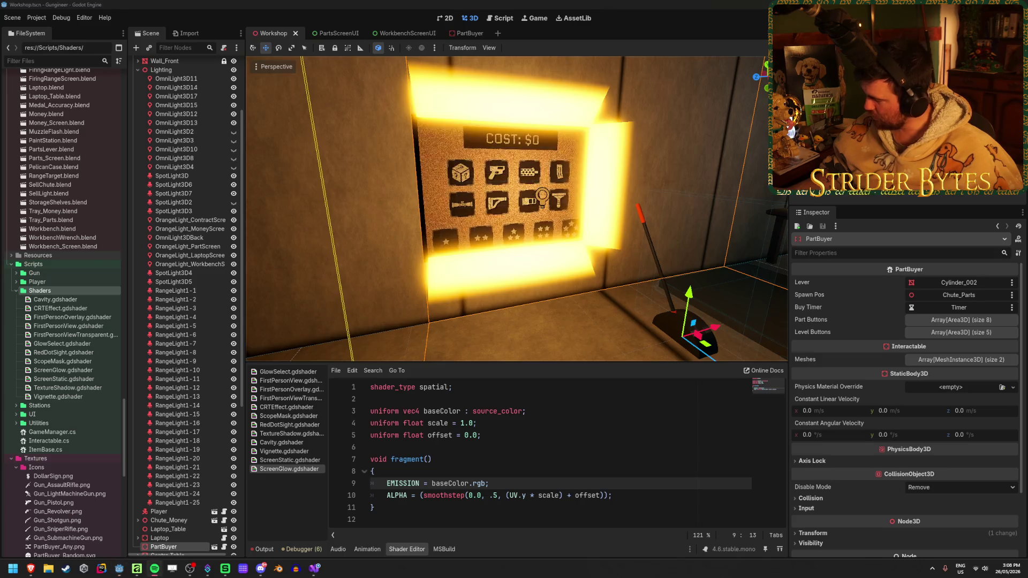
left_click(320, 4)
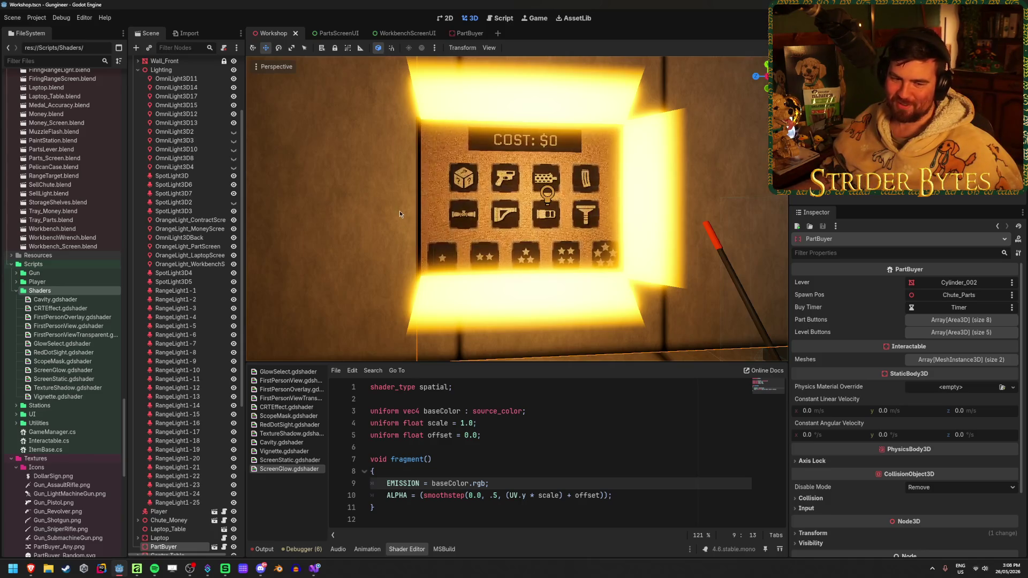
left_click(457, 34)
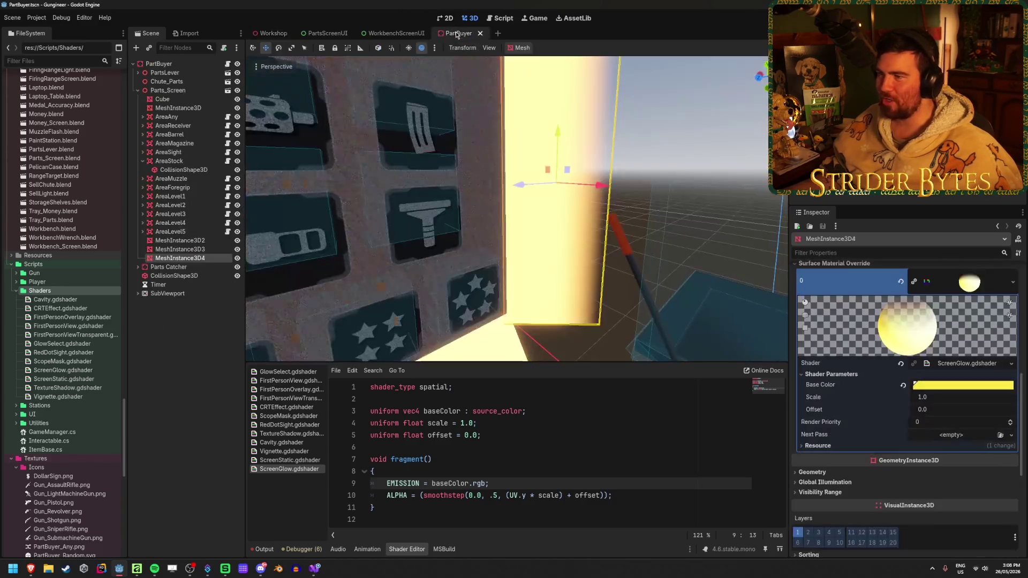
Change the PartBuyer glow Base Color from yellow to orange and preview it in Workshop.
left_click(983, 389)
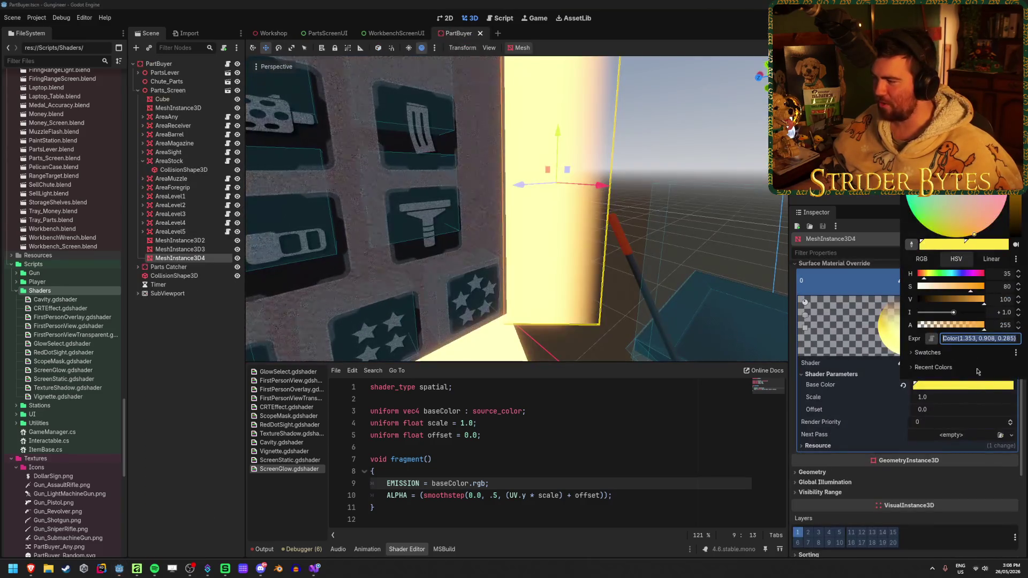
left_click(999, 316)
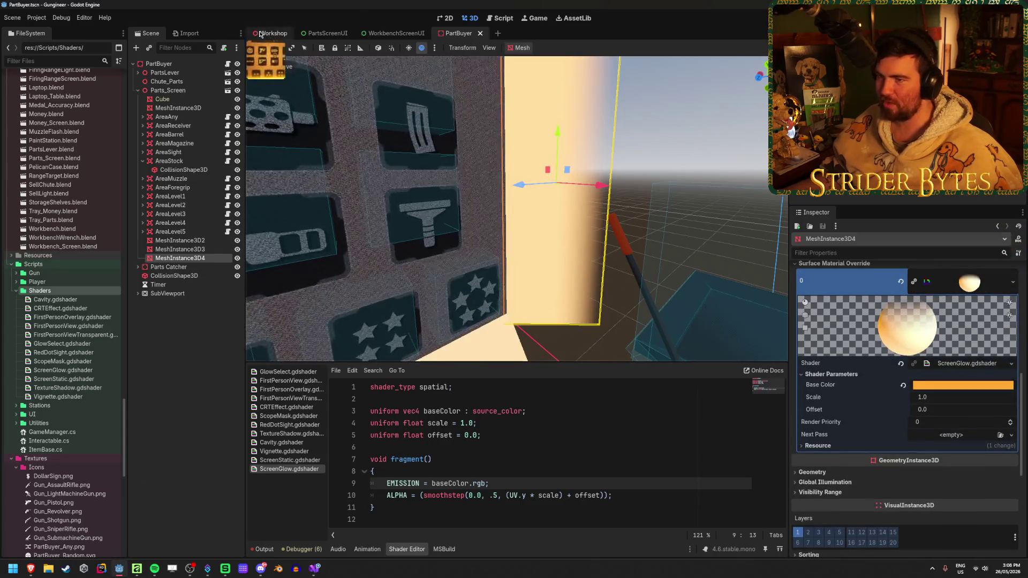
left_click(261, 33)
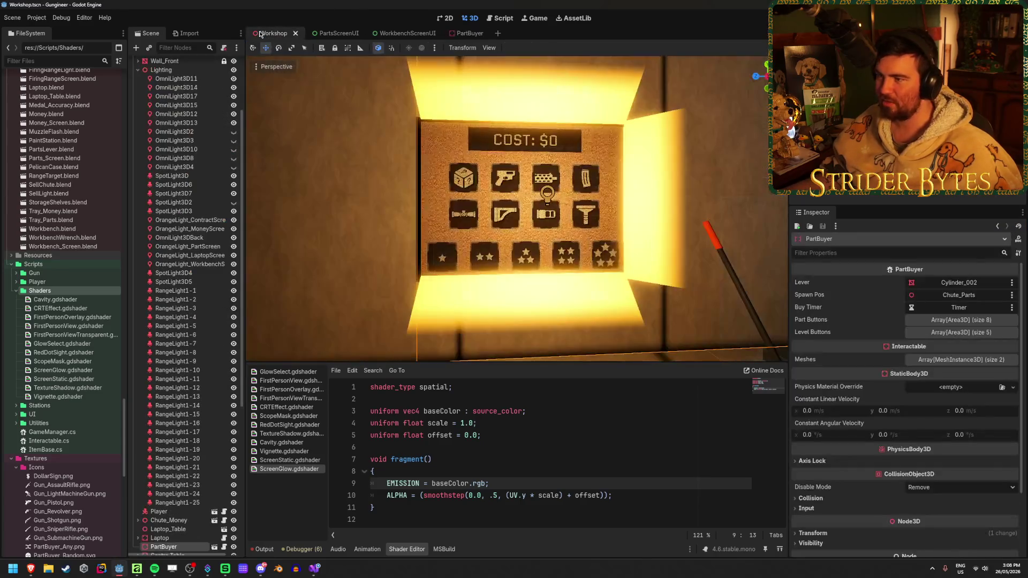
left_click(469, 34)
Lower the glow Scale to about 0.5, save, and review the panel in the Workshop view.
left_click_drag(928, 402, 897, 402)
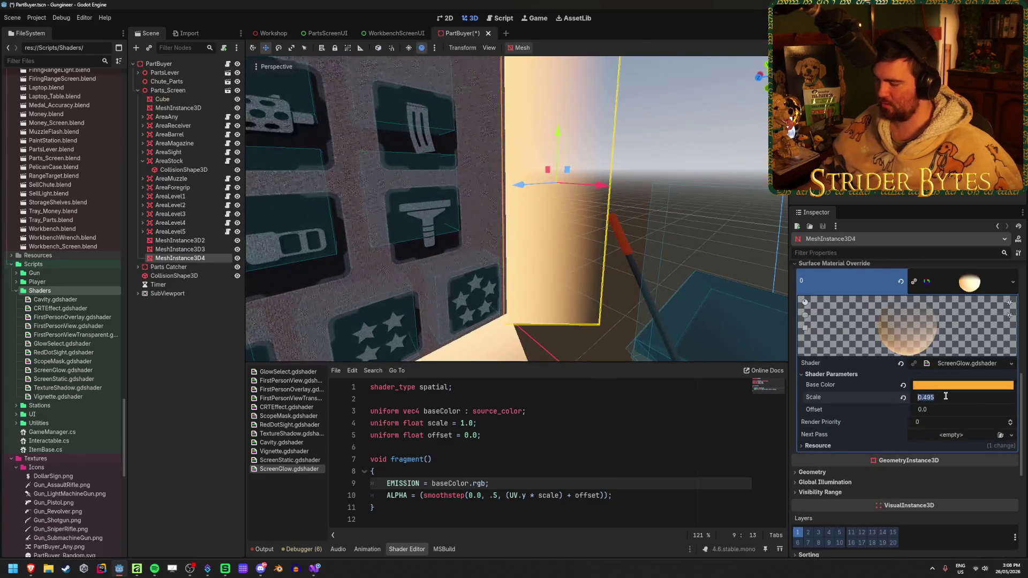
key("ctrl+s")
left_click(271, 33)
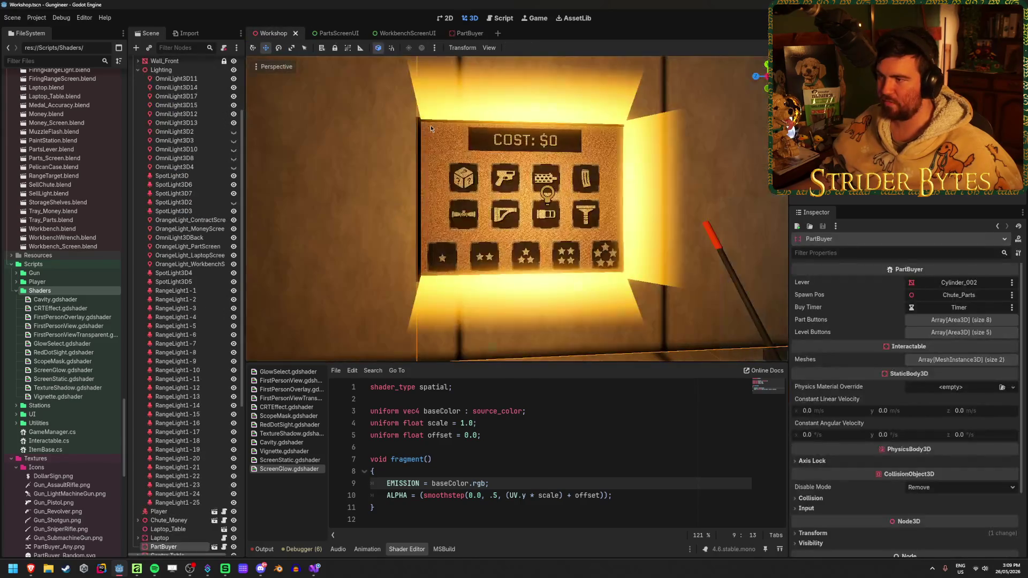
scroll(591, 224, "down", 3)
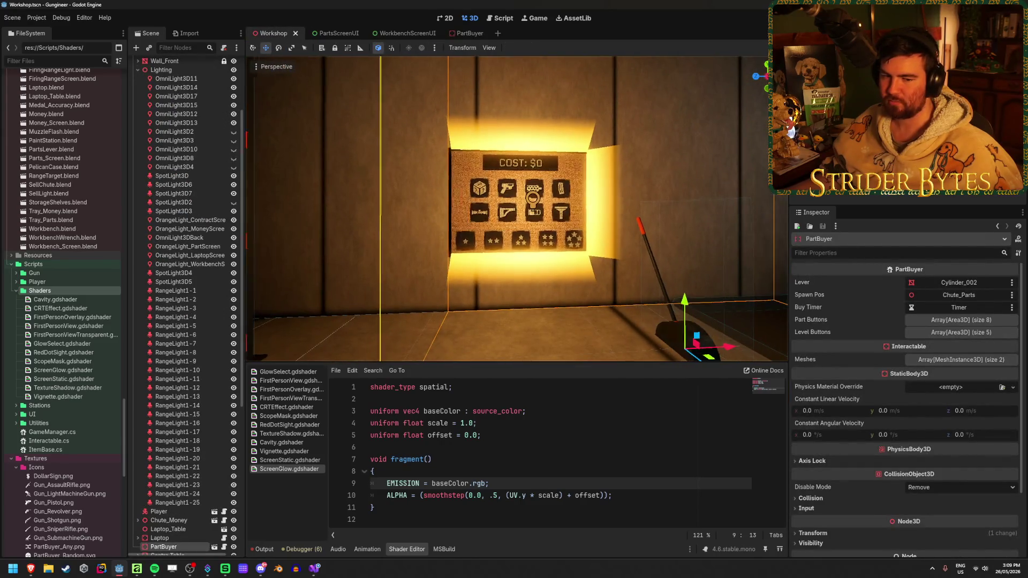
scroll(591, 223, "up", 4)
mouse_move(591, 224)
left_mouse_down()
mouse_move(538, 223)
mouse_move(594, 223)
left_mouse_up()
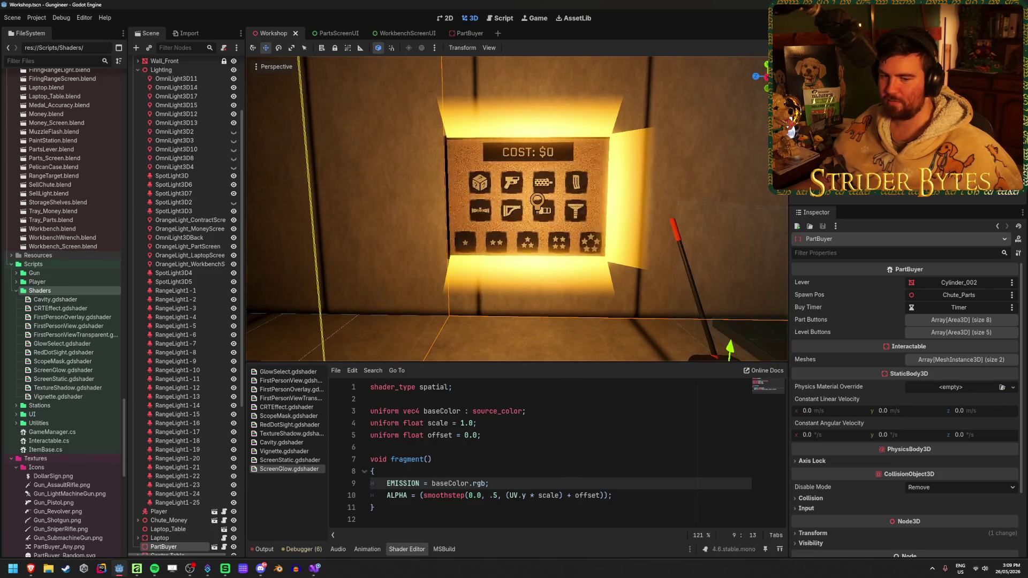
scroll(517, 209, "up", 2)
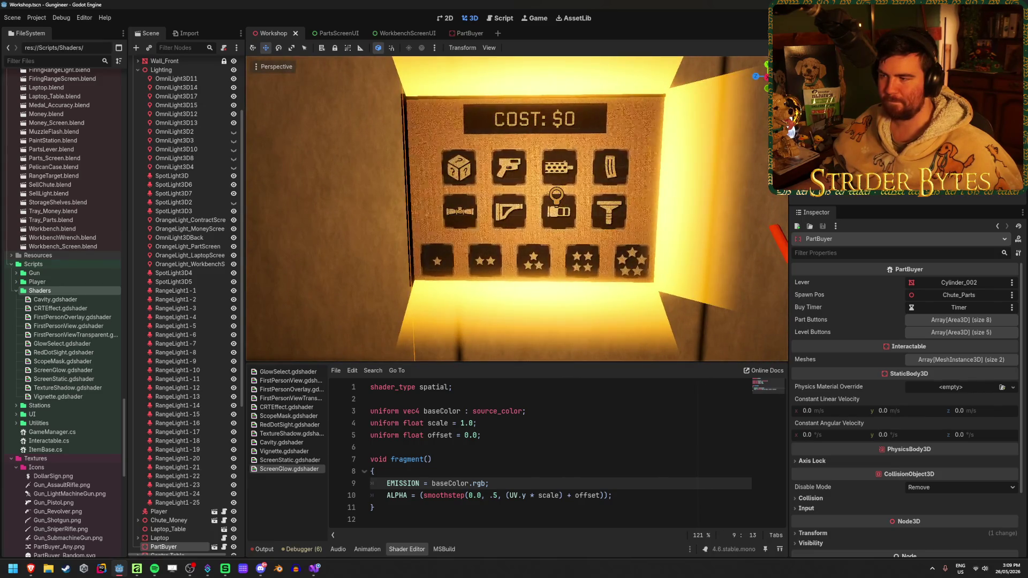
scroll(516, 209, "down", 5)
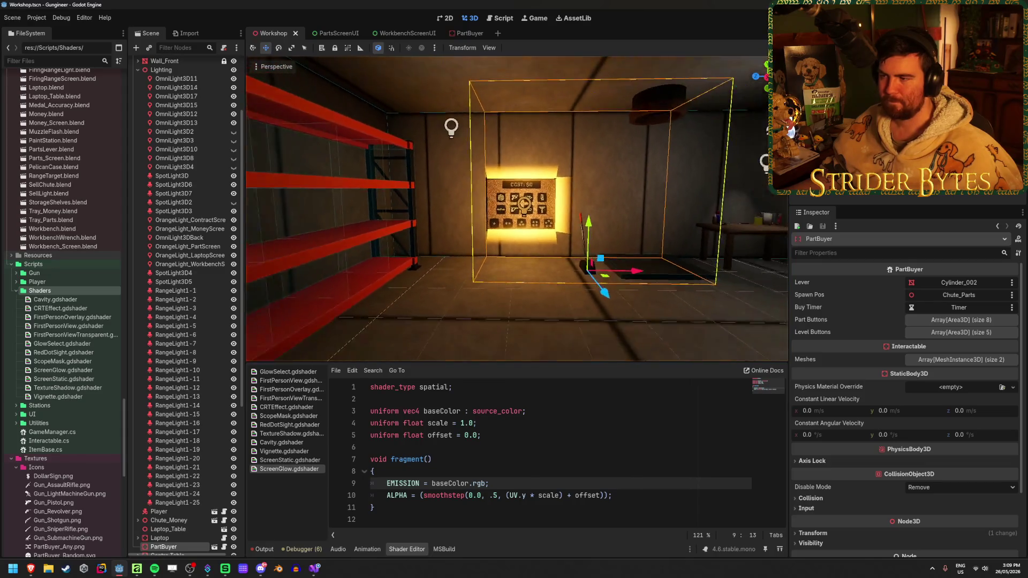
scroll(517, 209, "up", 3)
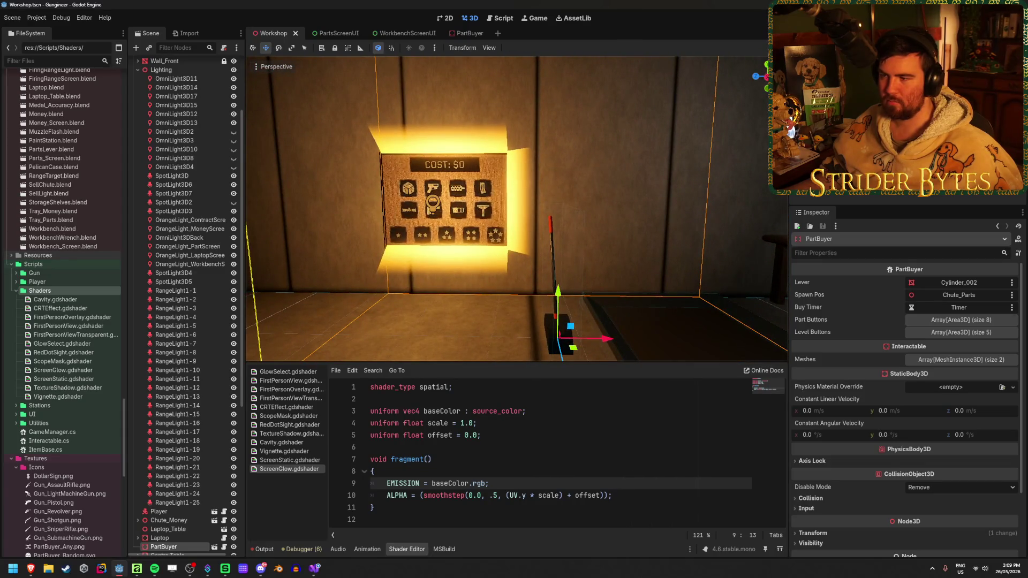
scroll(596, 220, "up", 3)
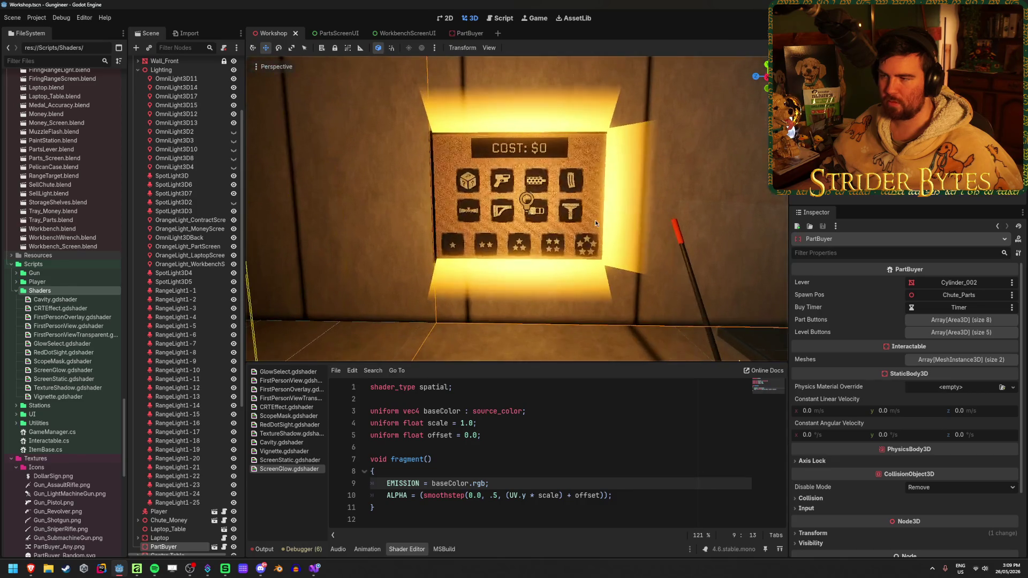
left_click(464, 34)
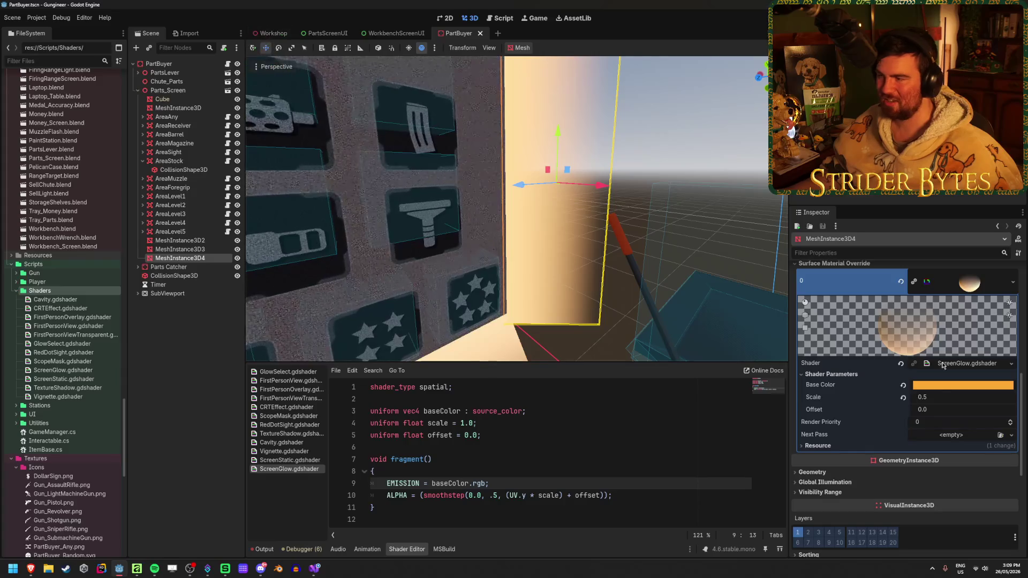
Try a higher glow Offset, undo it, and begin adjusting the Scale value.
left_click_drag(942, 409, 964, 409)
key("ctrl+z")
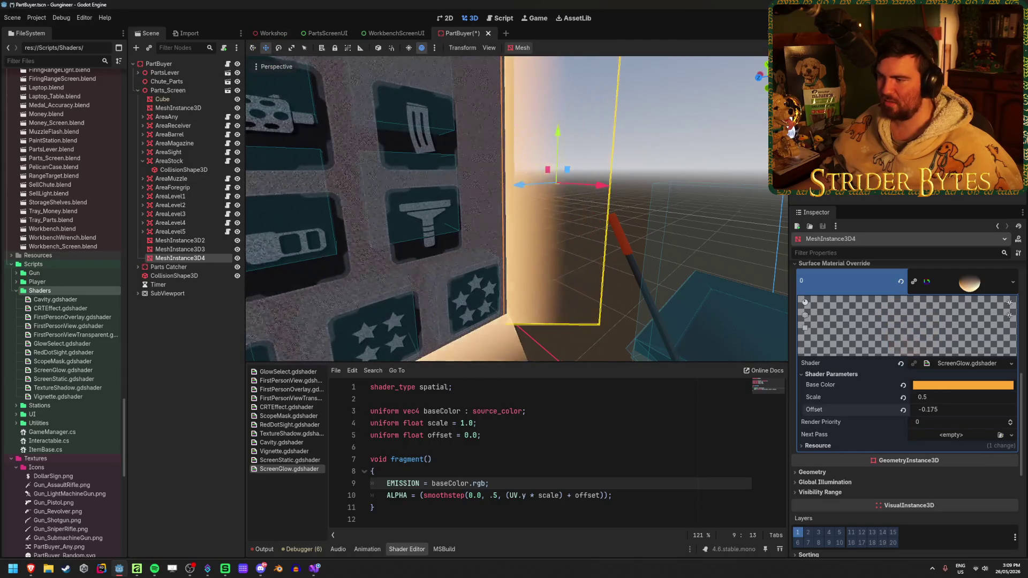
left_click_drag(928, 398, 937, 396)
left_click(939, 397)
key("BackSpace")
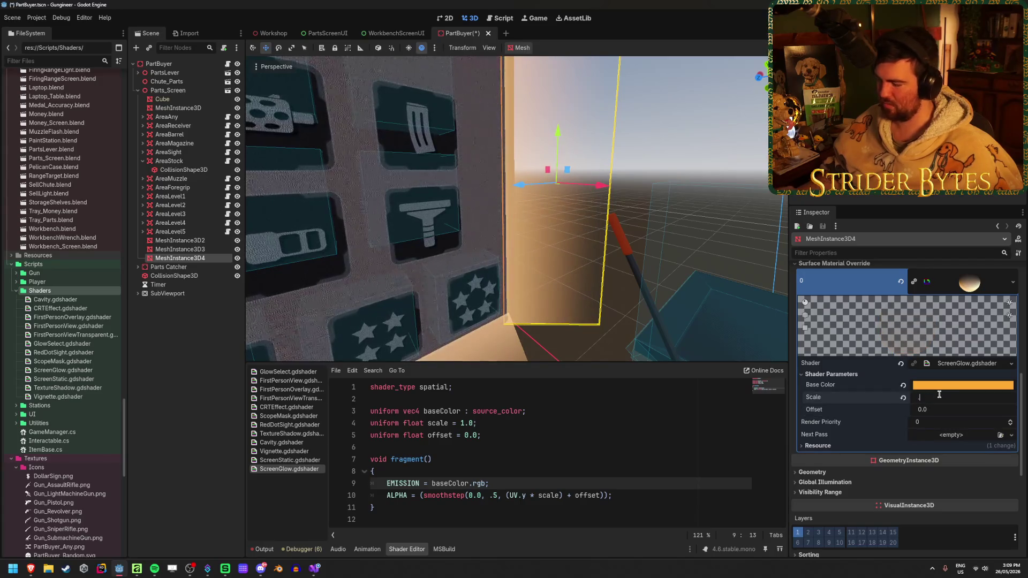
type("0.25")
left_click(256, 34)
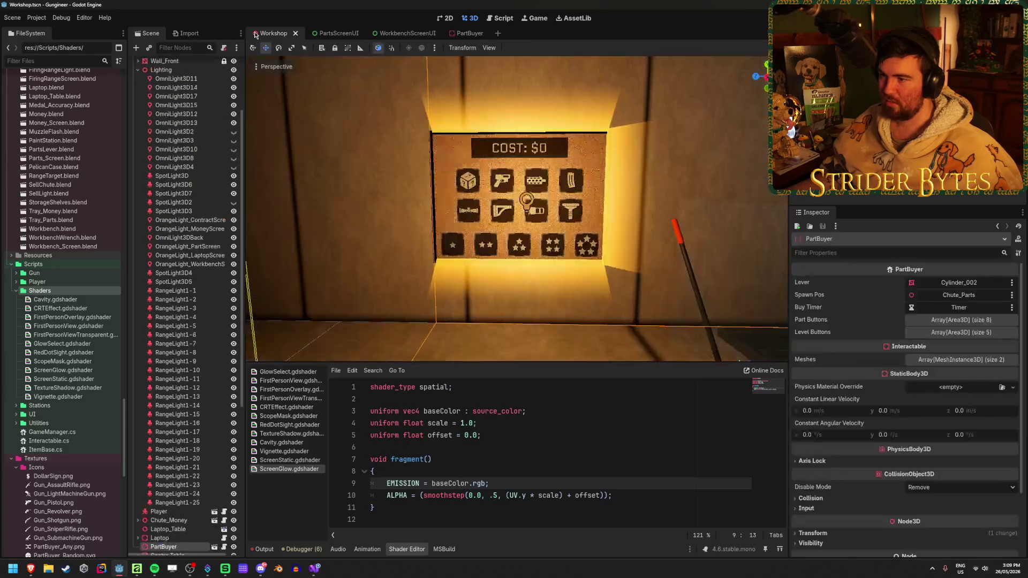
left_click(467, 33)
Try a glow Scale of 0.1, then settle on 0.2, comparing each in the Workshop.
left_click(927, 398)
type("0.1")
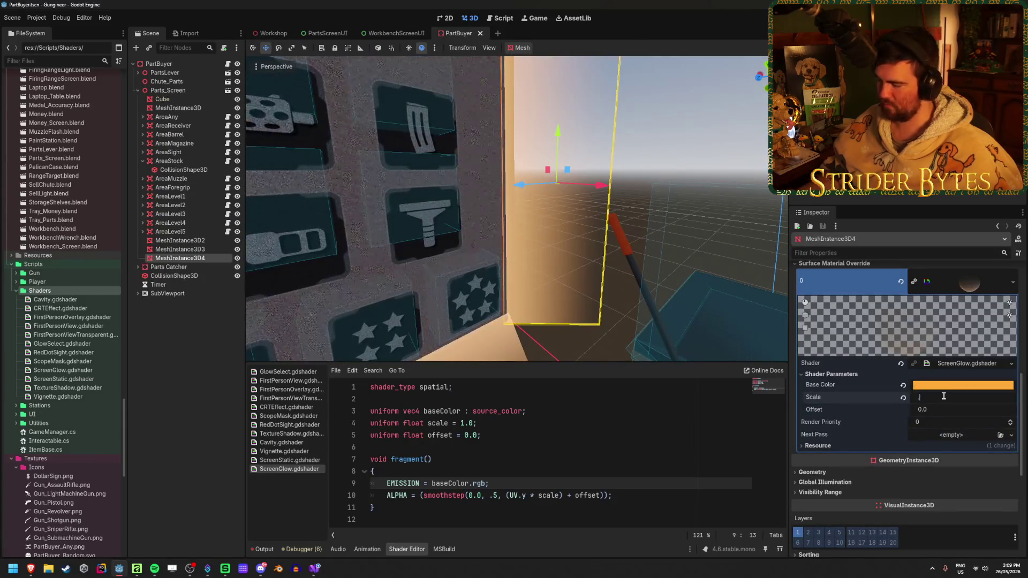
key("Return")
left_click(272, 33)
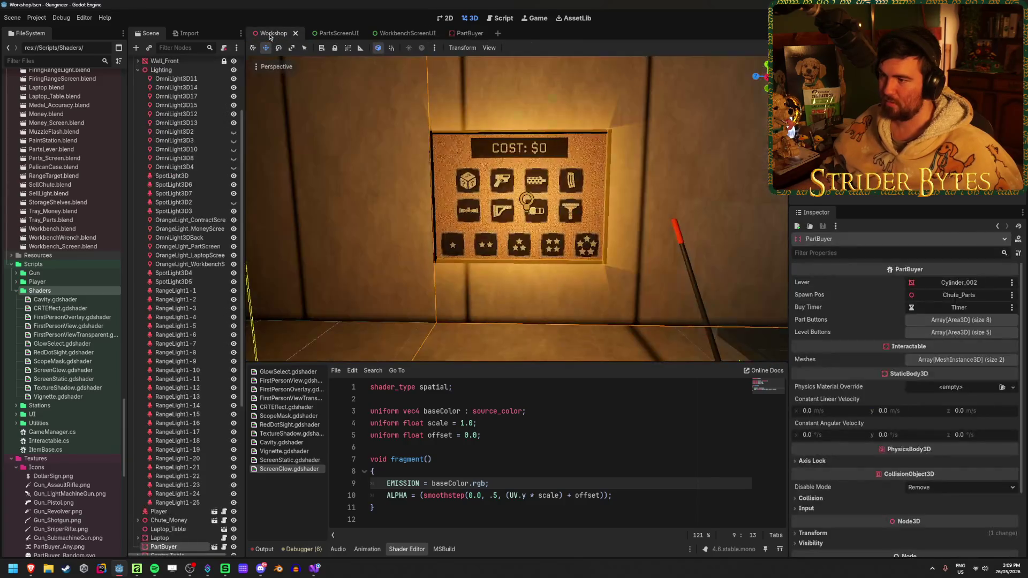
mouse_move(363, 179)
left_mouse_down()
mouse_move(423, 179)
mouse_move(349, 198)
left_mouse_up()
left_click(469, 34)
left_click(927, 397)
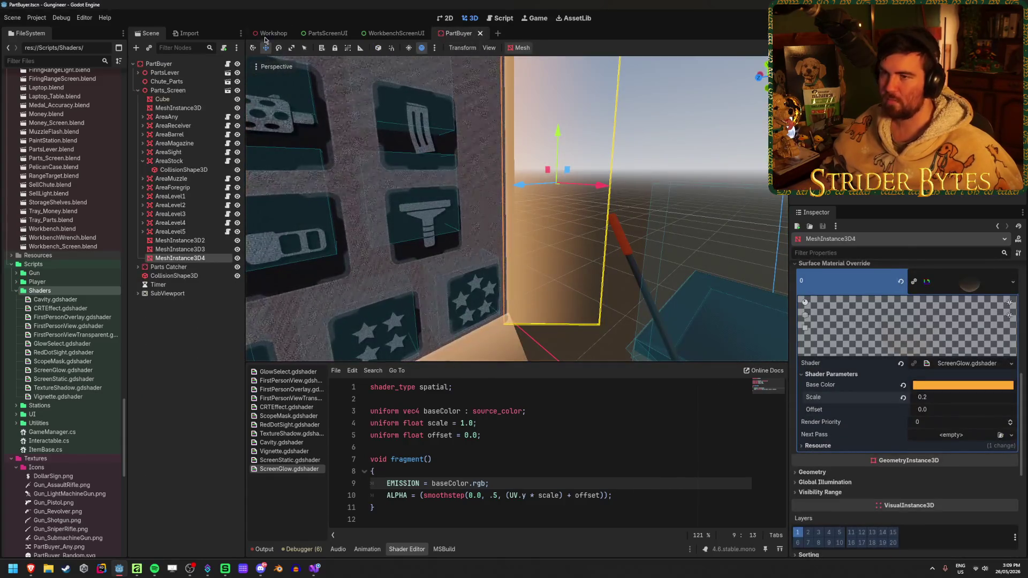
left_click(271, 33)
scroll(517, 208, "down", 5)
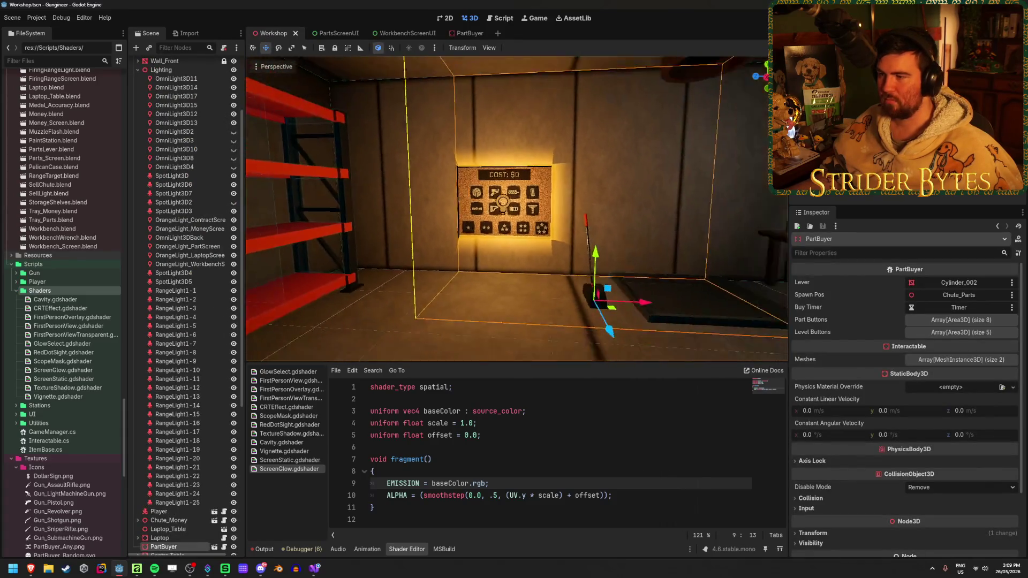
scroll(516, 209, "up", 5)
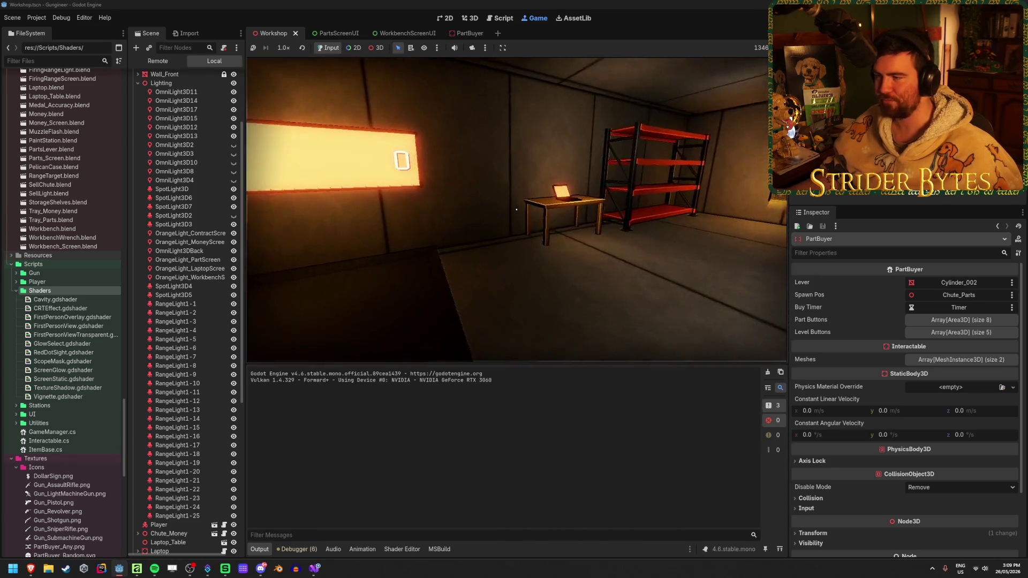
Walk the player up to the parts price board to judge the glow, then stop the game.
key("w")
key("s")
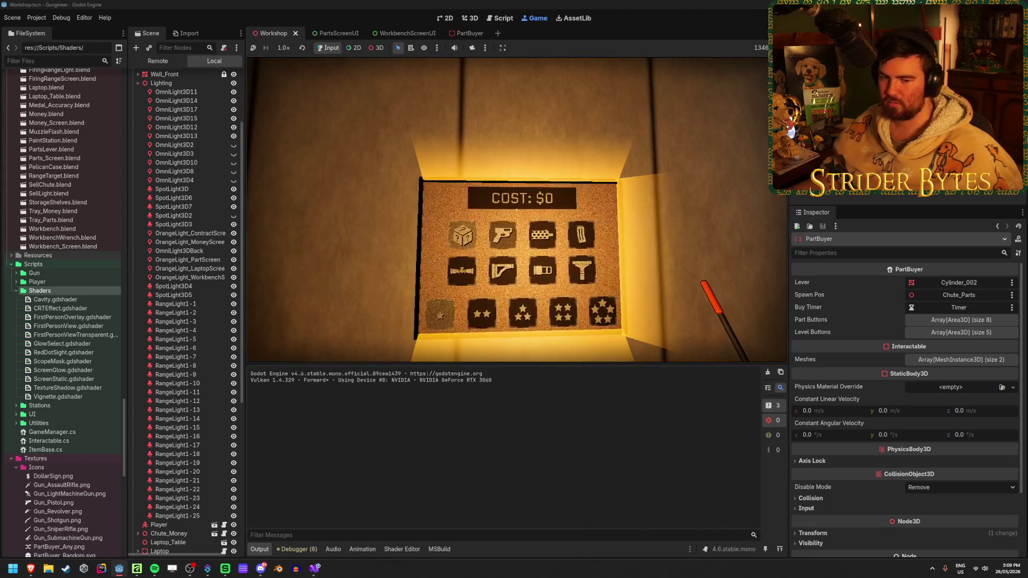
key("w")
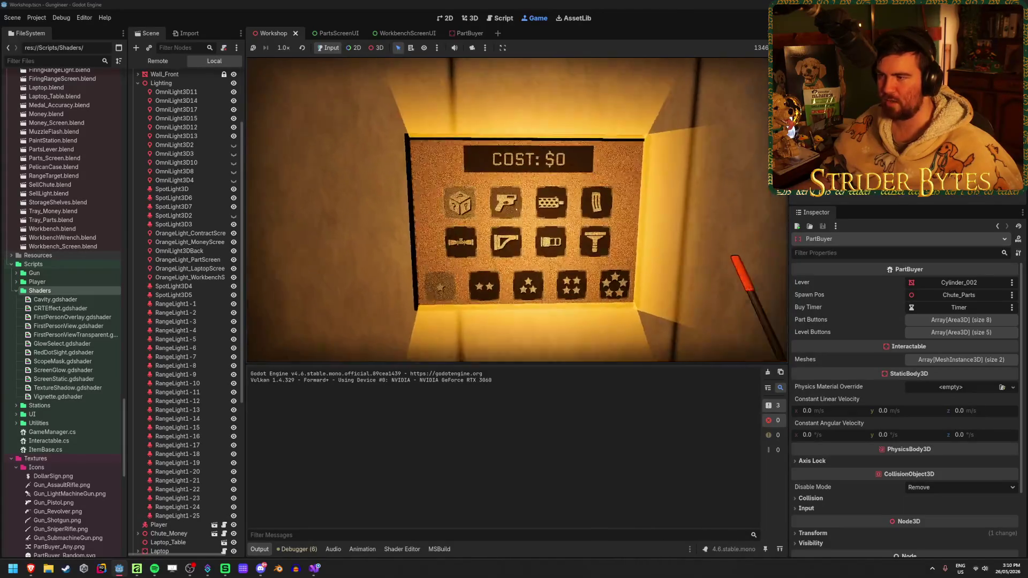
key("F8")
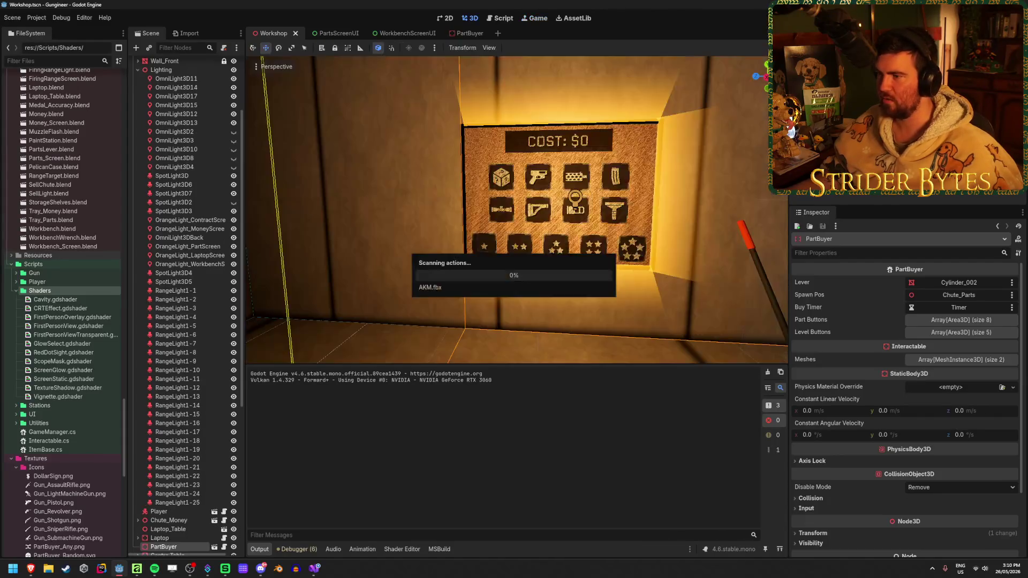
Set the PartBuyer glow mesh's Base Color to the over-bright Color(5, 5, 5).
left_click(465, 34)
left_click(962, 385)
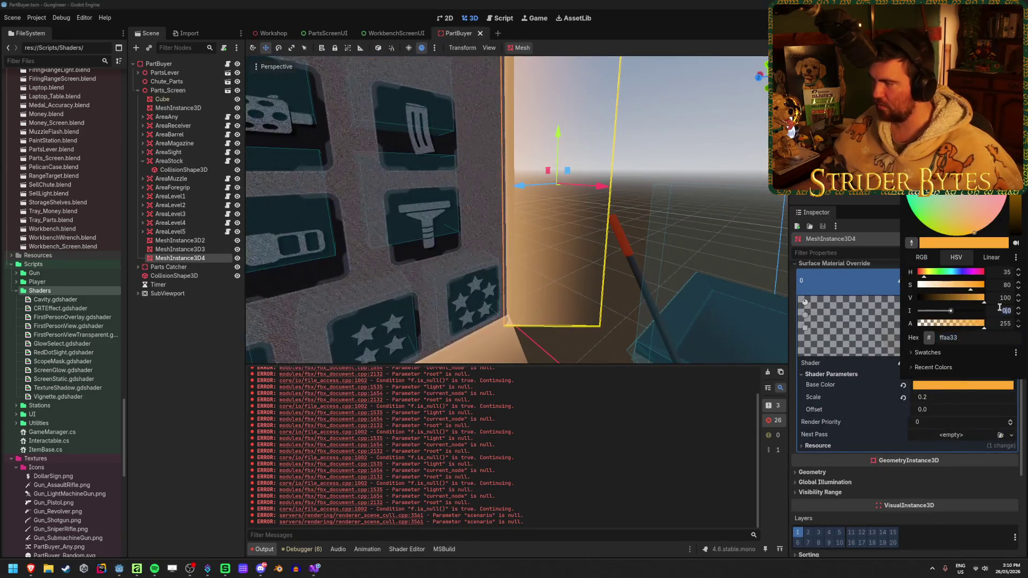
key("Escape")
left_click(274, 33)
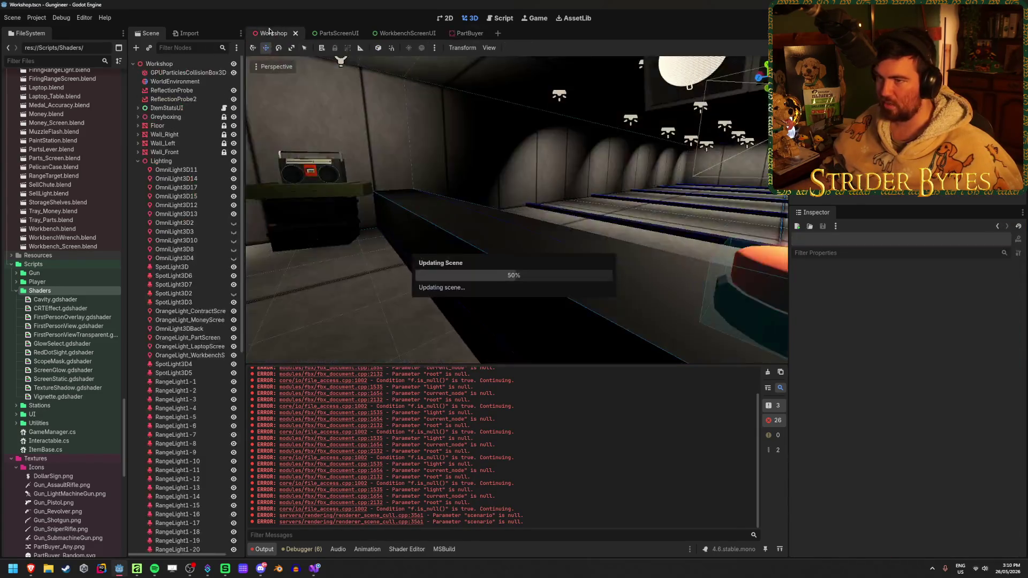
right_click(422, 146)
key("d")
left_click(466, 33)
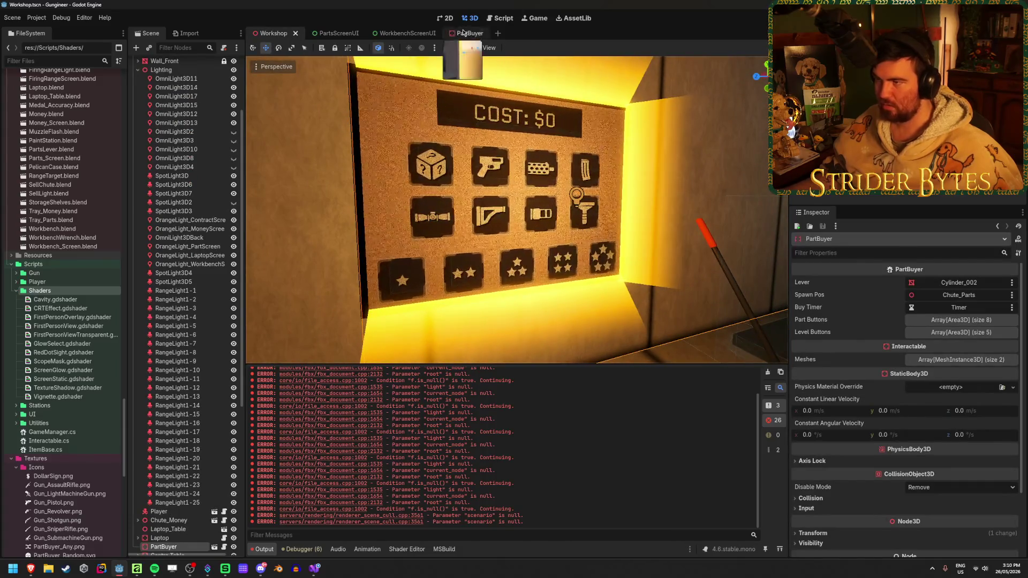
left_click(964, 385)
type("Color(5, 5, 5)")
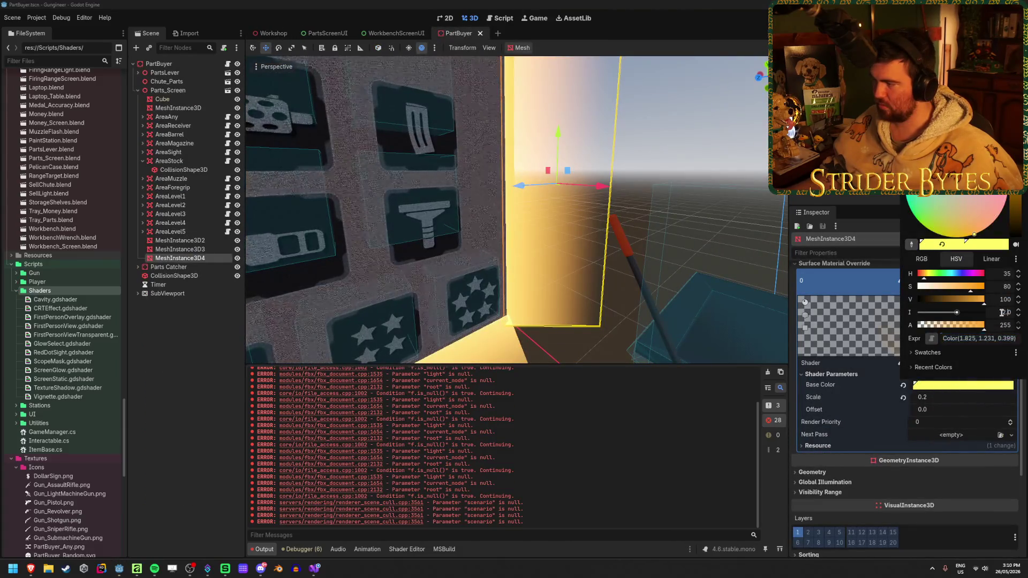
left_click(278, 332)
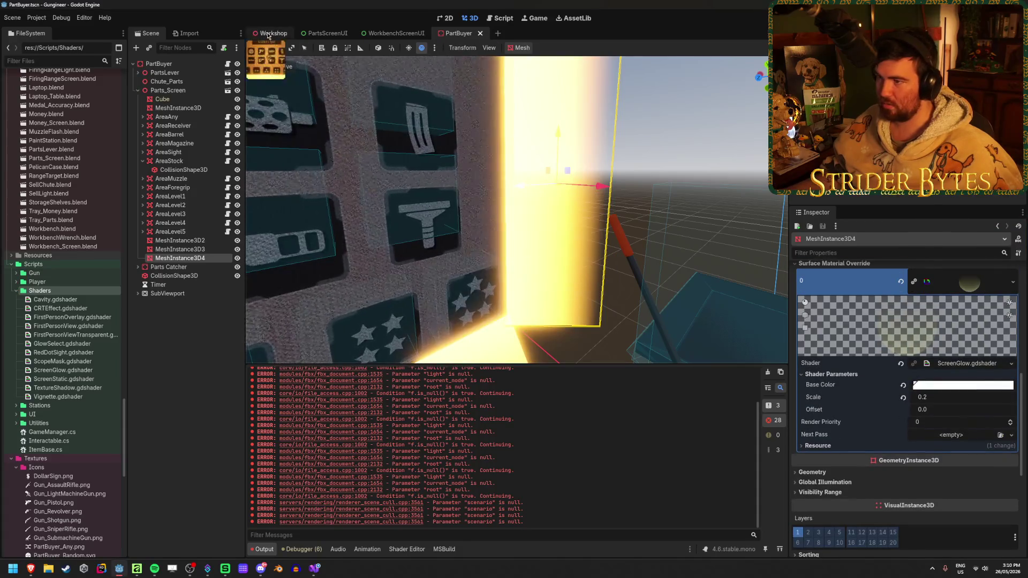
Preview the brighter glow in the Workshop scene, then run the game with F5.
left_click(268, 34)
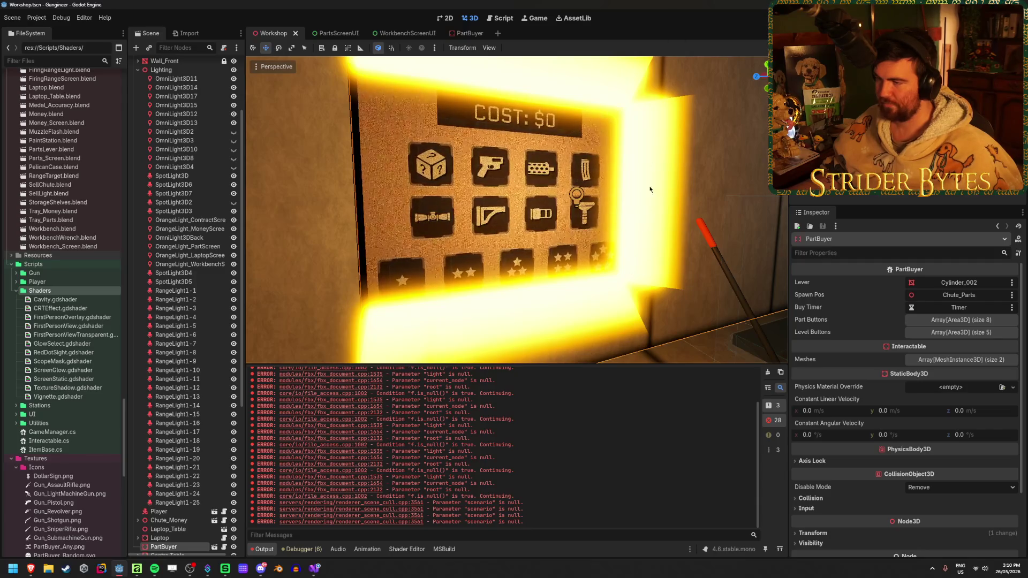
scroll(631, 249, "down", 3)
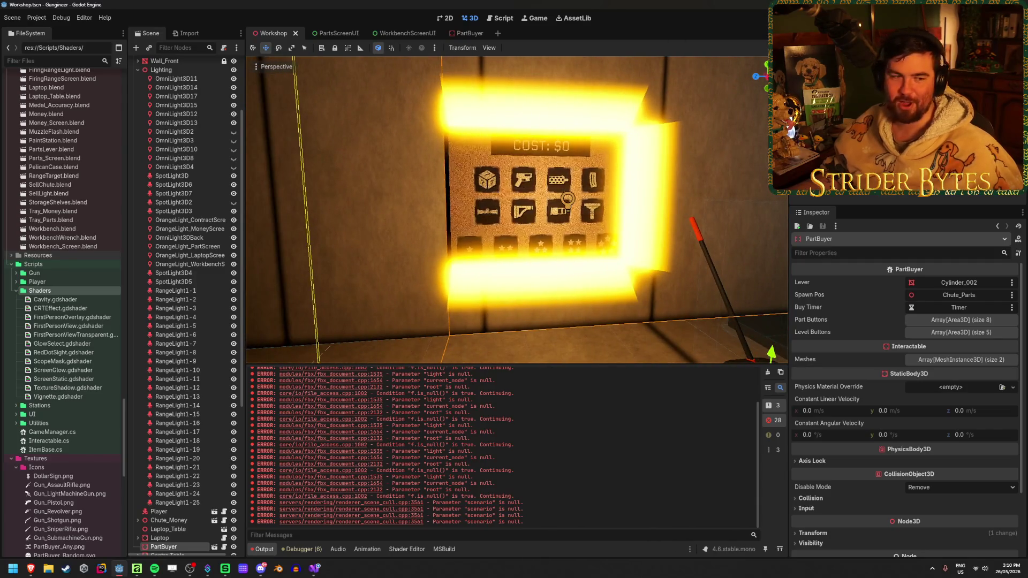
scroll(516, 211, "up", 3)
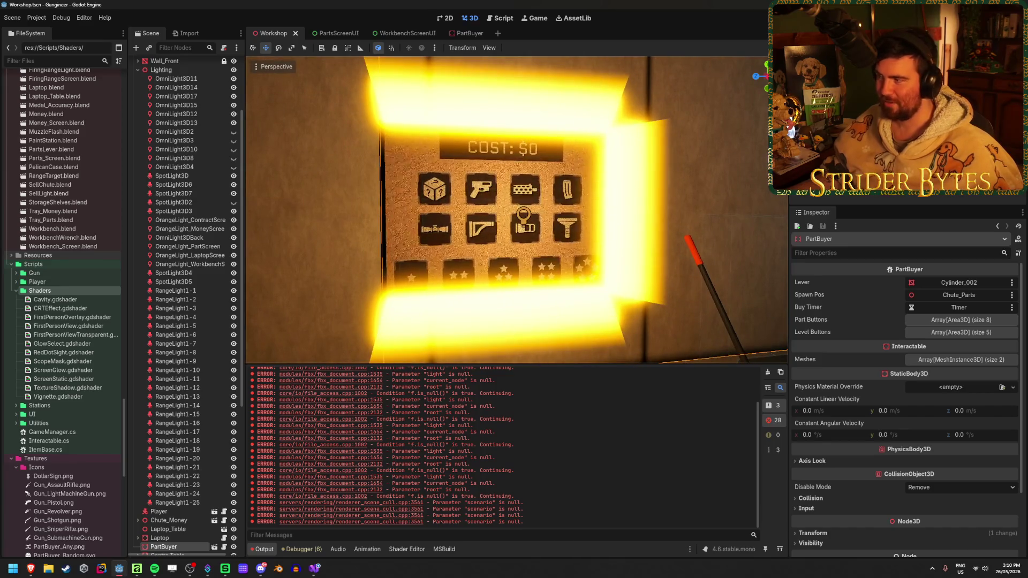
key("F5")
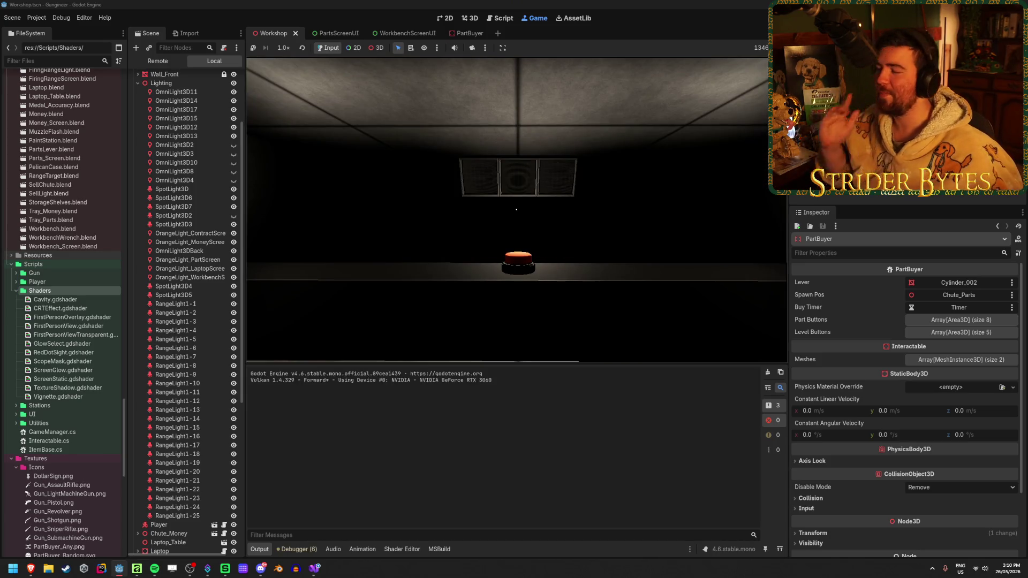
Walk up to the glowing parts panel and COST: $0 sign in-game, then stop with F8.
mouse_move(516, 209)
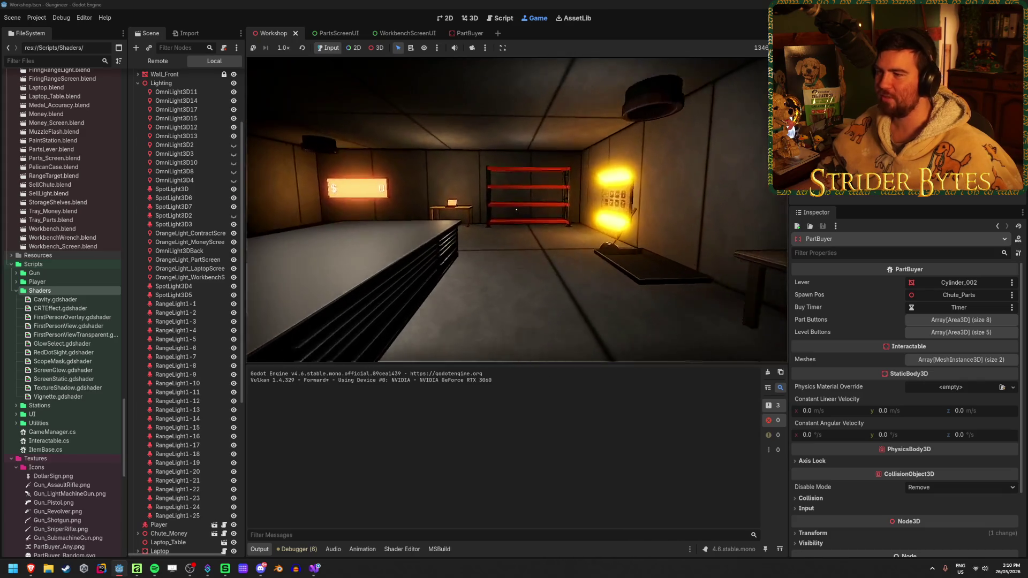
key("w")
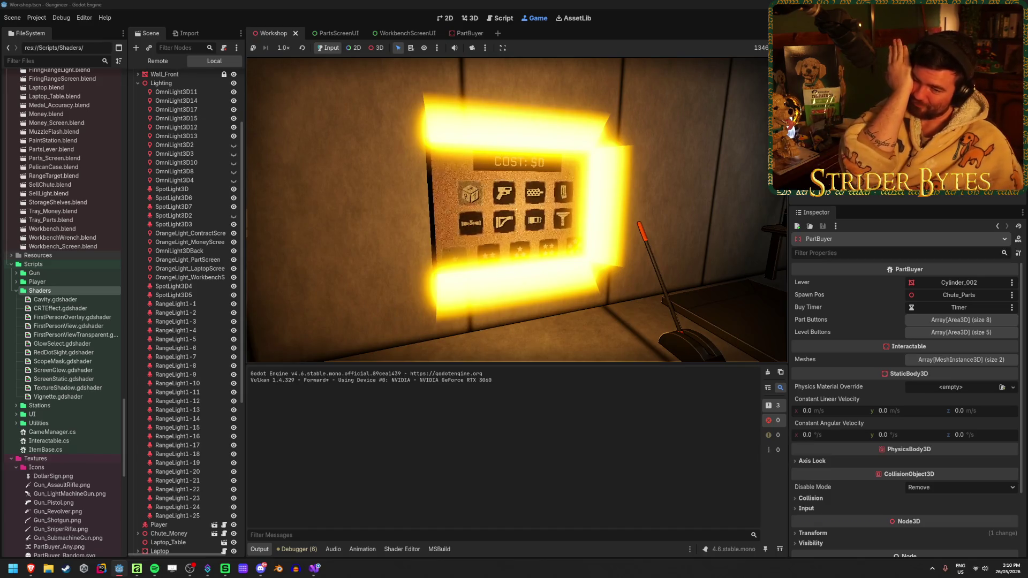
key("w")
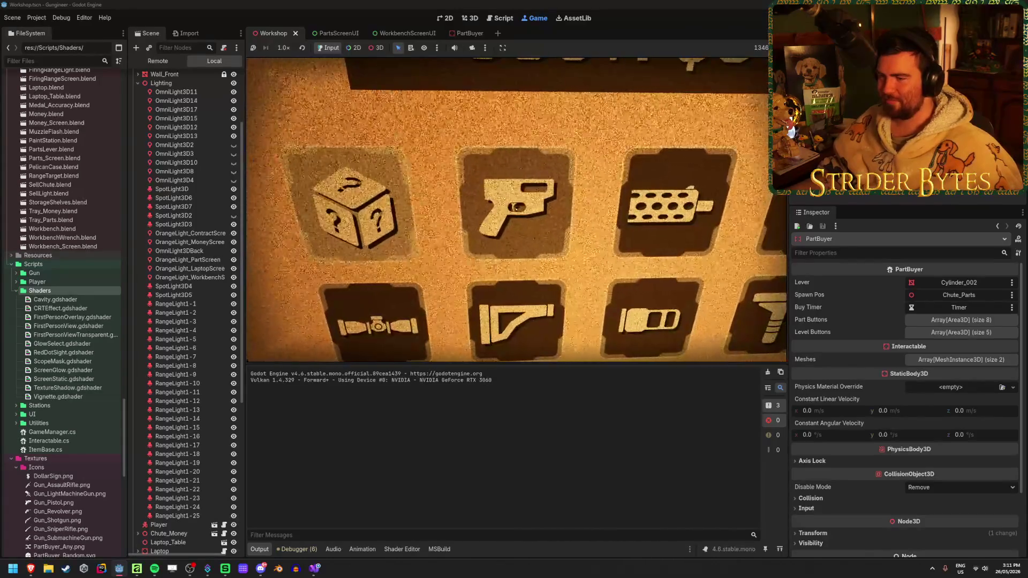
key("s")
key("w")
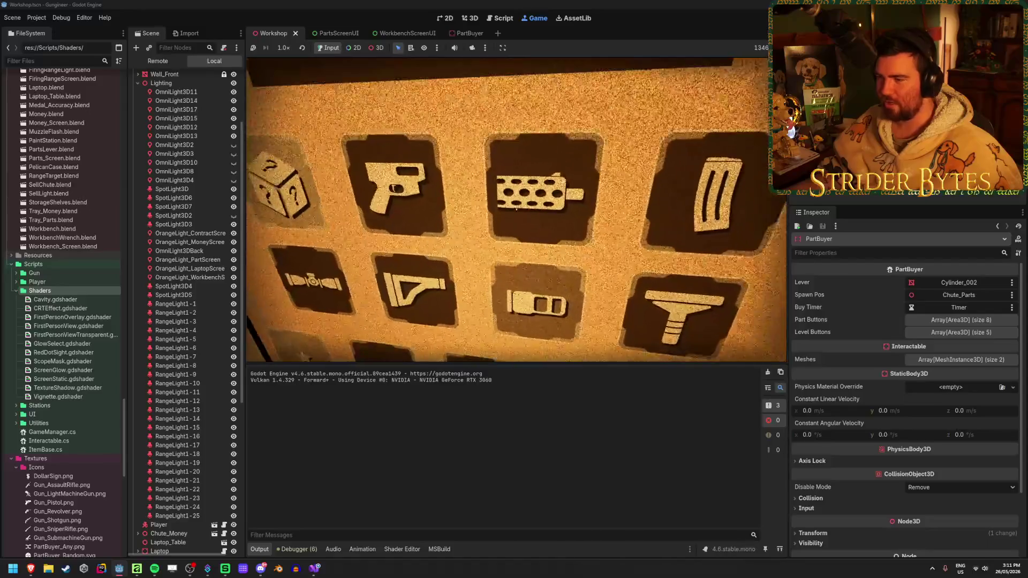
key("w")
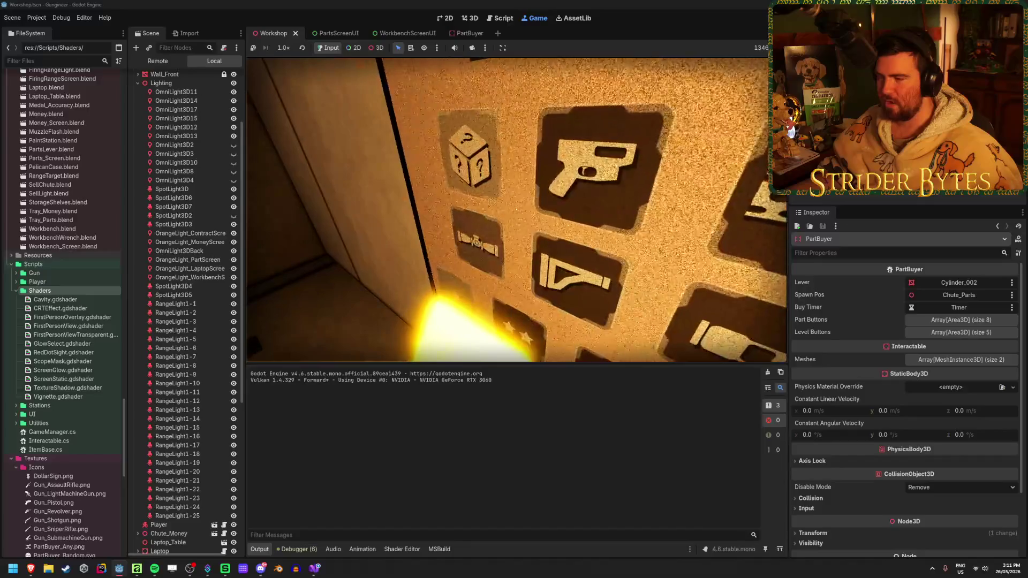
key("s")
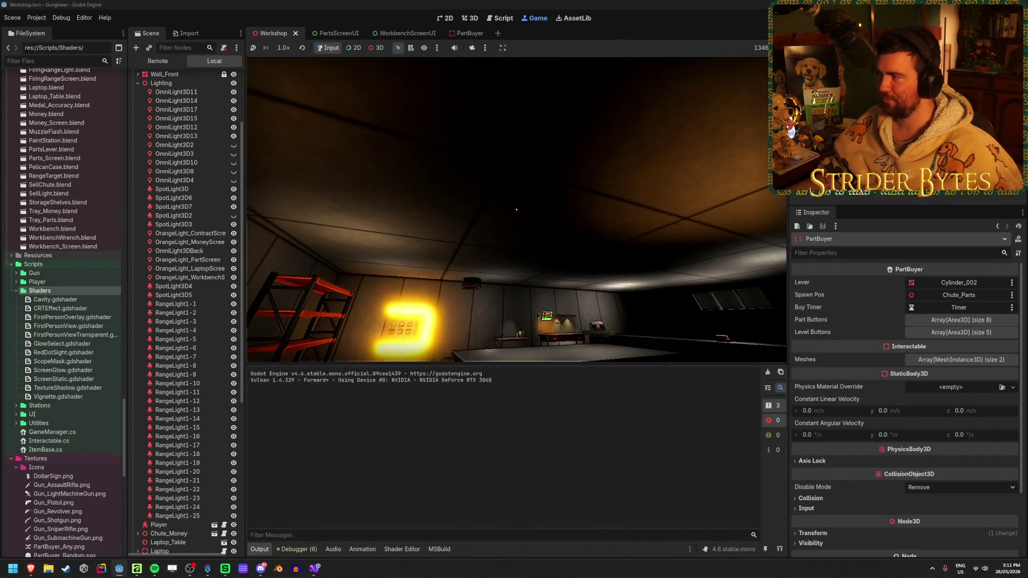
key("F8")
left_click(470, 34)
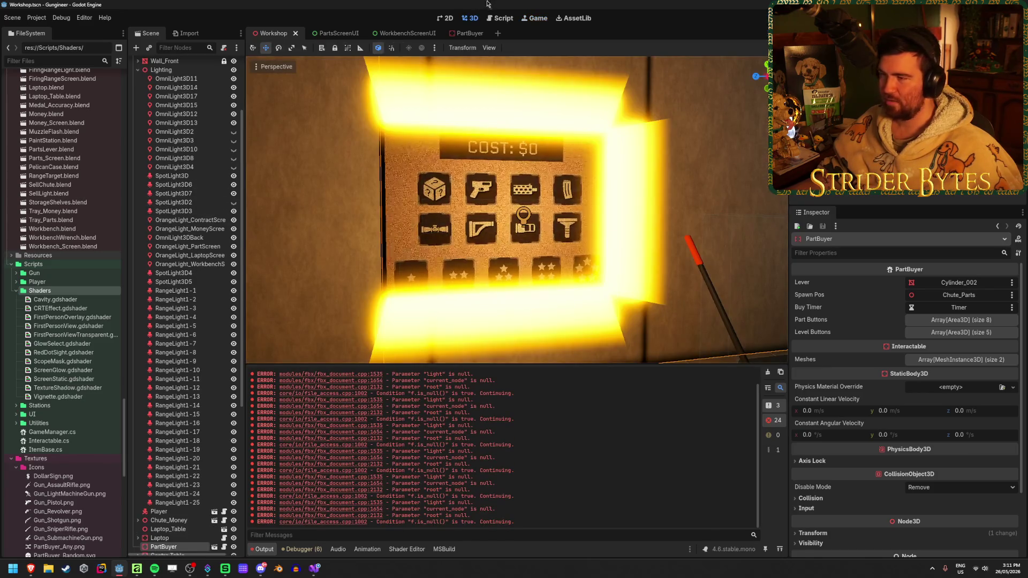
Delete the three glow mesh nodes from PartBuyer and save the scene.
scroll(494, 124, "down", 5)
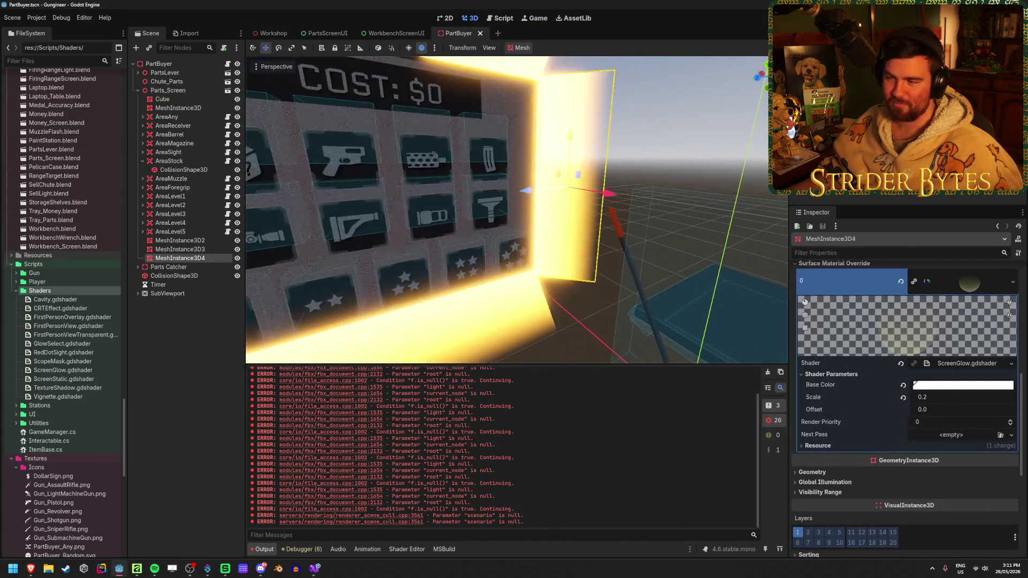
left_click(166, 240, "shift")
key("Delete")
key("Return")
key("ctrl+s")
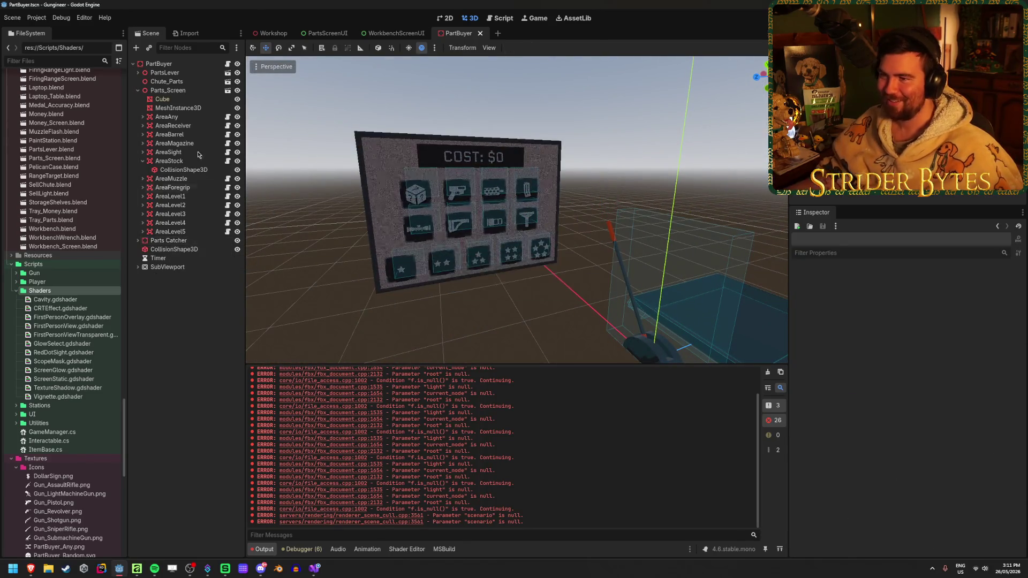
Frame the now unlit parts board in the Workshop scene and view it from the room.
left_click(258, 38)
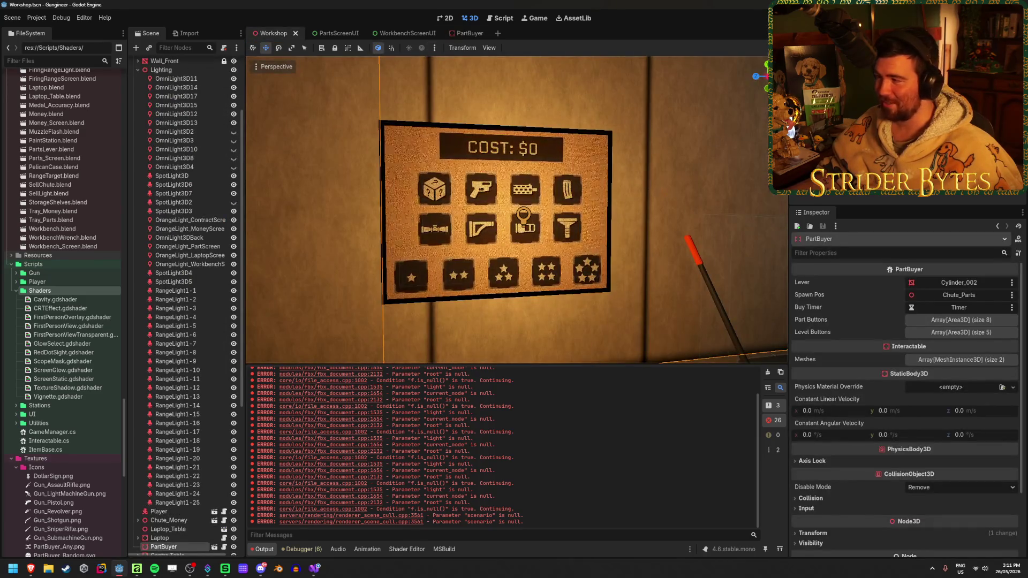
key("f")
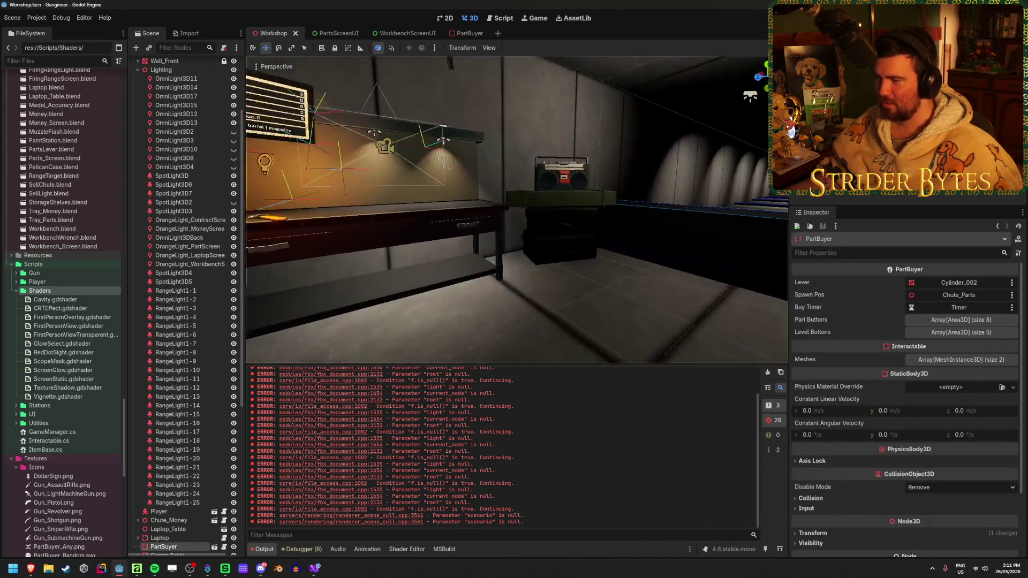
scroll(517, 209, "up", 2)
left_click_drag(516, 209, 643, 214)
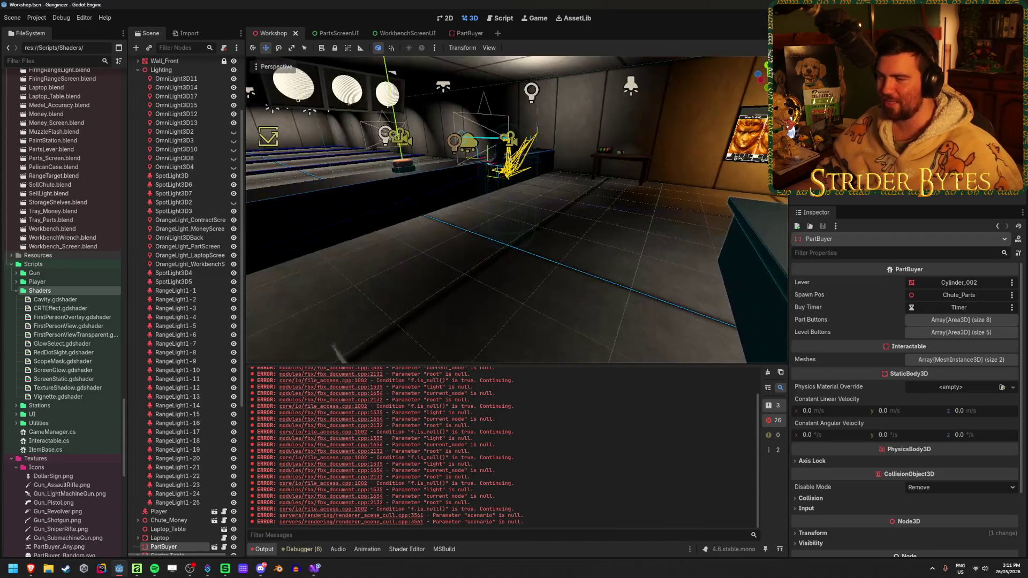
left_click(617, 284)
mouse_move(631, 260)
left_mouse_down()
mouse_move(503, 263)
mouse_move(643, 262)
mouse_move(495, 254)
left_mouse_up()
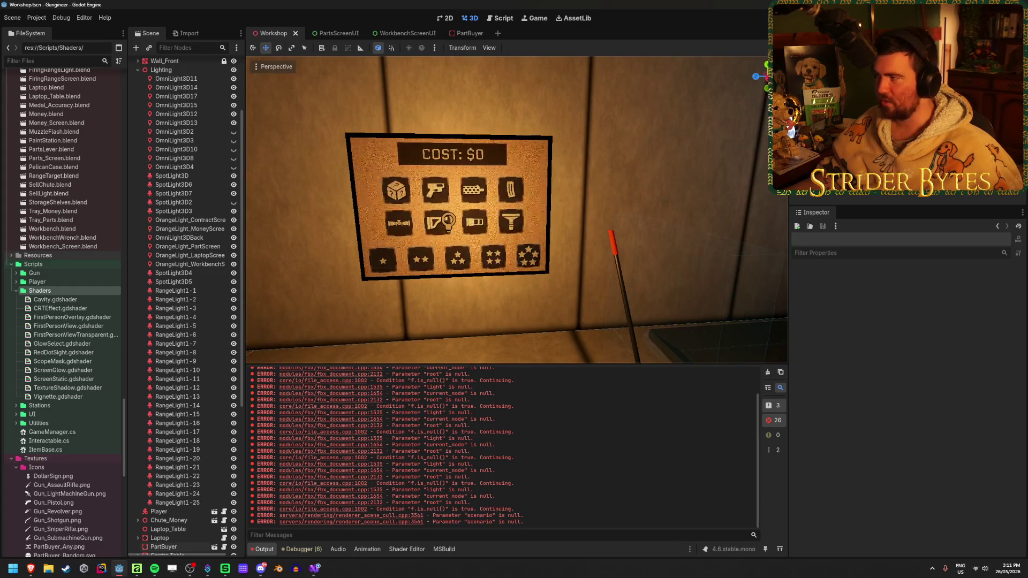
Build and run the game with F5 to playtest the Workshop scene.
key("F5")
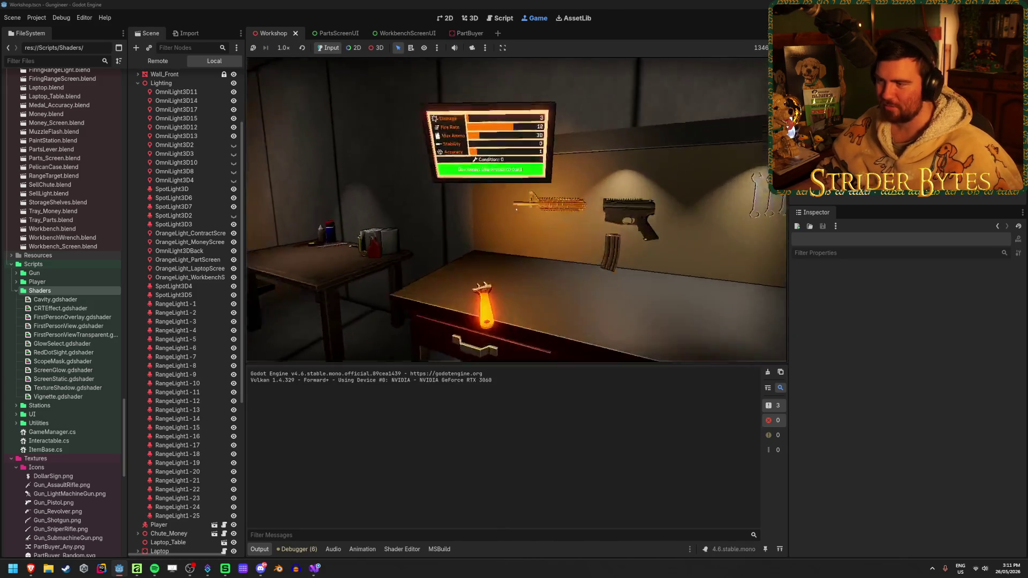
key("w")
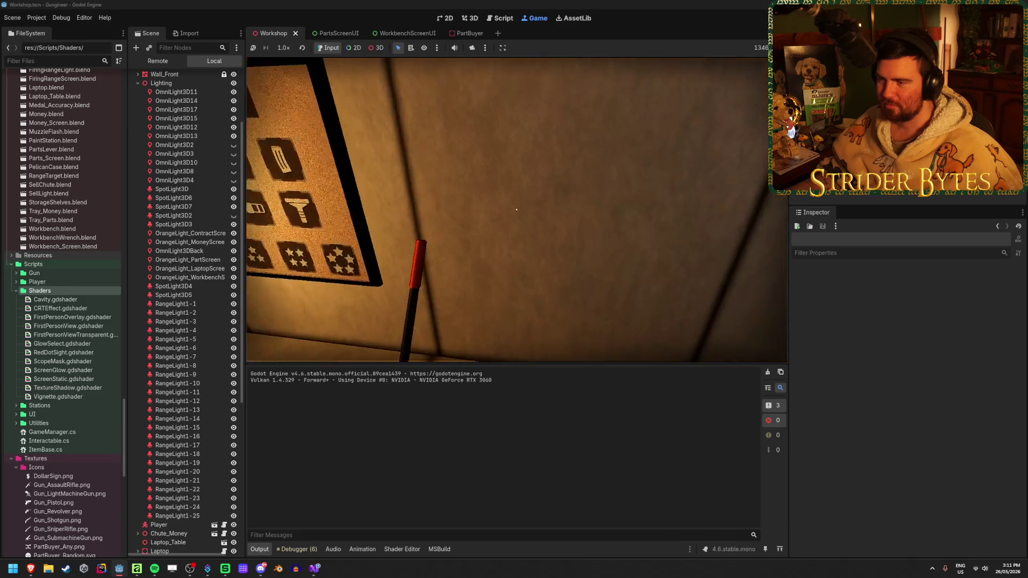
key("e")
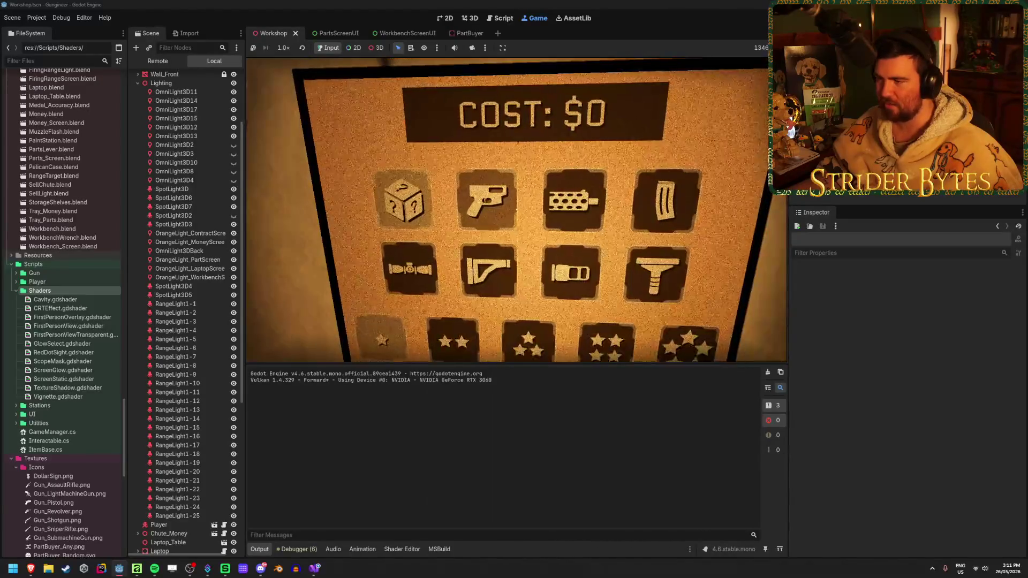
key("e")
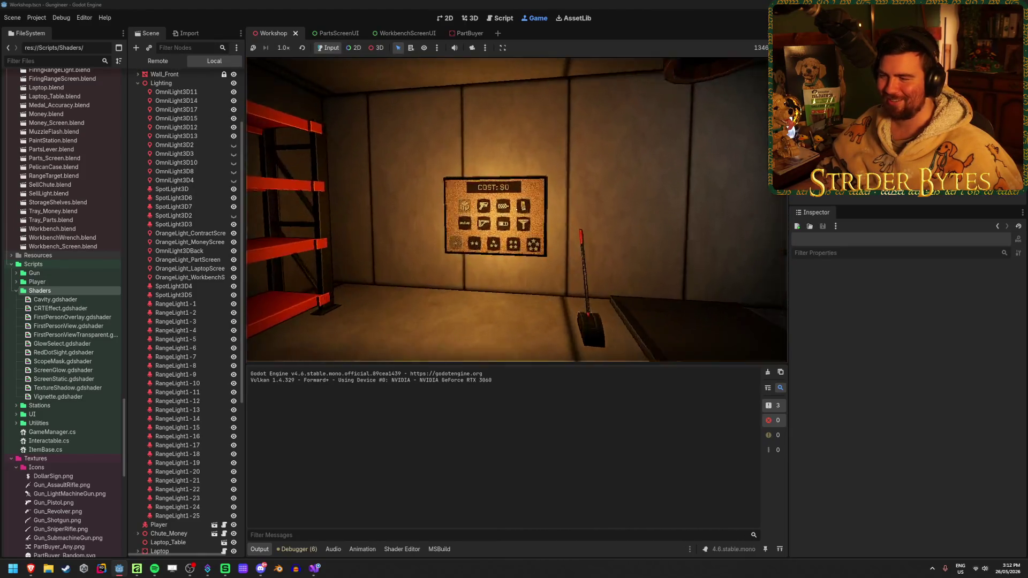
key("e")
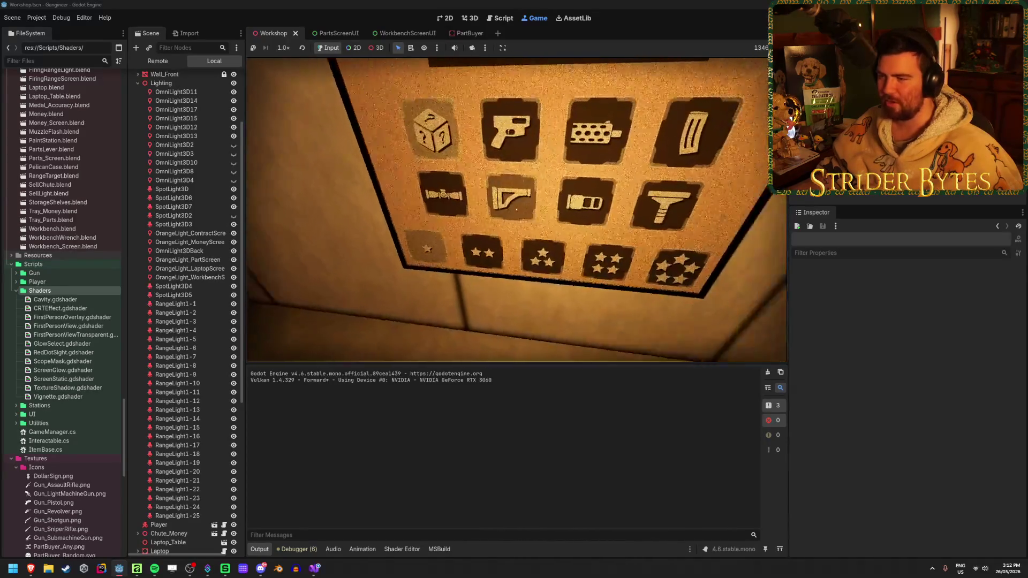
key("e")
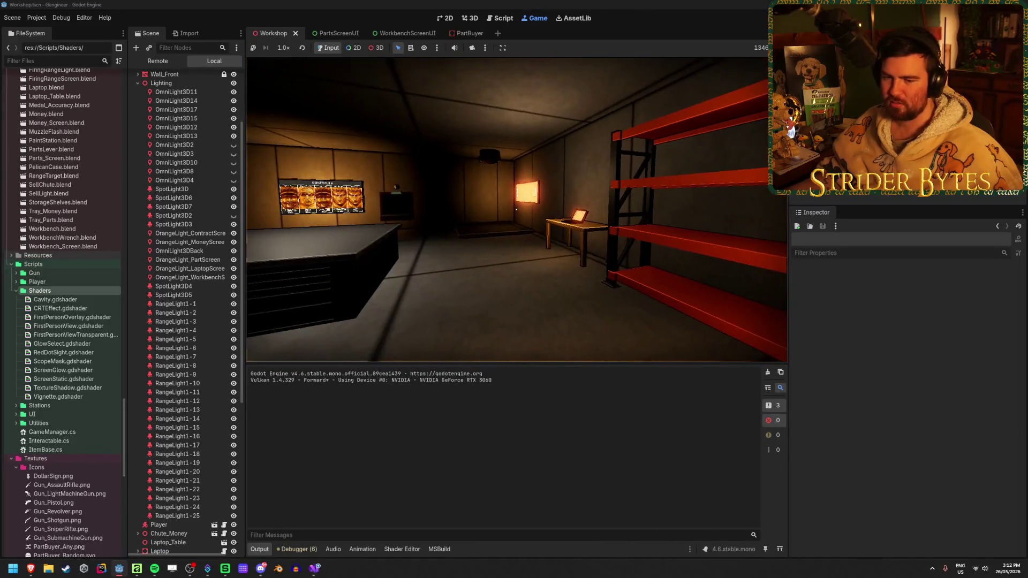
key("e")
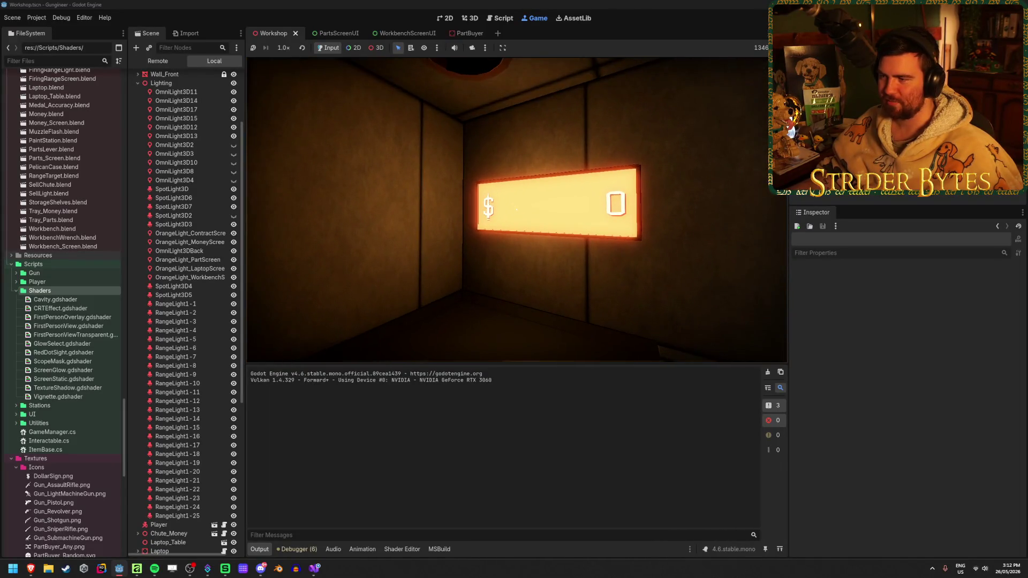
key("e")
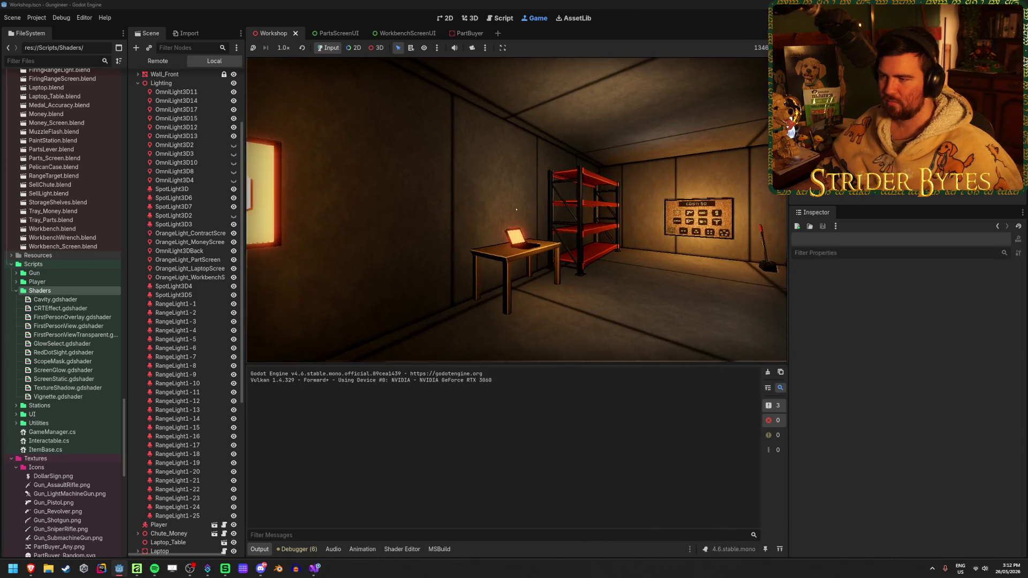
key("e")
key("e")
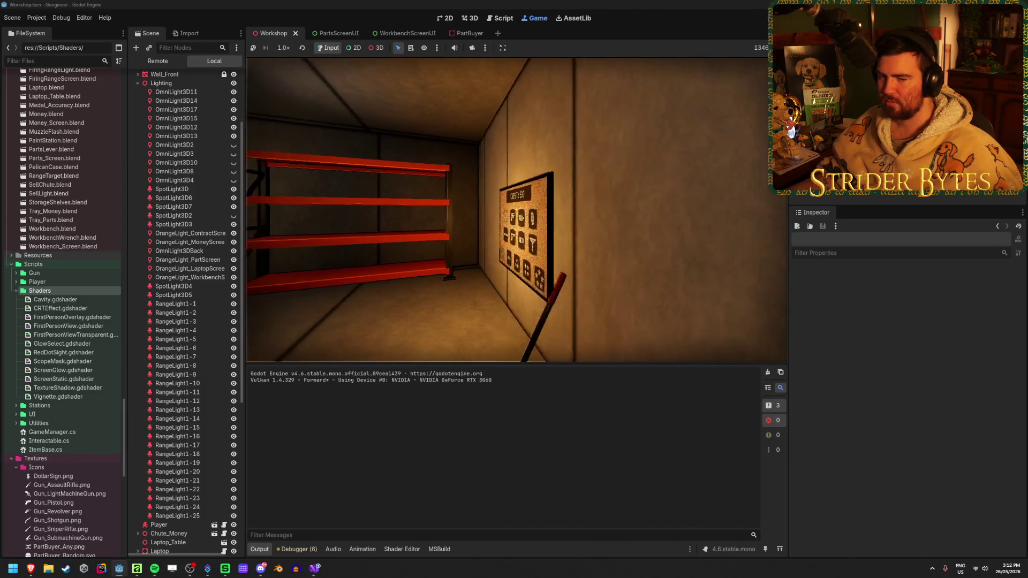
key("e")
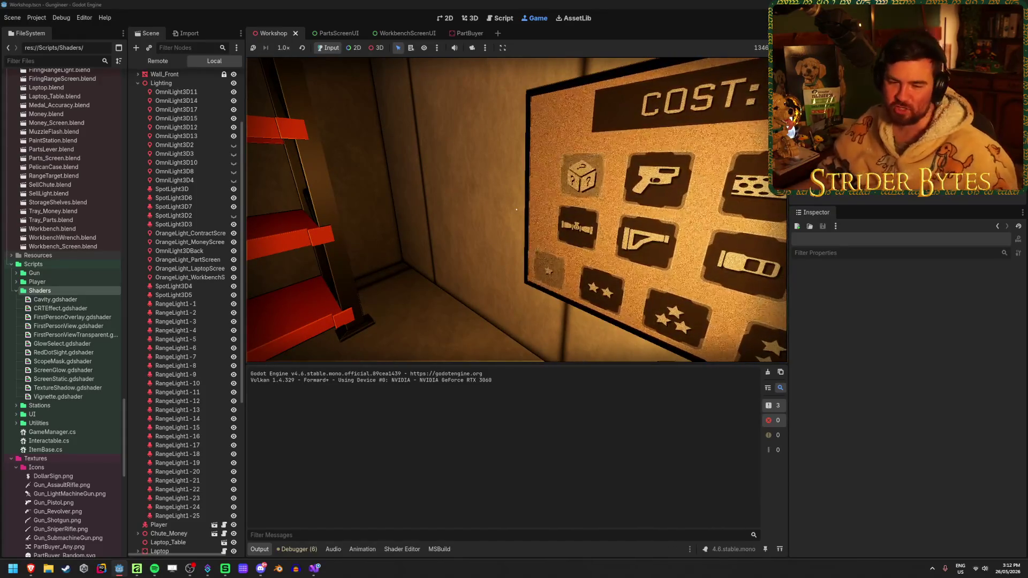
key("s")
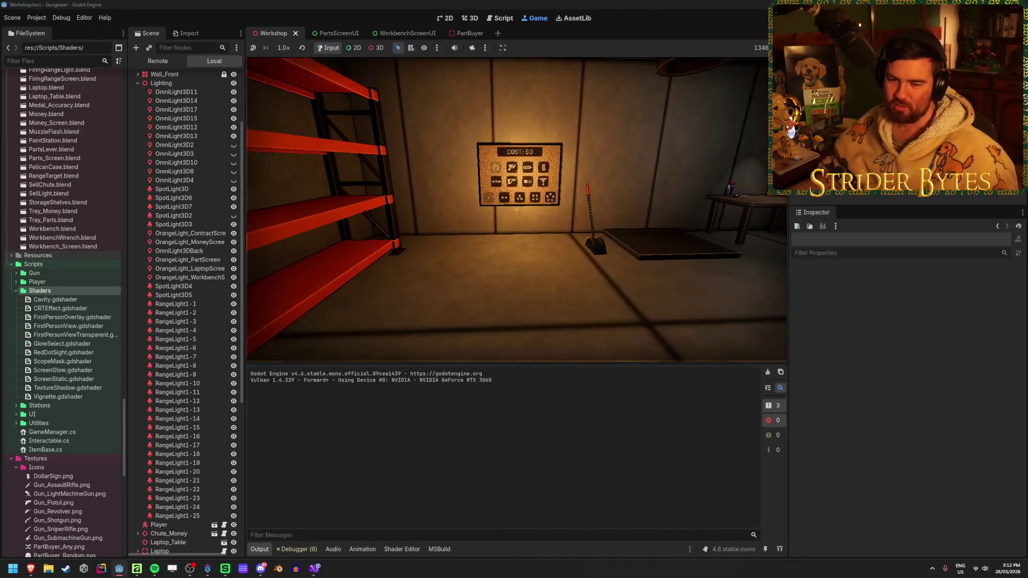
key("w")
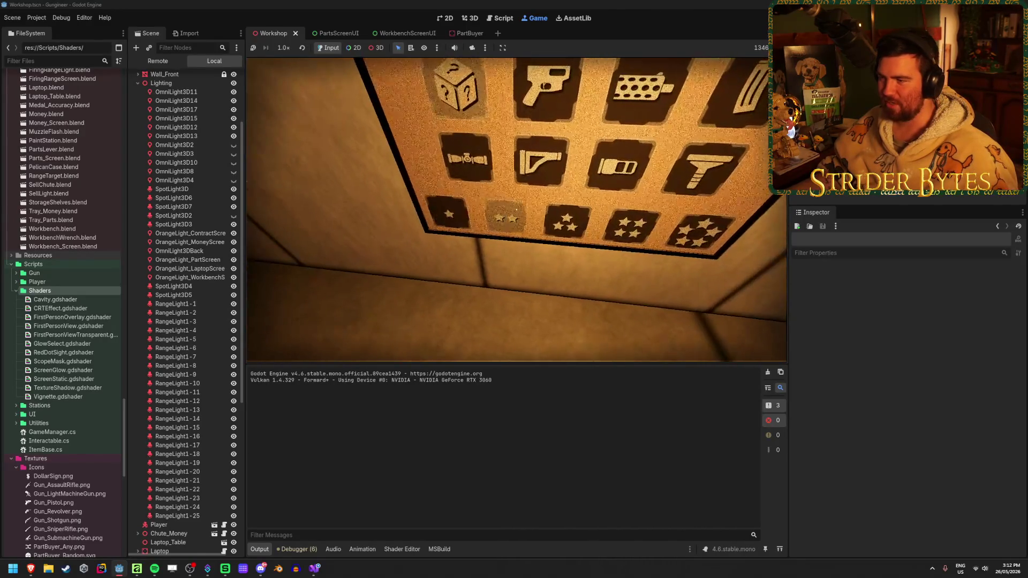
key("s")
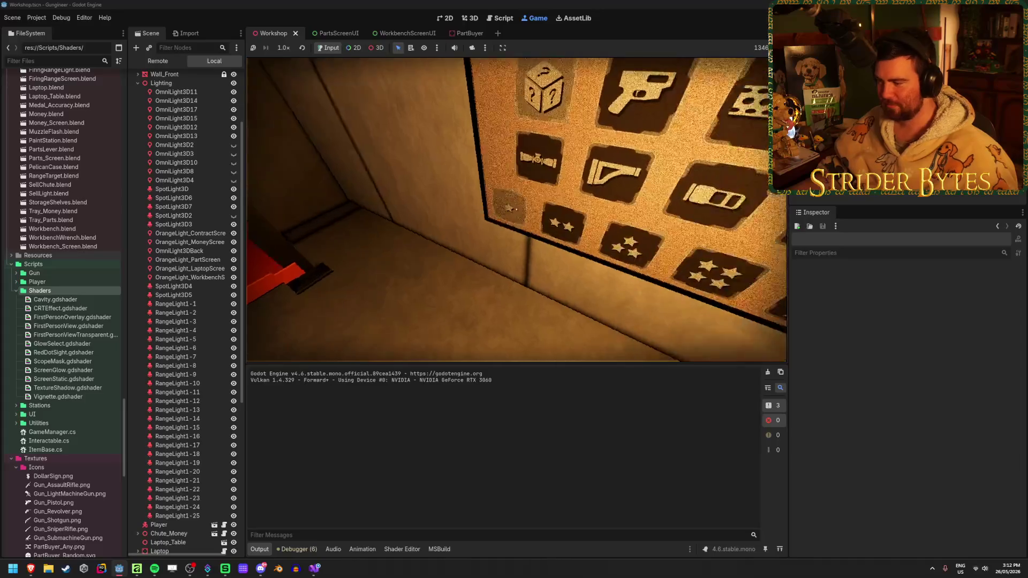
key("w")
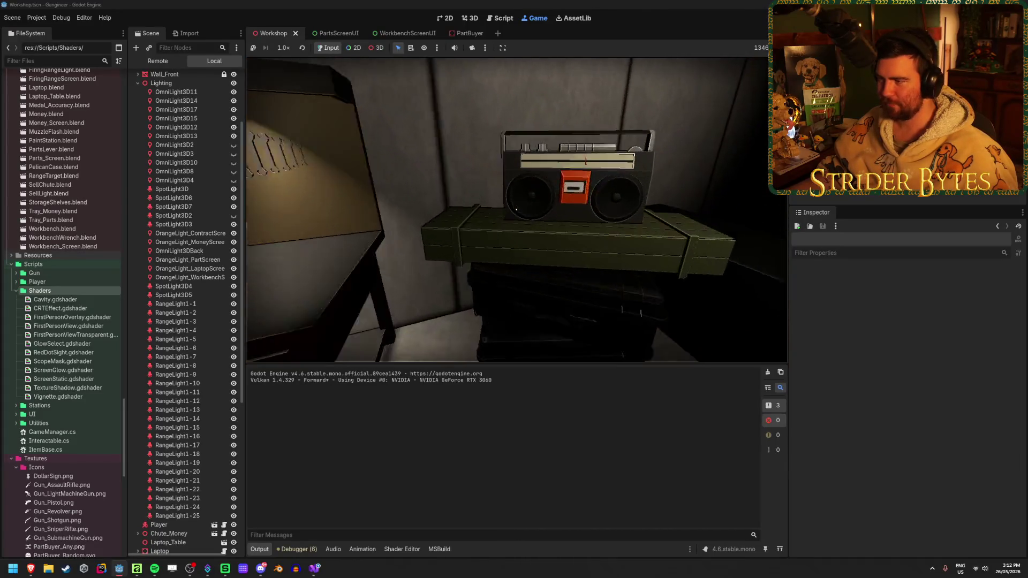
Walk to the Contracts board in-game and open the Nuke Dookie contract details.
key("s")
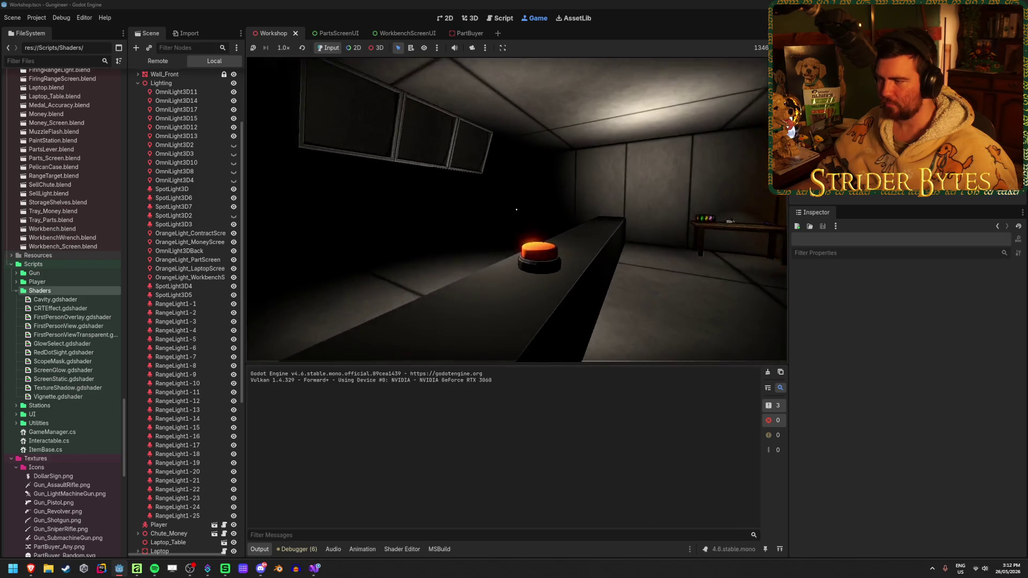
key("w")
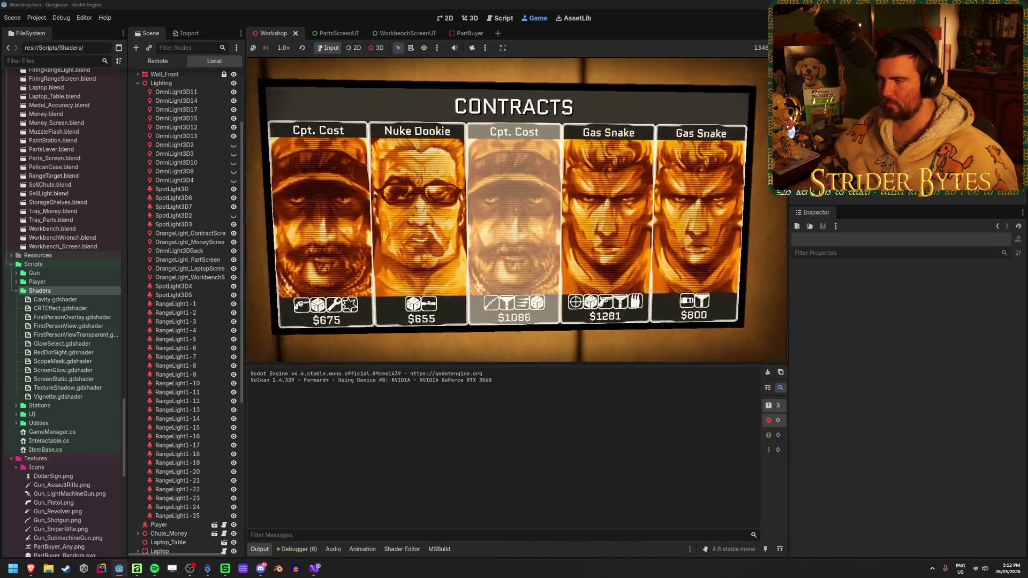
key("w")
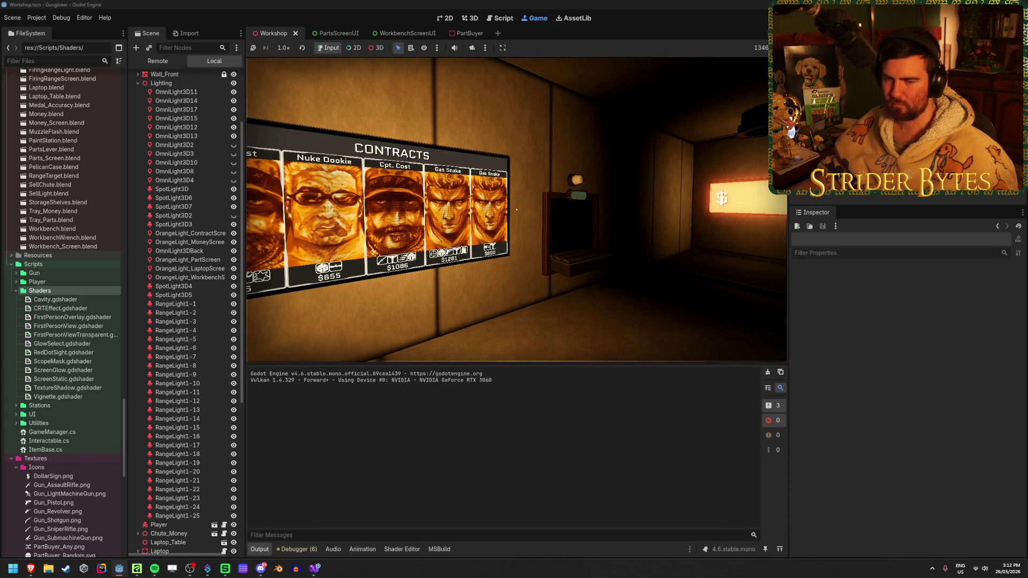
key("w")
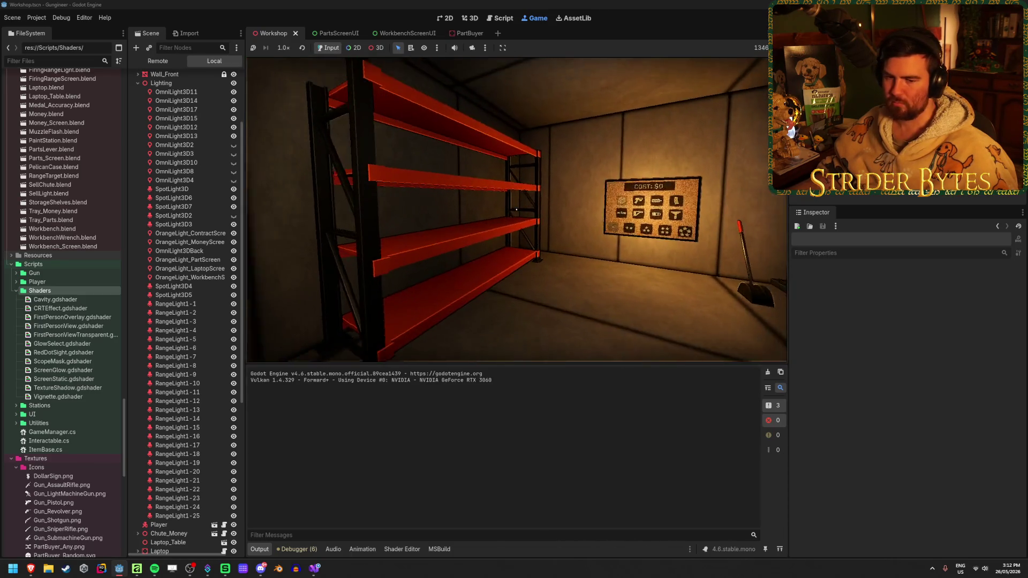
key("s")
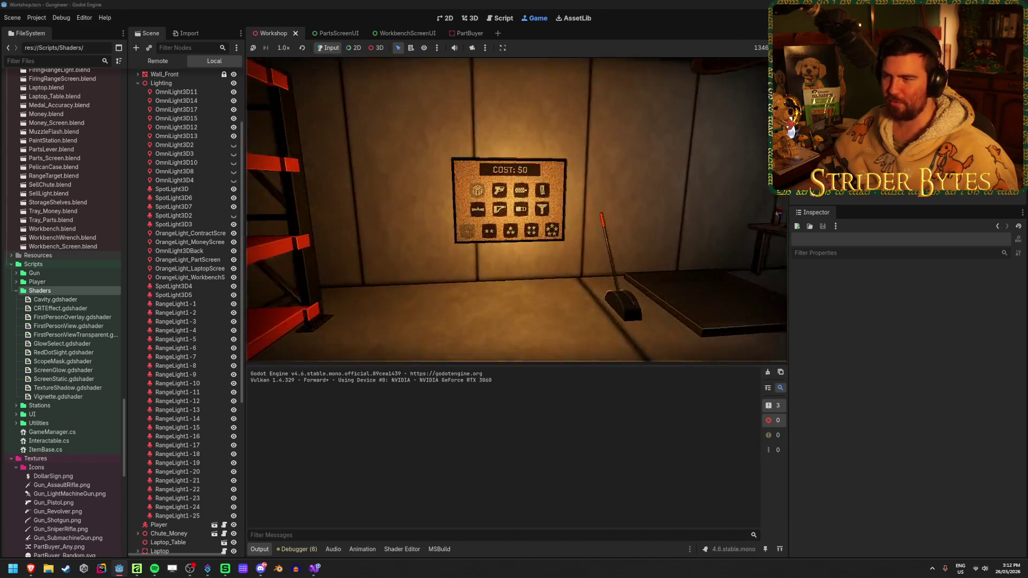
mouse_move(516, 209)
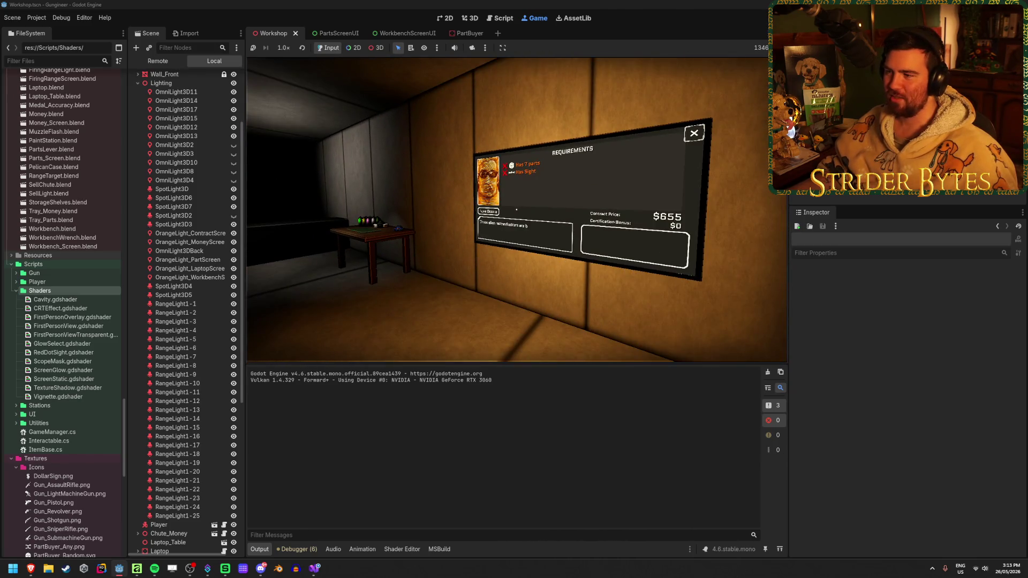
key("w")
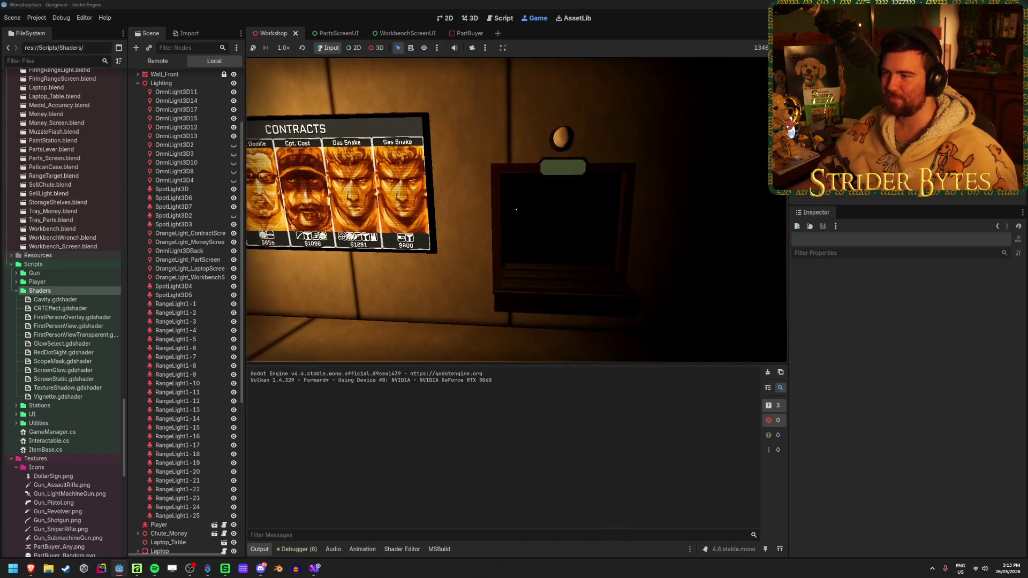
left_click(557, 211)
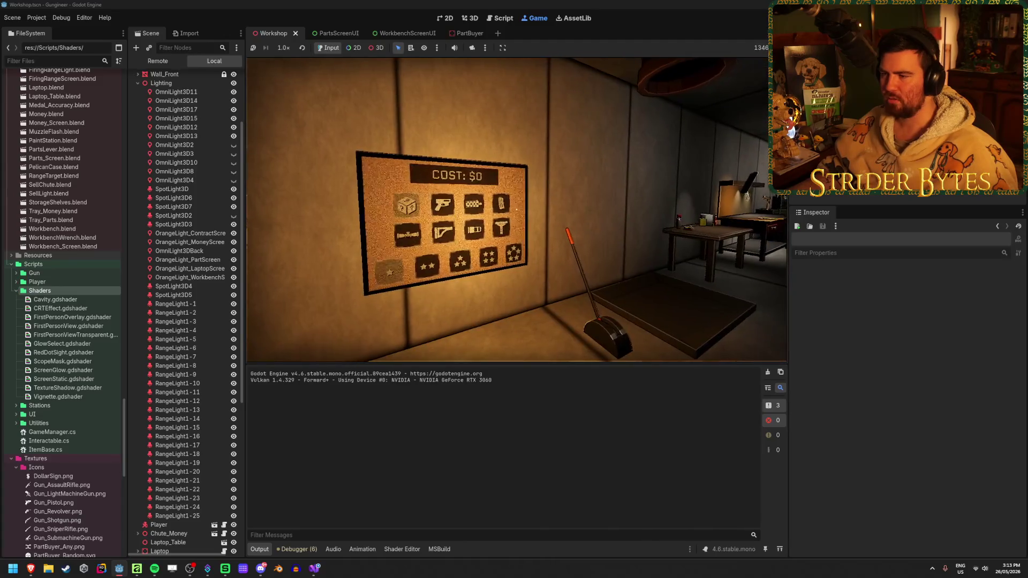
Approach the parts-buyer panel, stop the game with F8, and switch to PartBuyer.
key("w")
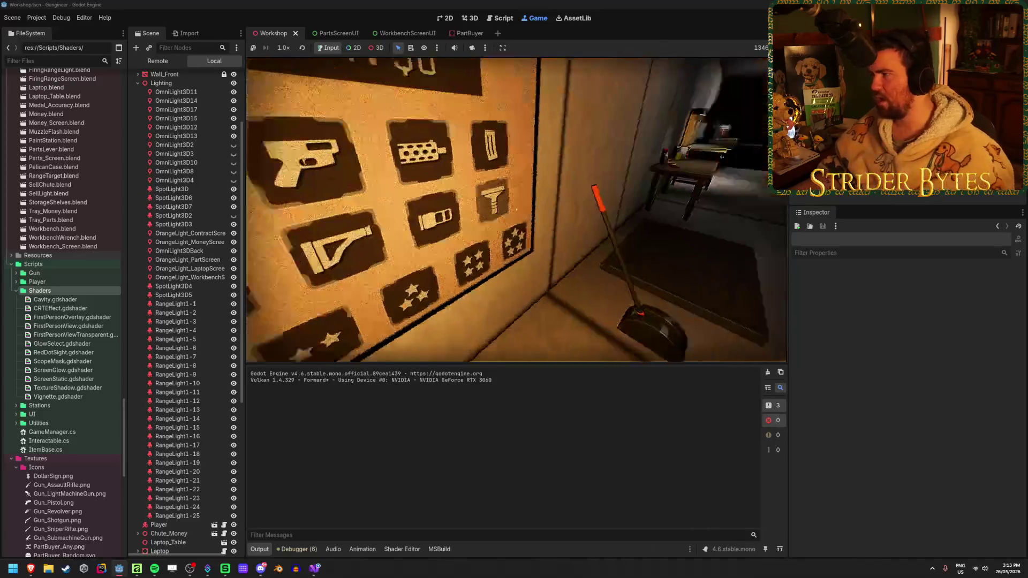
key("F8")
left_click(464, 34)
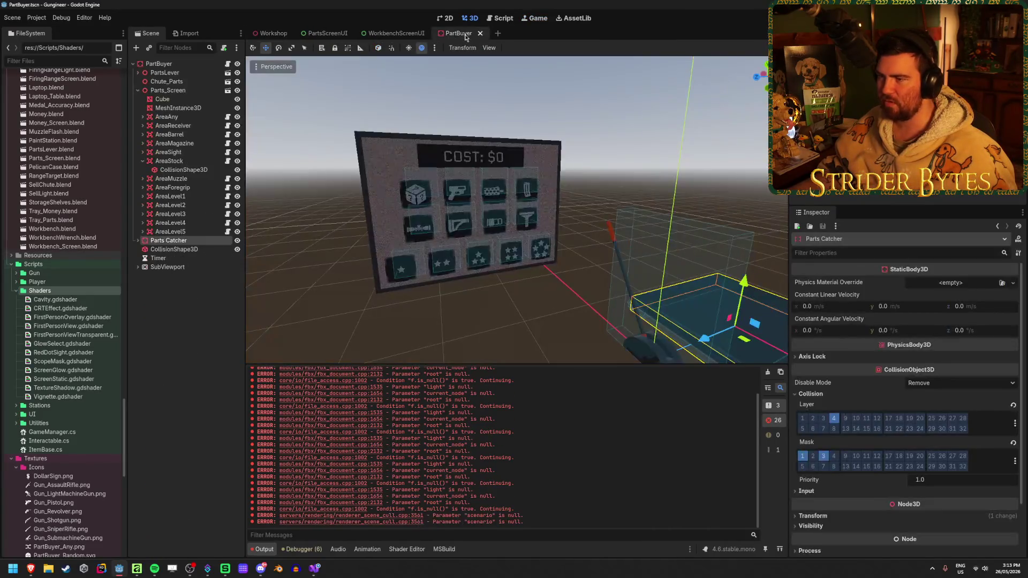
Save PartsScreenUI and expand VBoxContainer2 and PartRow2 to inspect the part buttons.
left_click(328, 33)
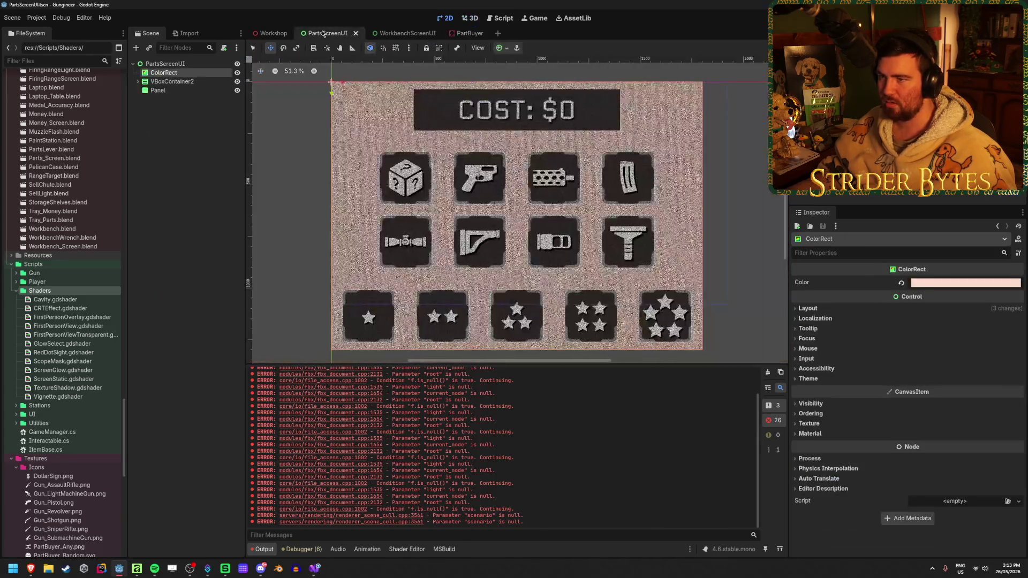
key("ctrl+s")
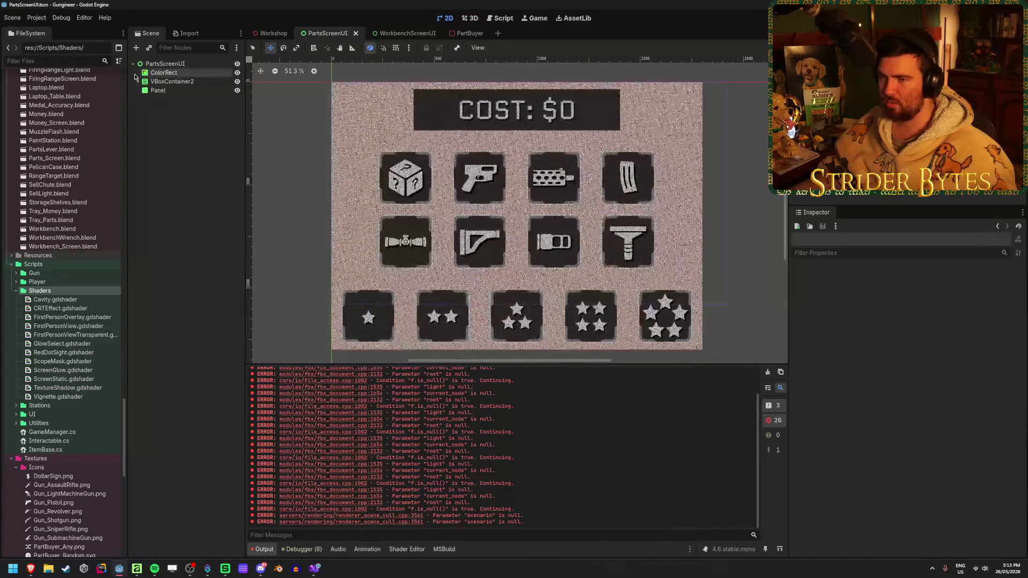
left_click(138, 81)
left_click(188, 125)
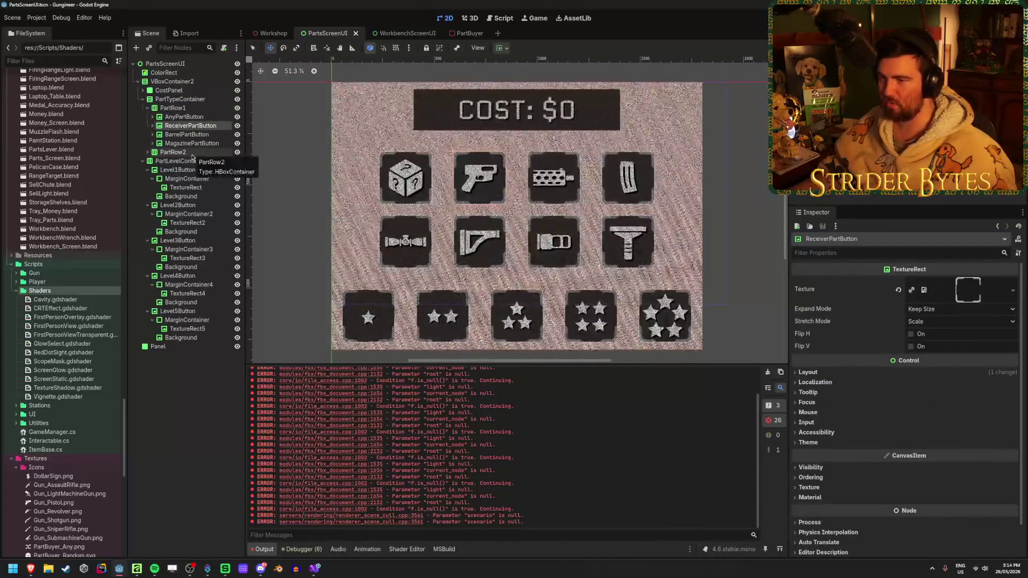
left_click(190, 154)
left_click(148, 153)
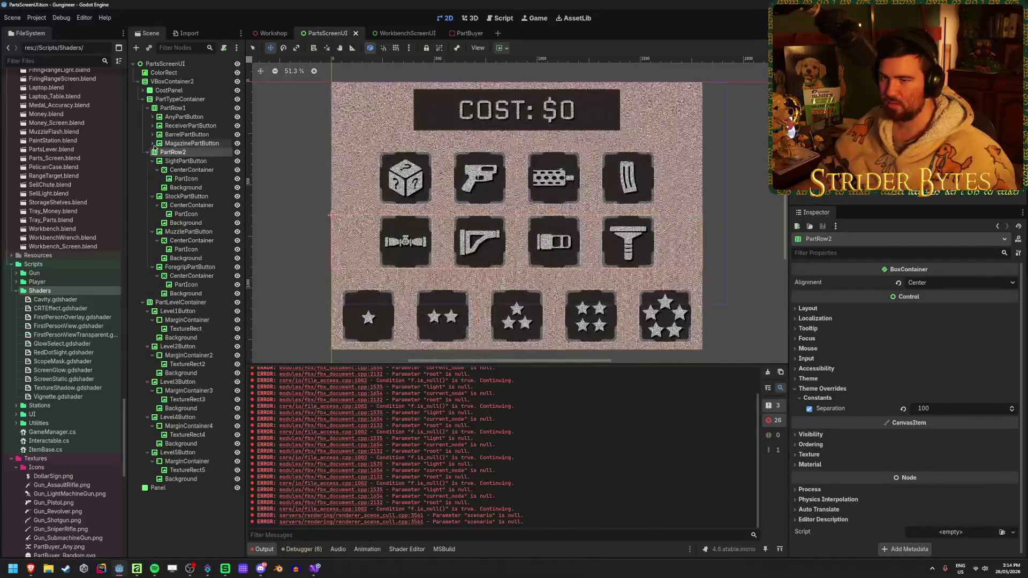
Inspect the magazine button's PartIcon and Background, expanding its Visibility properties, then view Workshop.
left_click(152, 144)
left_click(186, 161)
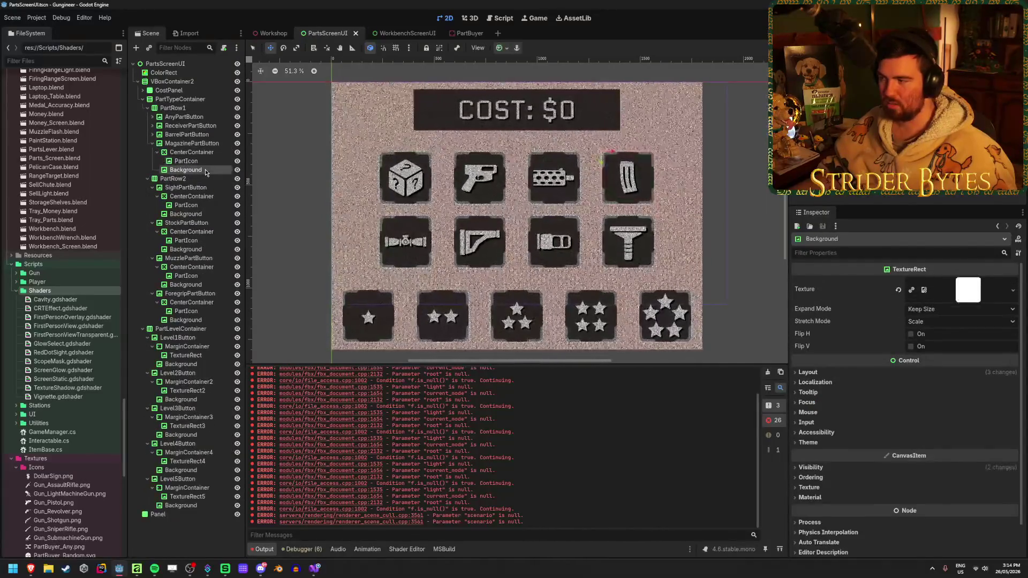
left_click(204, 169)
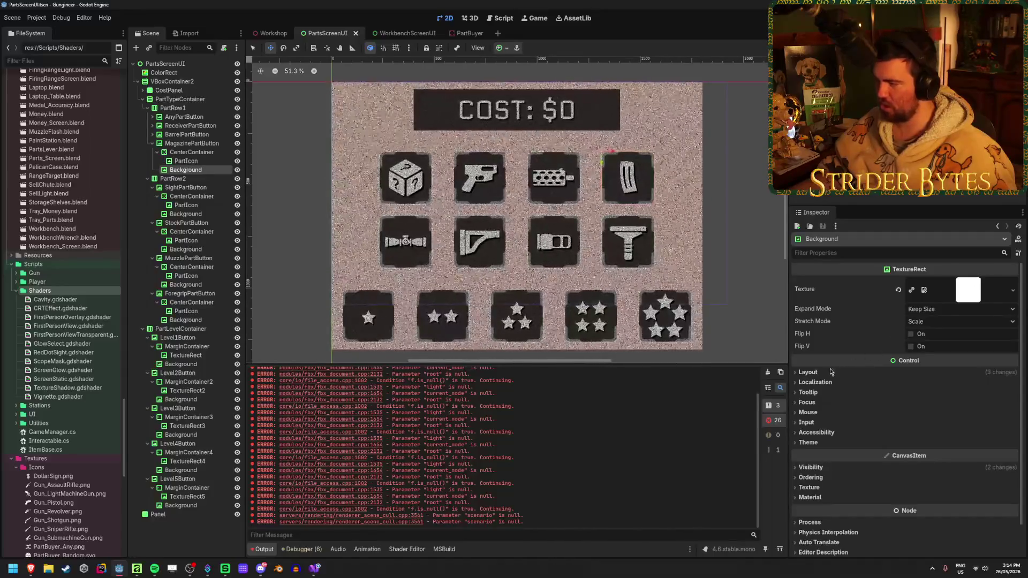
left_click(829, 468)
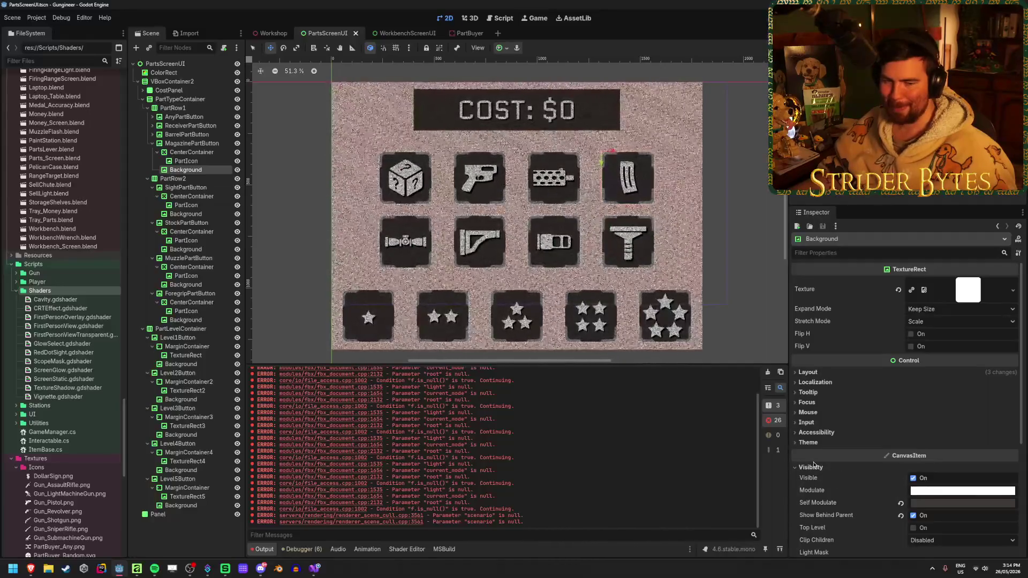
left_click(258, 30)
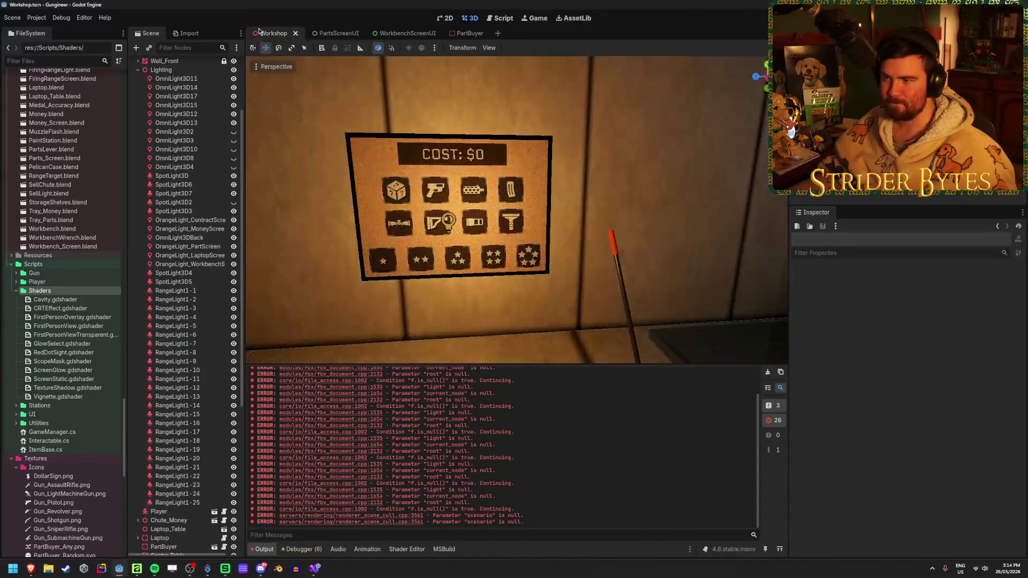
Look around the parts board in the Workshop viewport, then build and run with F5.
mouse_move(640, 153)
left_mouse_down()
mouse_move(589, 156)
mouse_move(640, 150)
left_mouse_up()
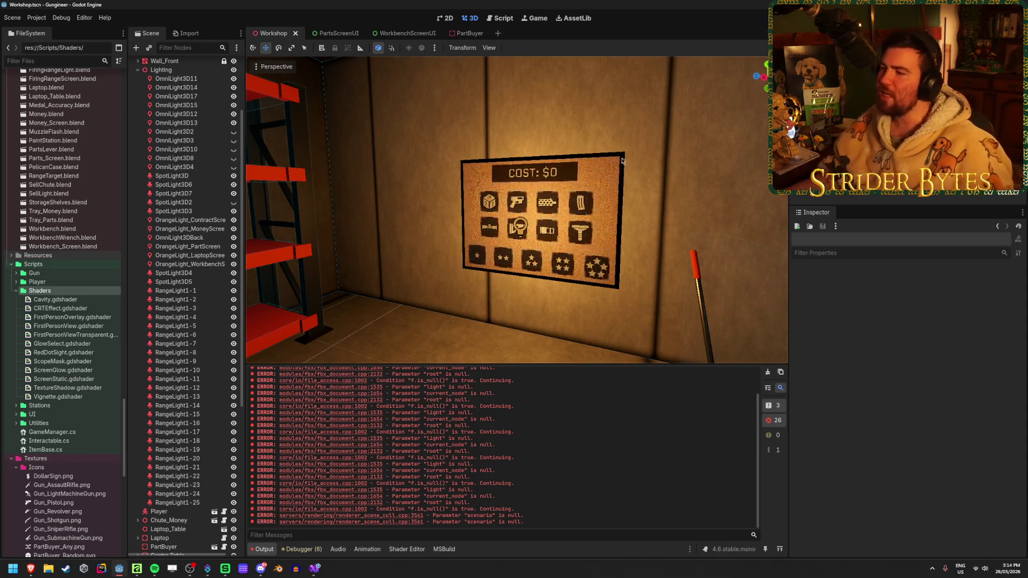
scroll(527, 164, "up", 4)
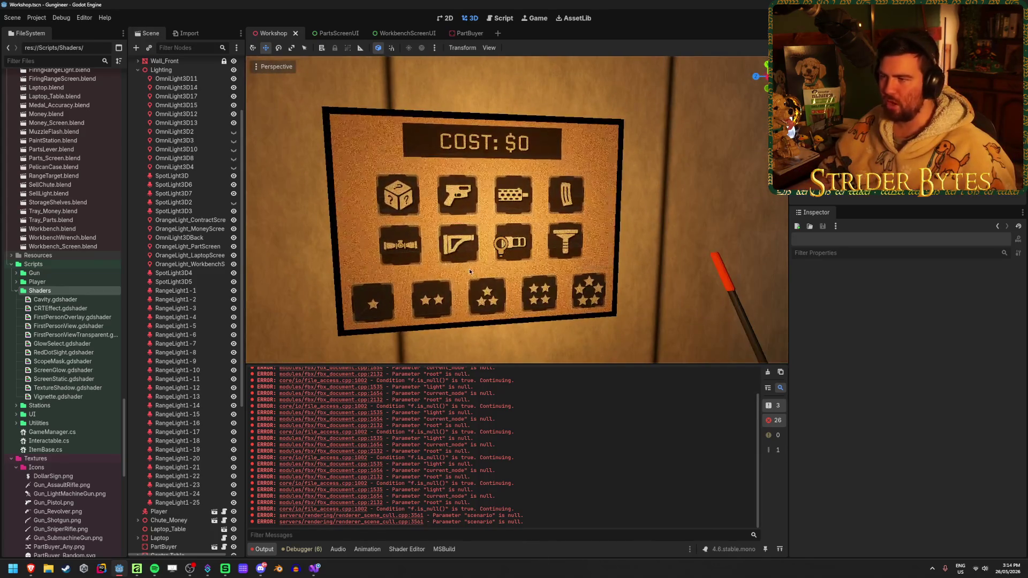
scroll(539, 270, "up", 4)
scroll(547, 276, "down", 4)
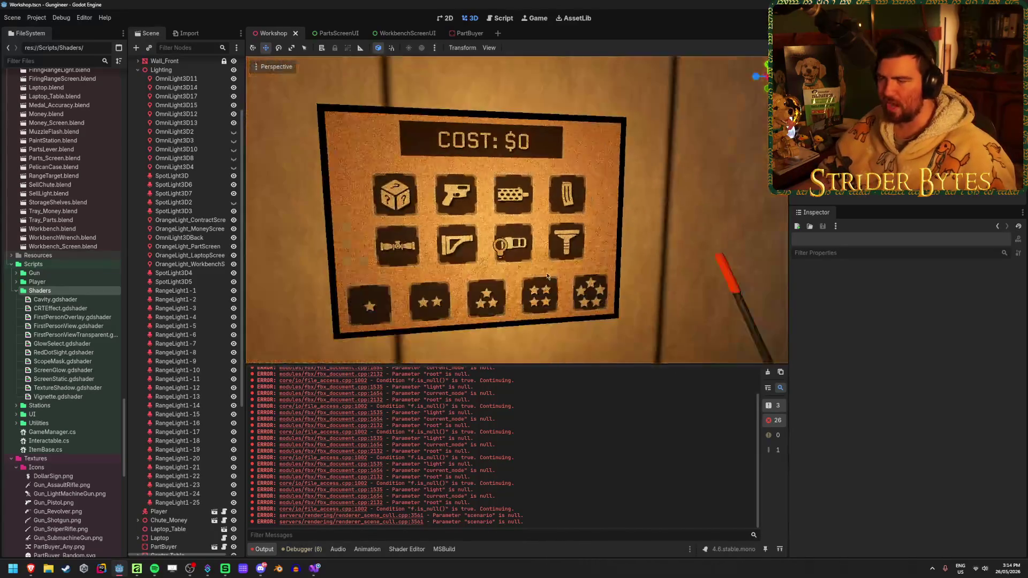
key("F5")
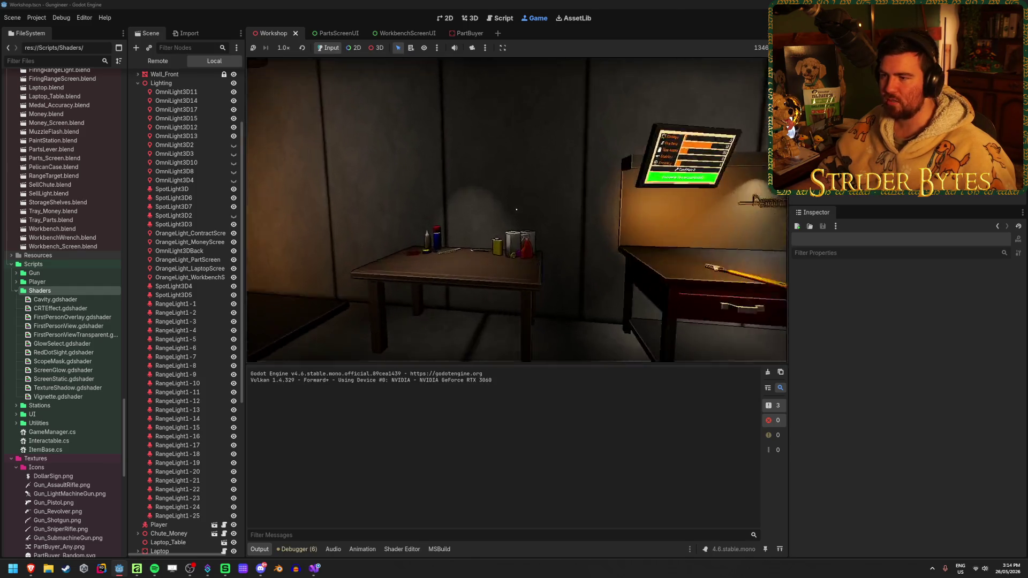
Walk up to the COST board in-game, then return to the PartsScreenUI scene.
key("w")
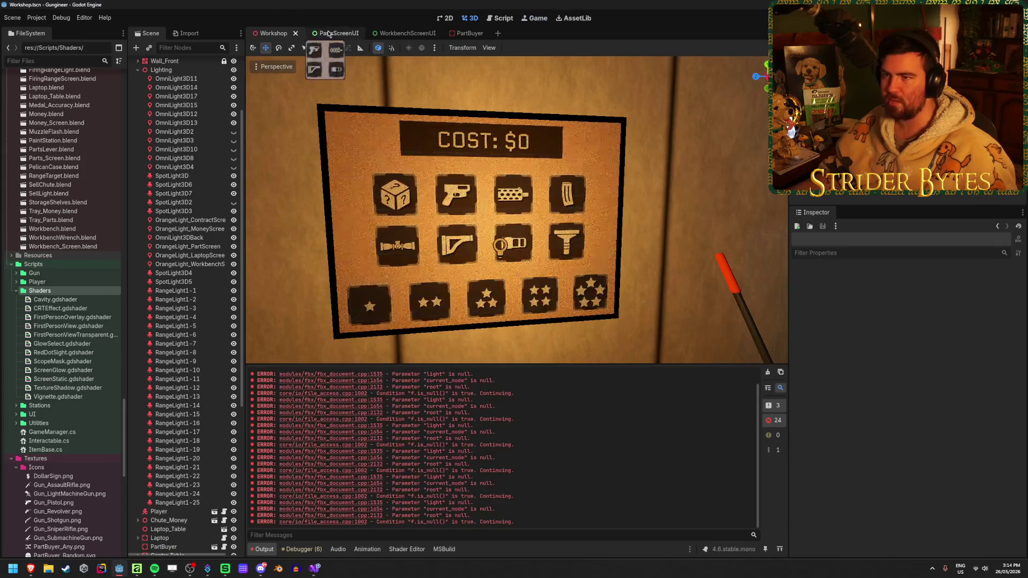
left_click(324, 33)
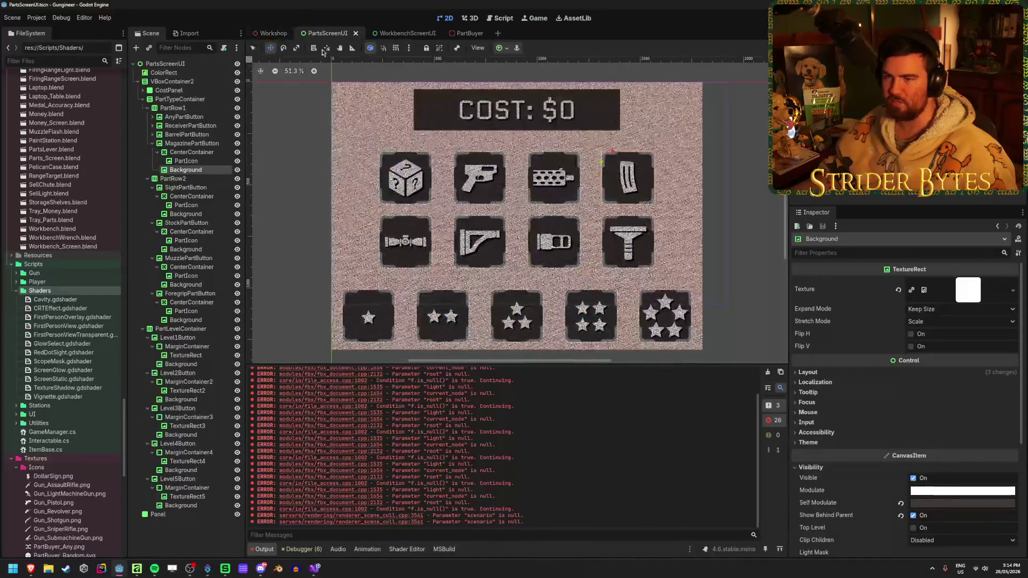
left_click(279, 29)
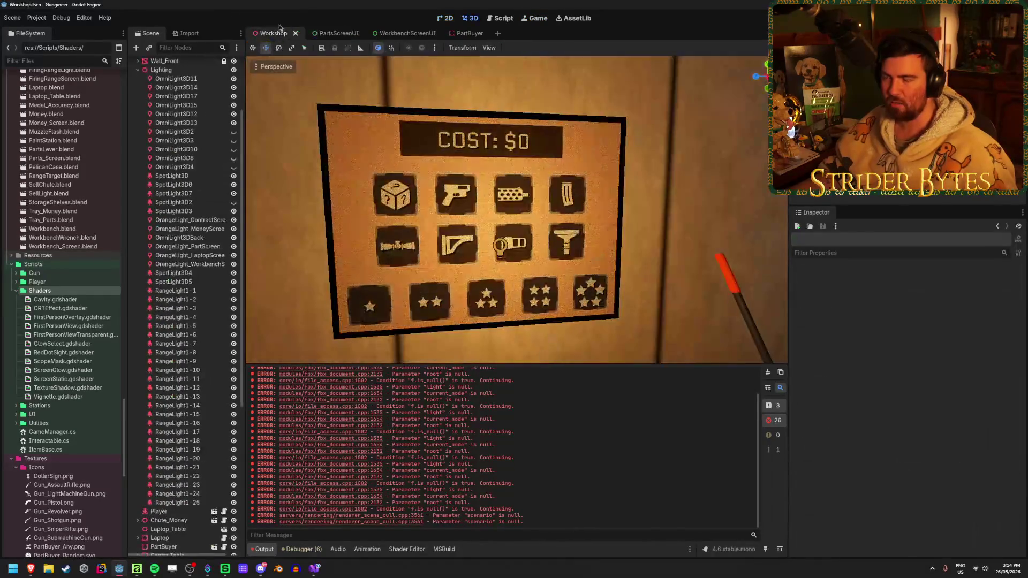
left_click(311, 33)
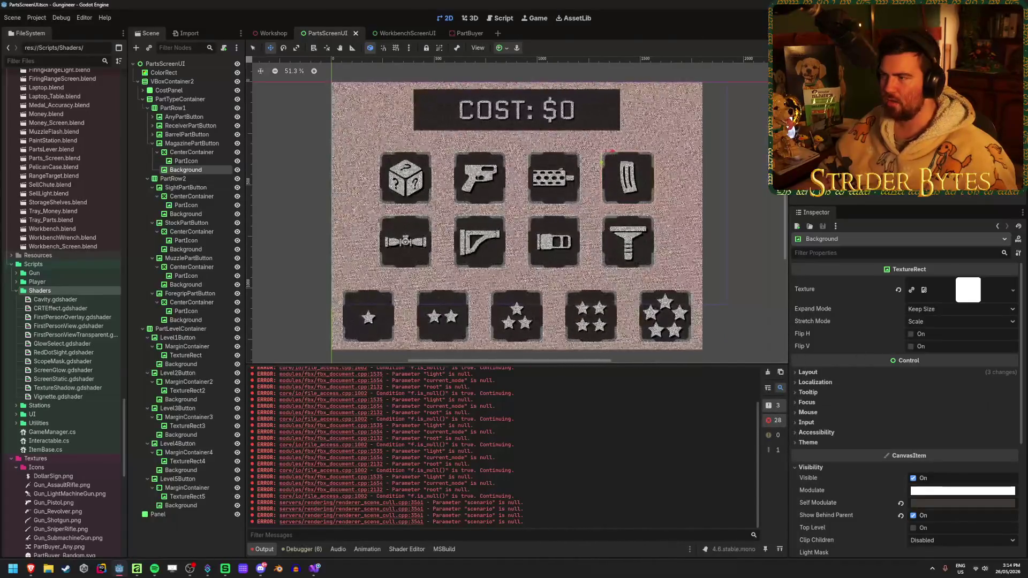
Look around the Workshop's Contracts, stats and money screens in the 3D viewport.
left_click(263, 34)
left_click_drag(494, 211, 457, 223)
left_click_drag(514, 209, 652, 154)
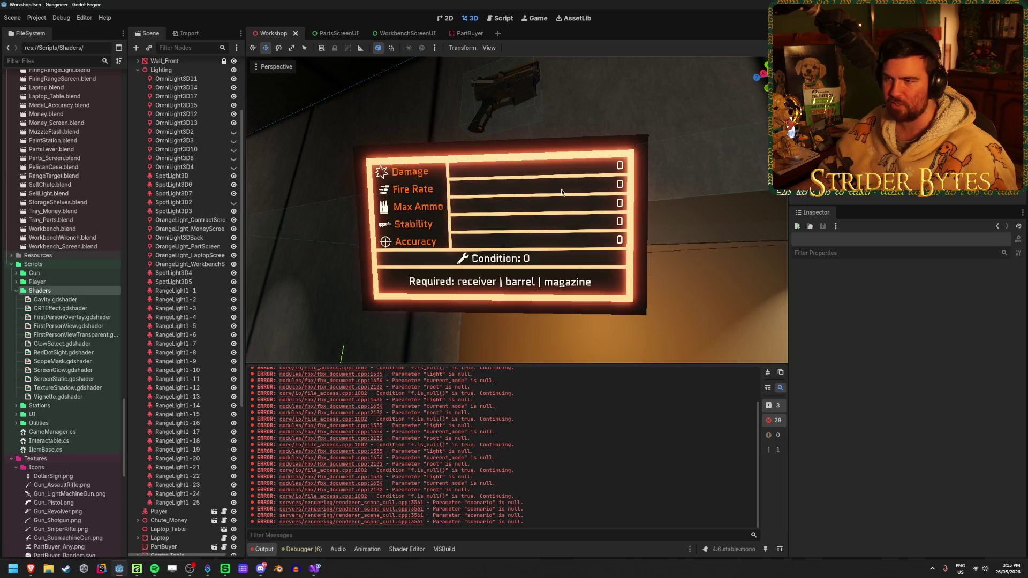
left_click_drag(622, 273, 622, 273)
left_click_drag(518, 173, 517, 172)
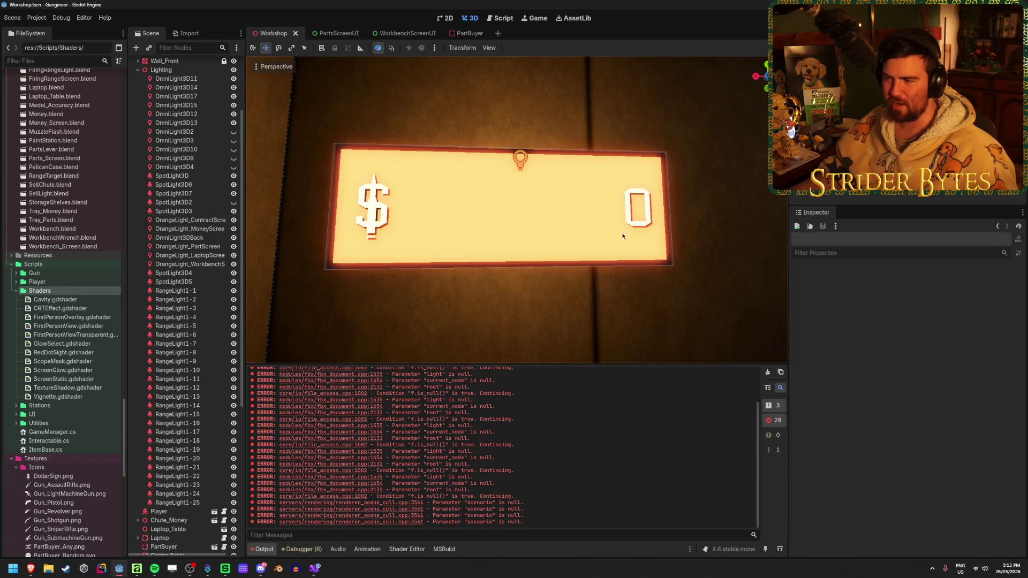
left_click_drag(572, 214, 544, 252)
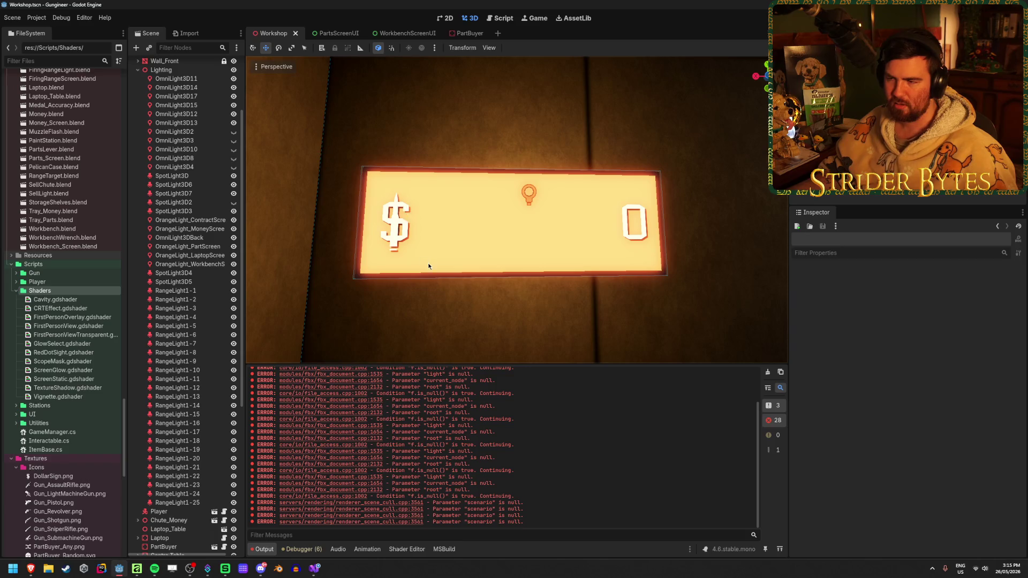
left_click_drag(414, 277, 414, 278)
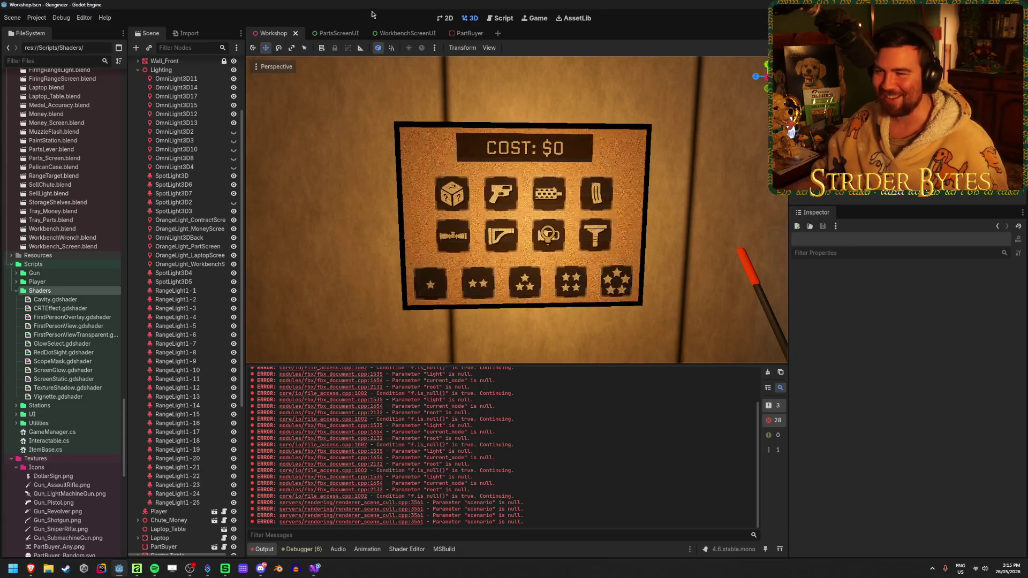
Open the PartBuyer scene and select its screen MeshInstance3D to show the material.
left_click(395, 33)
left_click(268, 35)
left_click(410, 33)
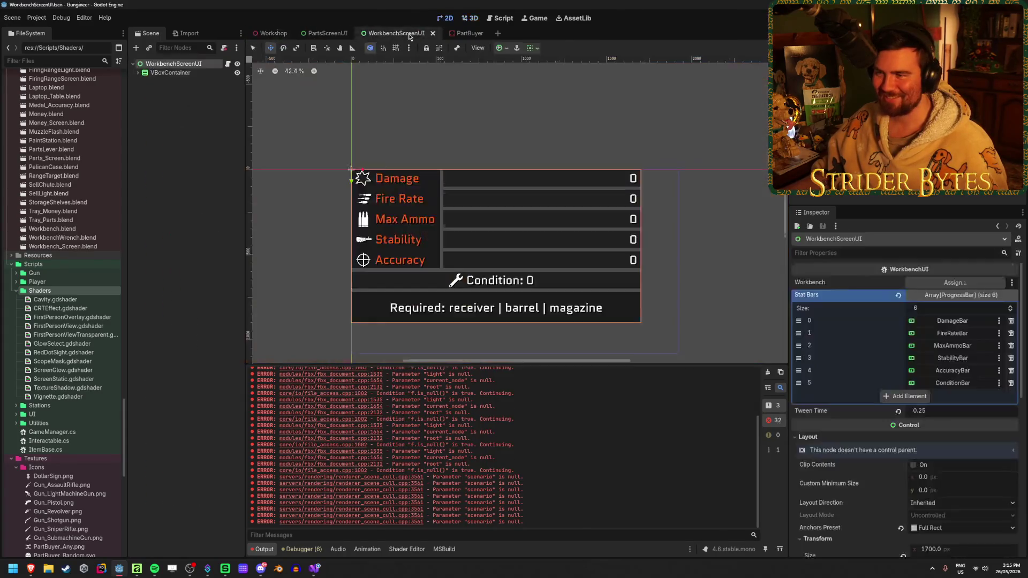
left_click(316, 35)
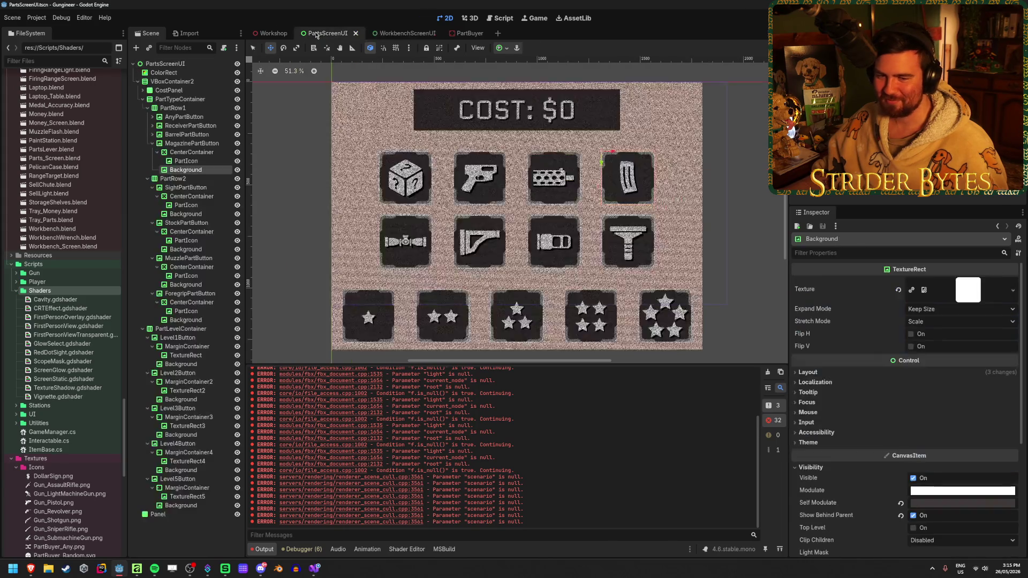
left_click(408, 32)
left_click(466, 34)
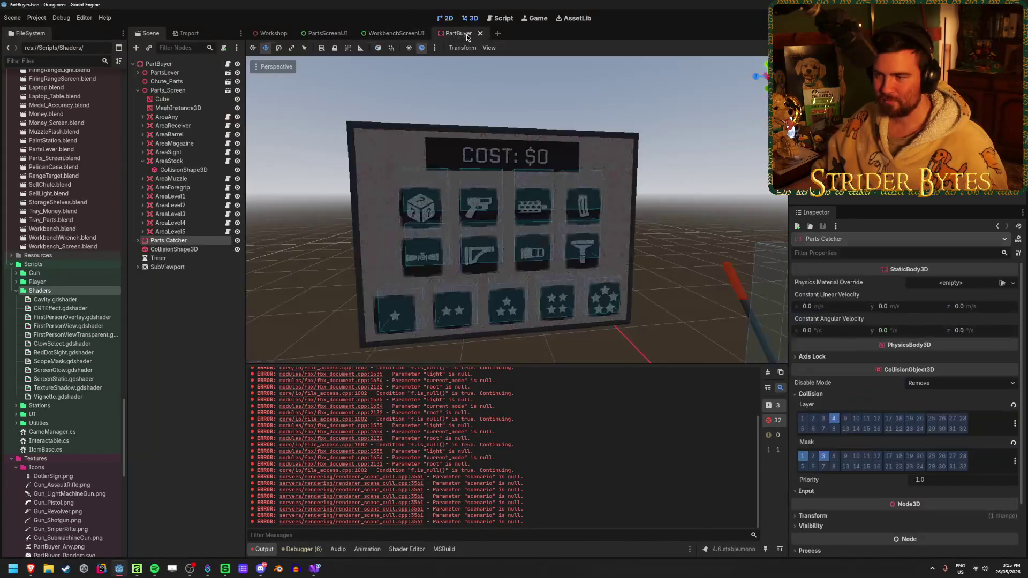
left_click(177, 108)
scroll(938, 411, "down", 10)
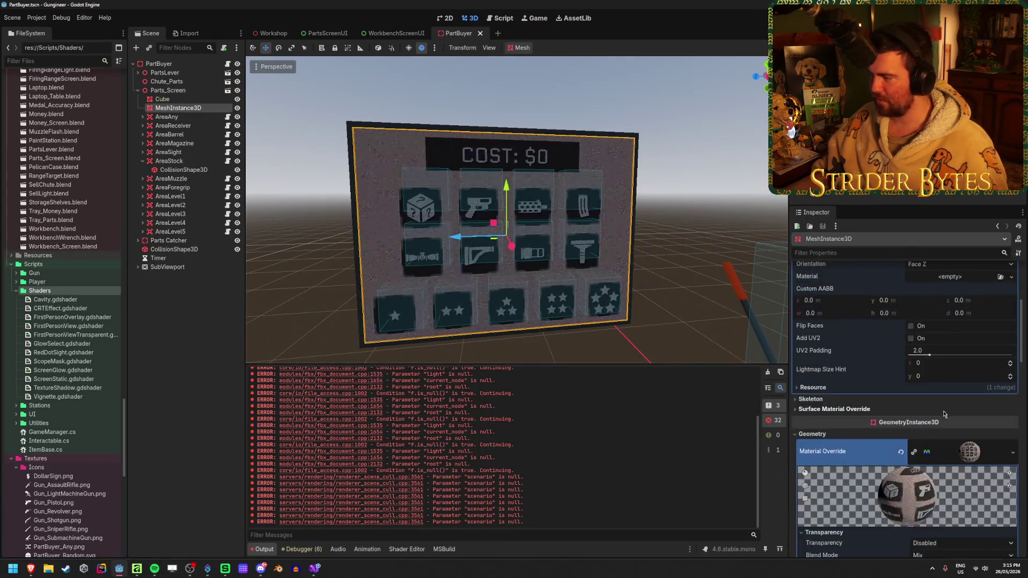
Enable emission on the screen material with a mid-grey colour and check it in Workshop.
scroll(852, 380, "down", 3)
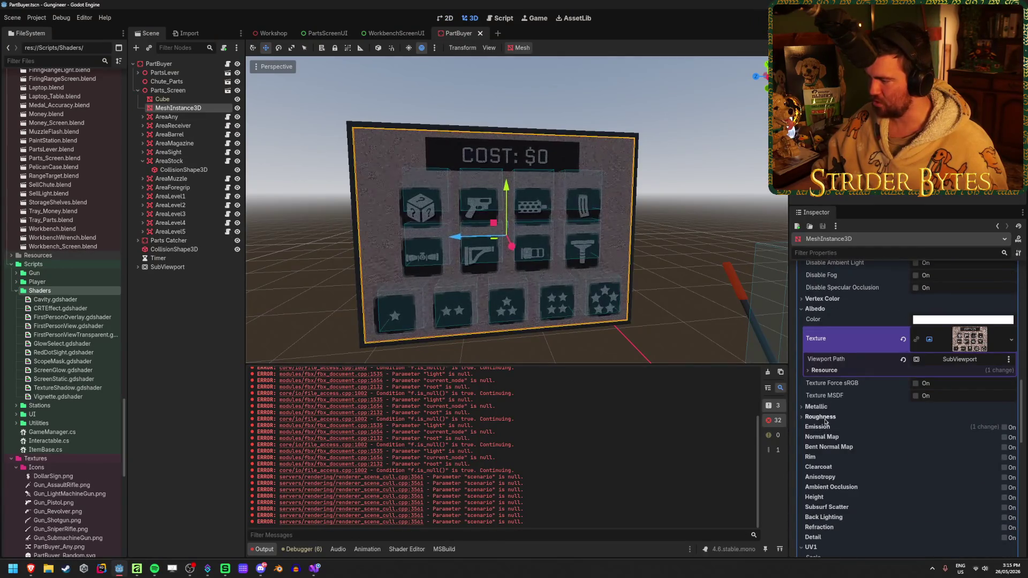
left_click(1004, 428)
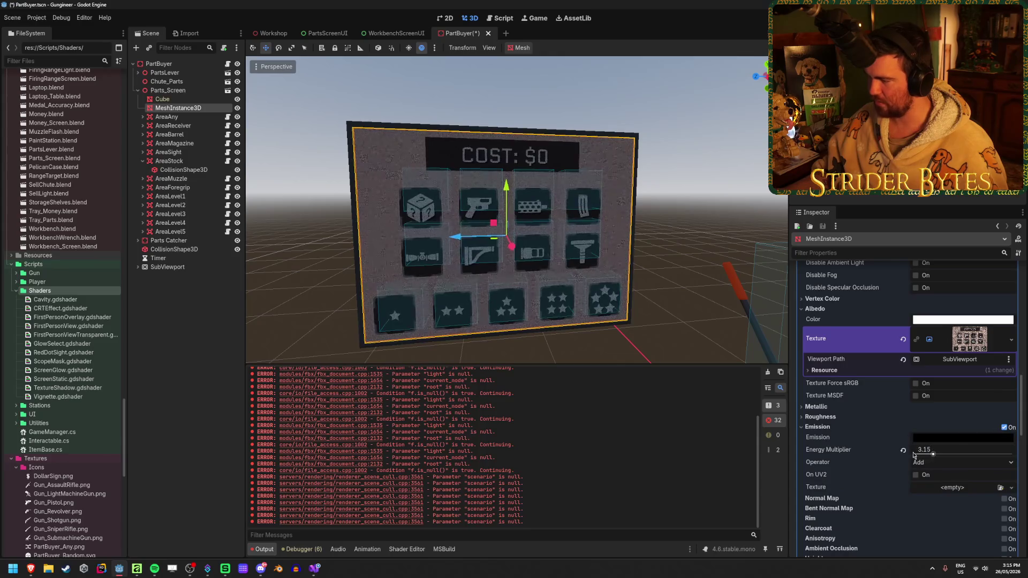
left_click(930, 438)
mouse_move(1017, 283)
left_mouse_down()
mouse_move(1018, 209)
mouse_move(1019, 259)
left_mouse_up()
left_click(204, 315)
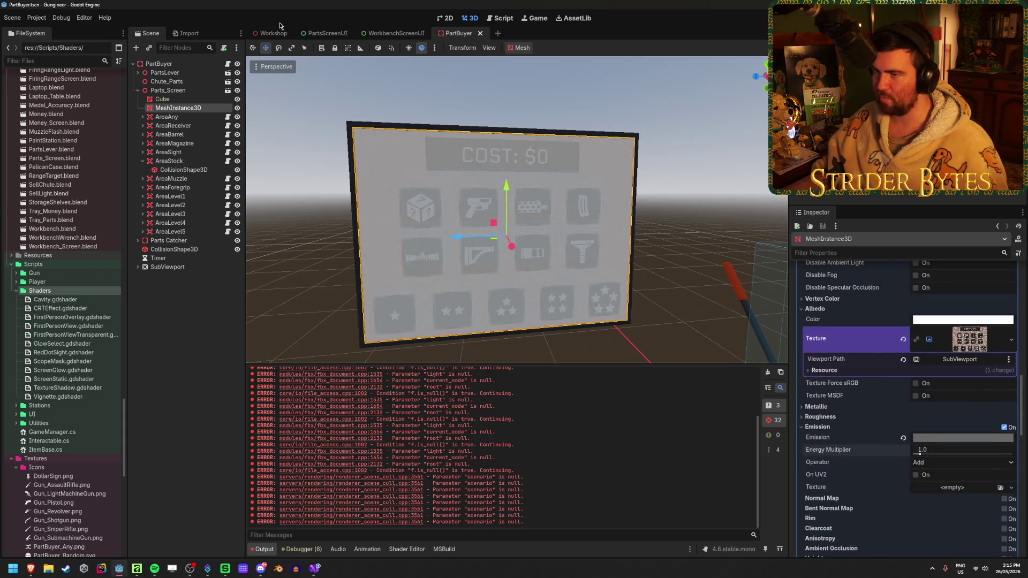
left_click(279, 33)
left_click(457, 33)
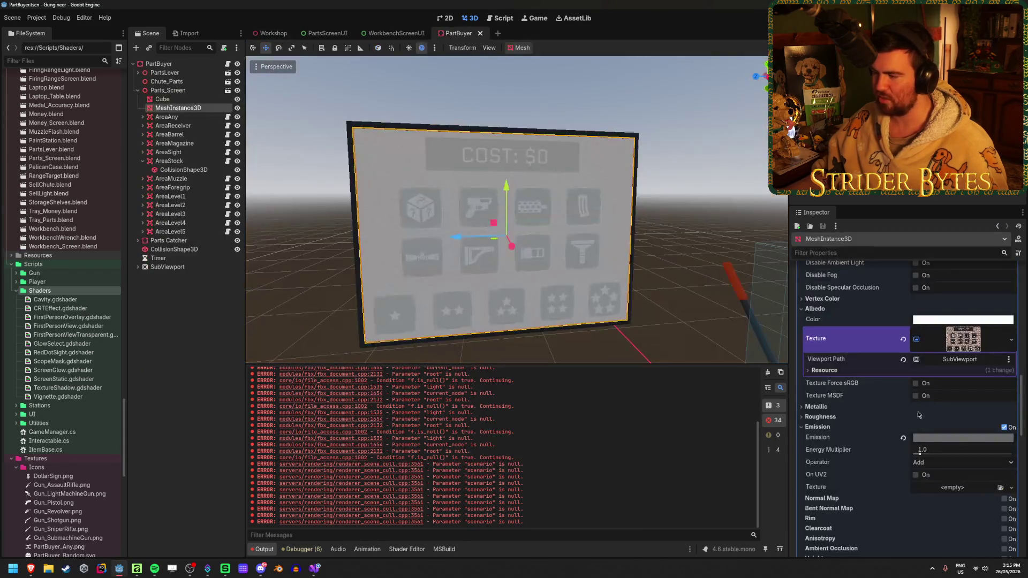
Raise the emission energy to 16.0, checking the brighter screen in Workshop.
left_click_drag(921, 453, 945, 456)
left_click(669, 97)
left_click(272, 35)
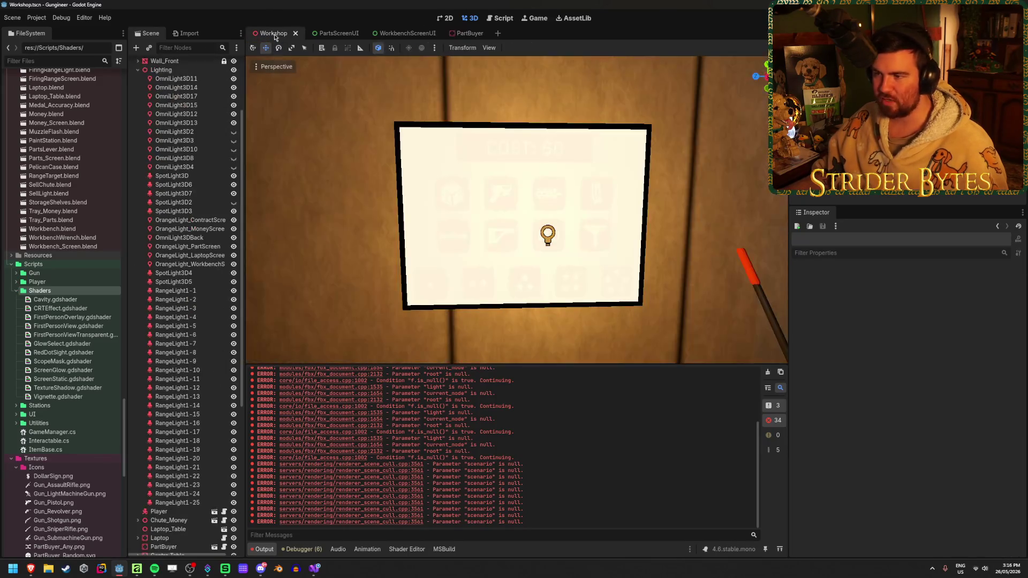
left_click(455, 32)
left_click_drag(924, 453, 1012, 454)
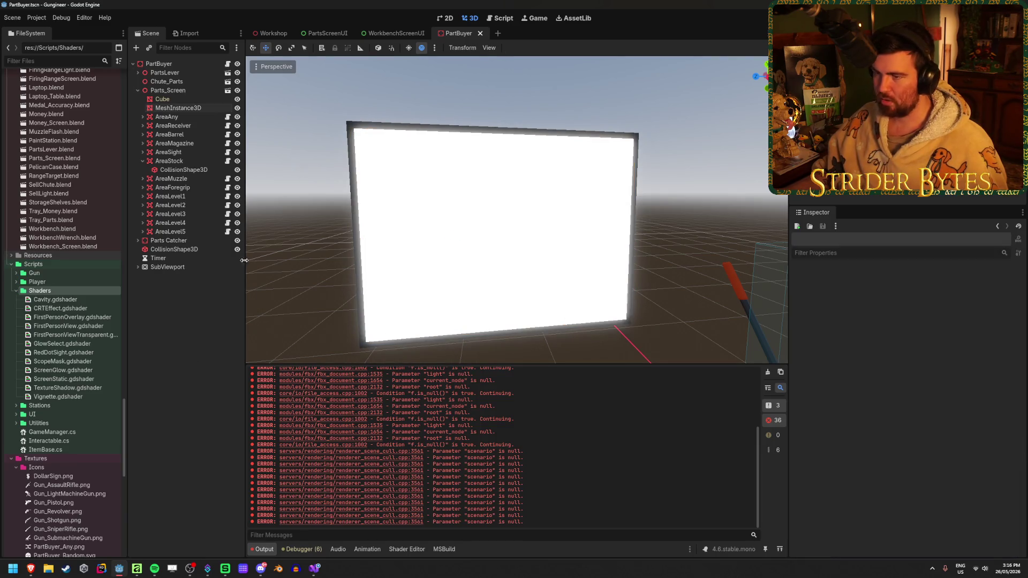
left_click(268, 36)
left_click(477, 34)
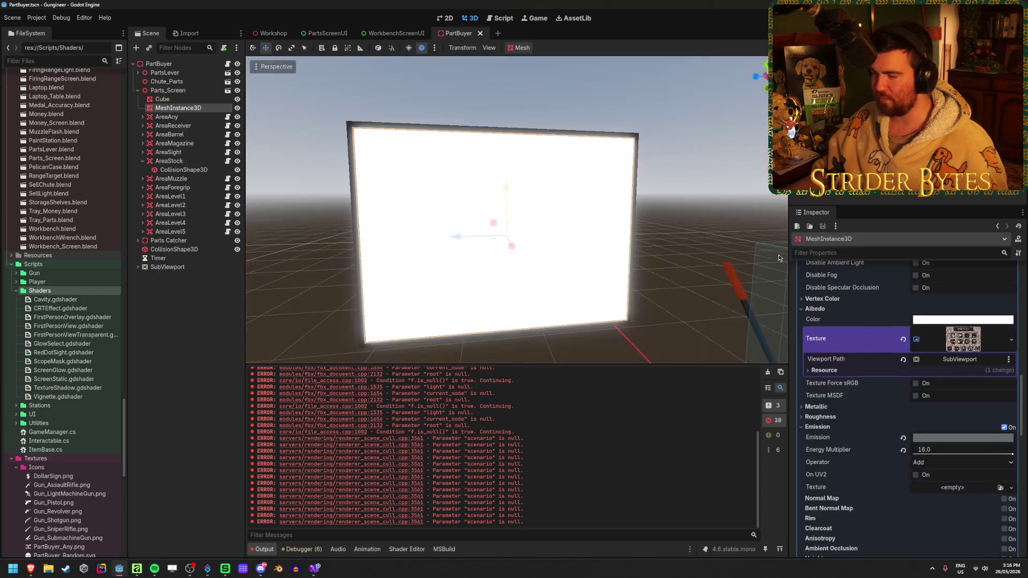
Try a darker emission colour, then Multiply operator with pure white emission, viewing Workshop.
left_click(977, 437)
mouse_move(1017, 257)
left_mouse_down()
mouse_move(1009, 300)
mouse_move(1016, 277)
left_mouse_up()
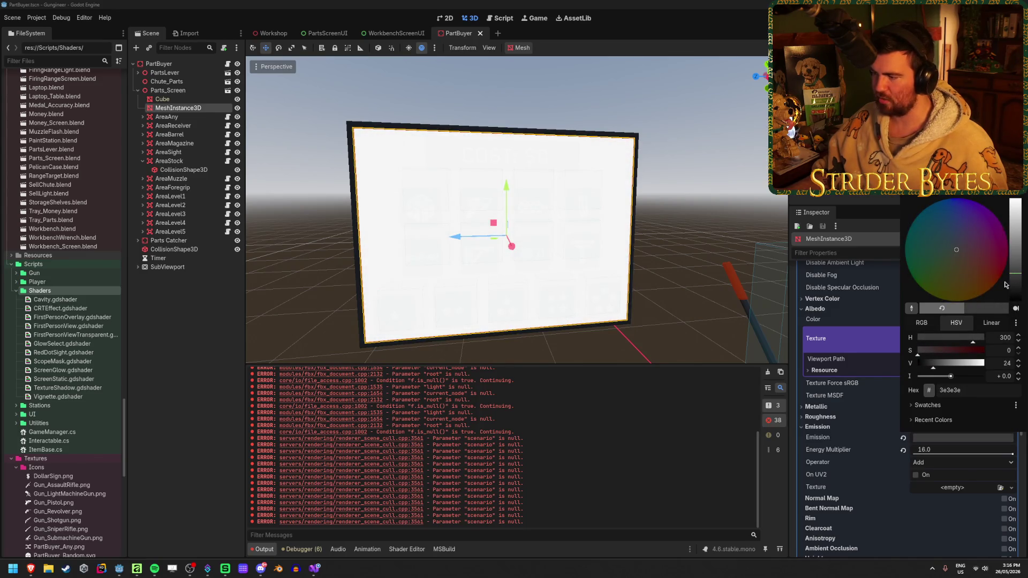
left_click(834, 446)
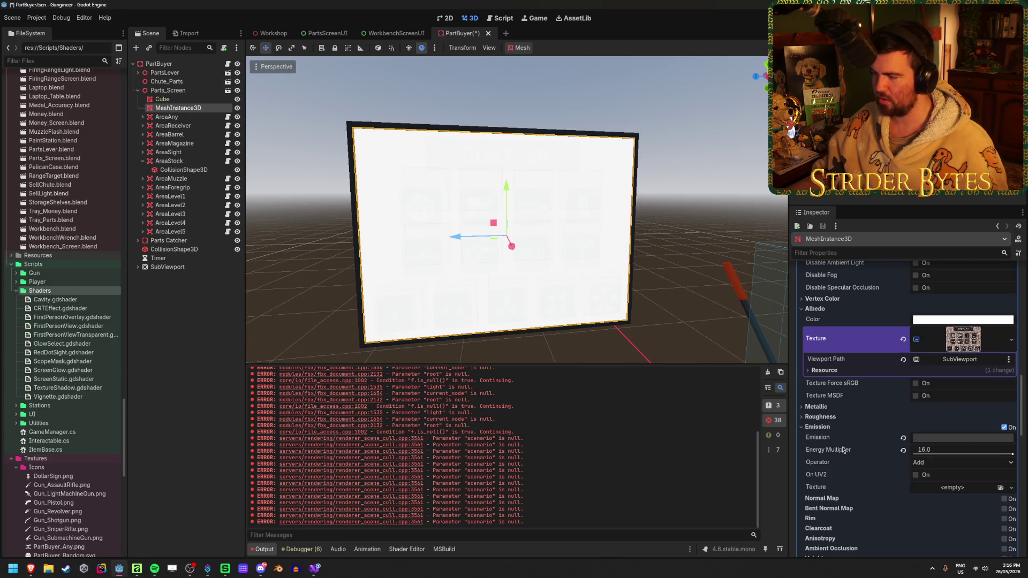
left_click(941, 489)
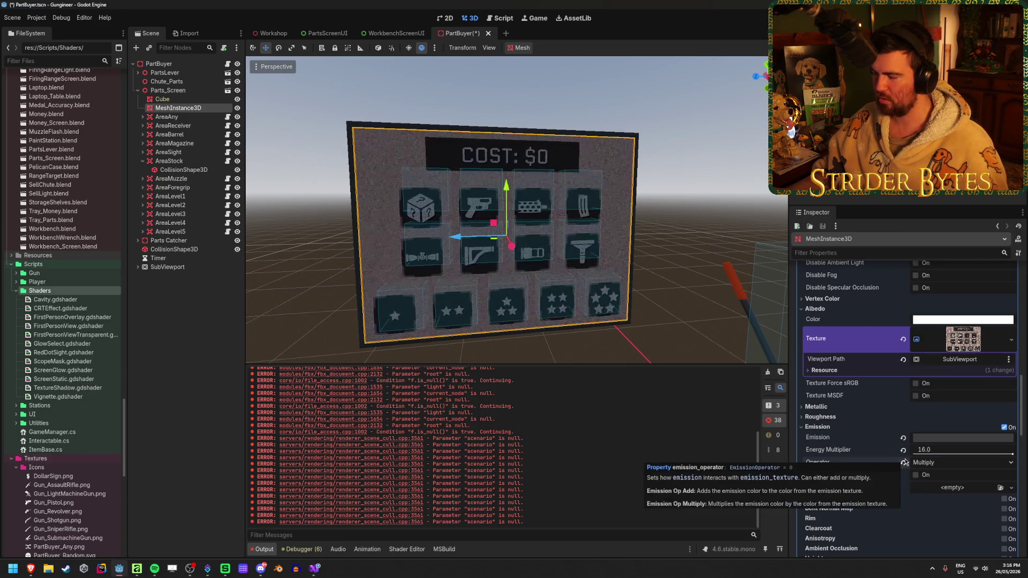
left_click(953, 439)
left_click_drag(1015, 268, 1015, 199)
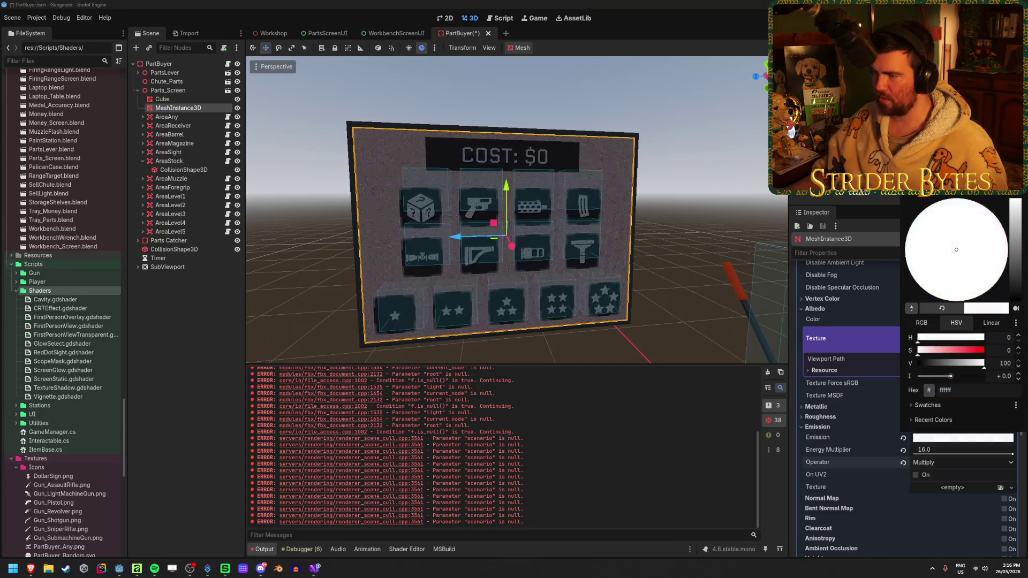
left_click(257, 302)
left_click(300, 33)
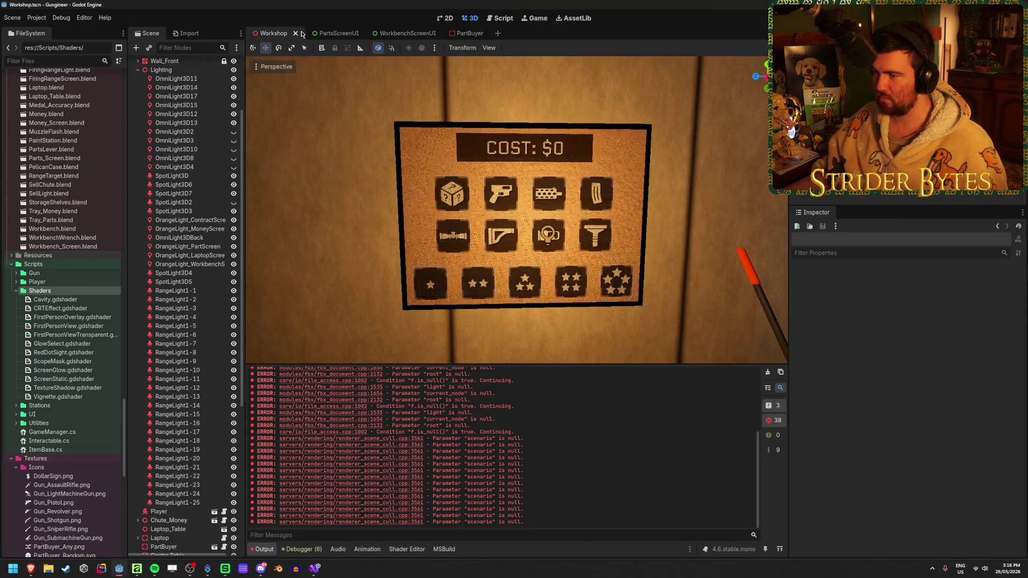
left_click(466, 33)
Set the Emission Operator to Add and save the PartBuyer scene.
scroll(887, 454, "down", 2)
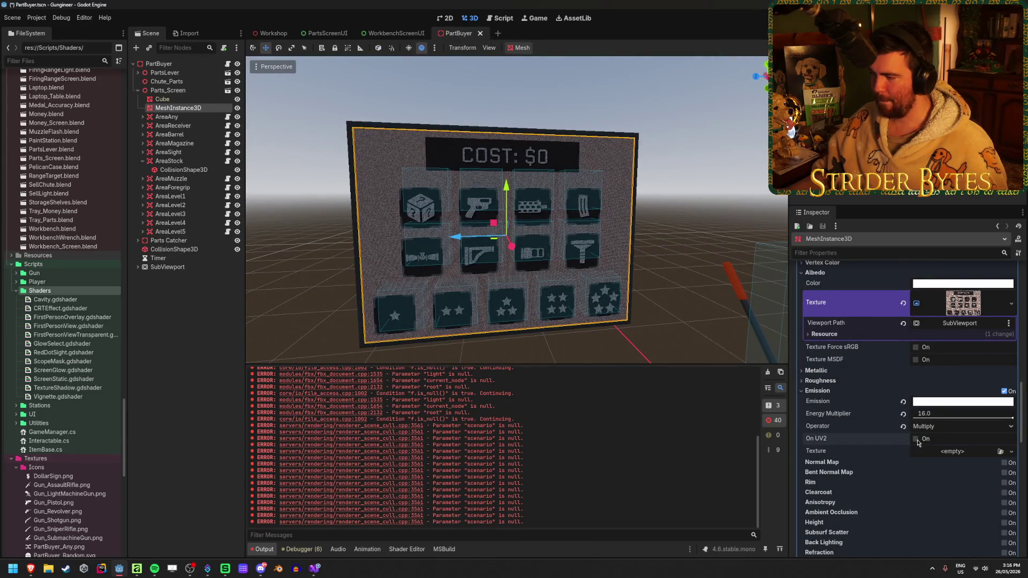
left_click(937, 427)
left_click(938, 440)
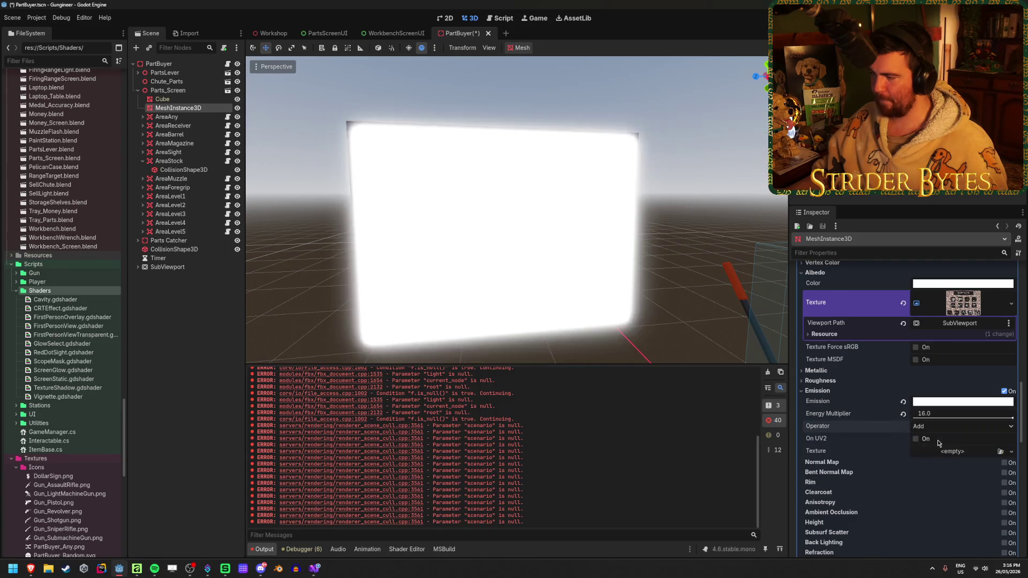
key("ctrl+s")
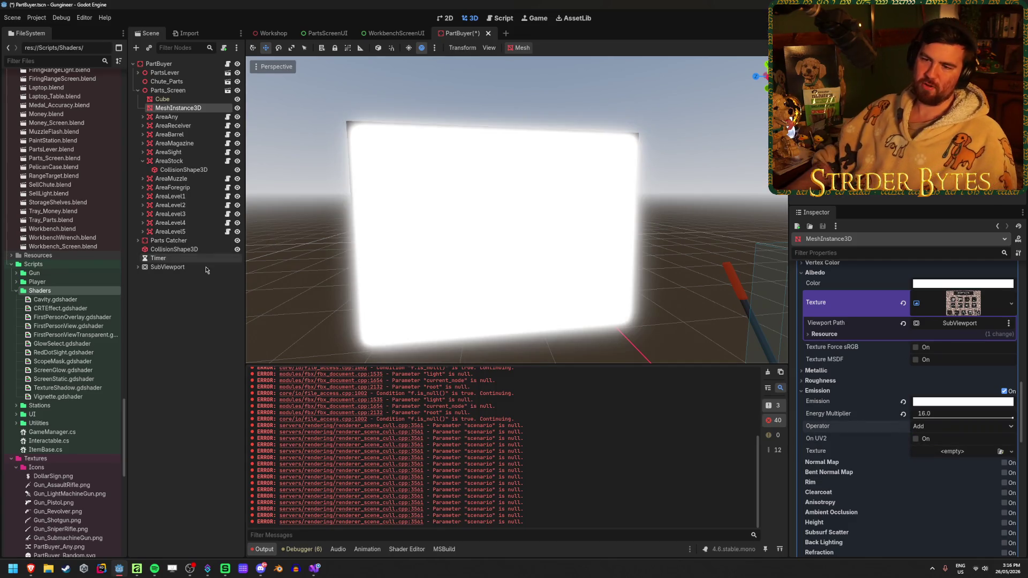
Reset emission energy to 1.0 and colour to black, disable emission, save, and open PartsScreenUI.
left_click(180, 356)
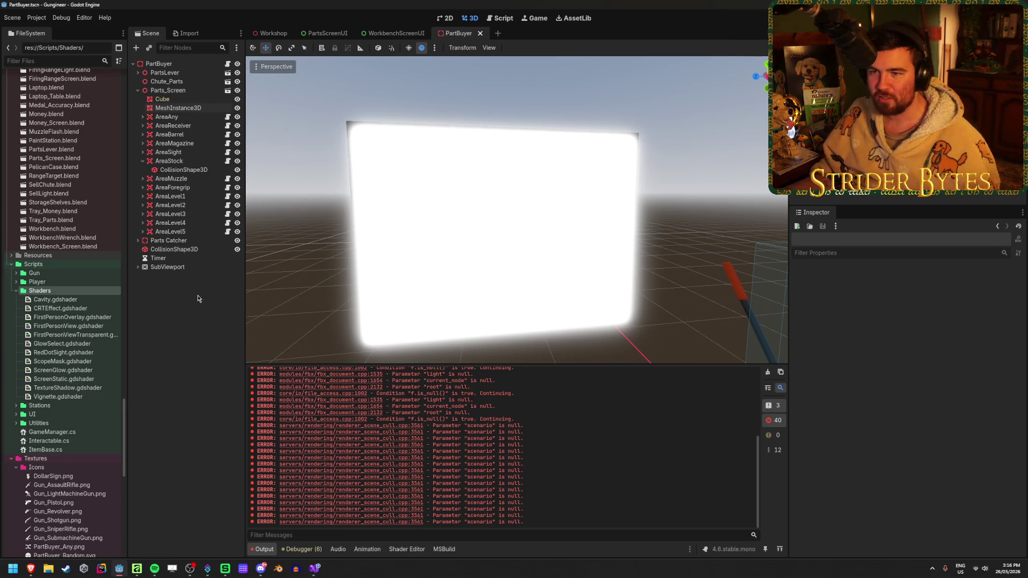
left_click(210, 109)
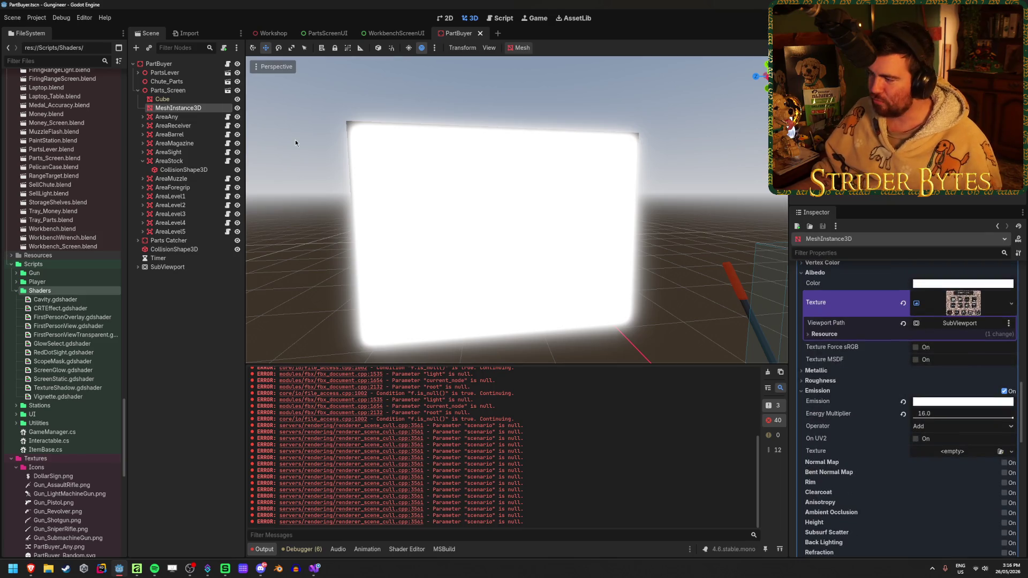
left_click(903, 414)
left_click(904, 402)
key("ctrl+s")
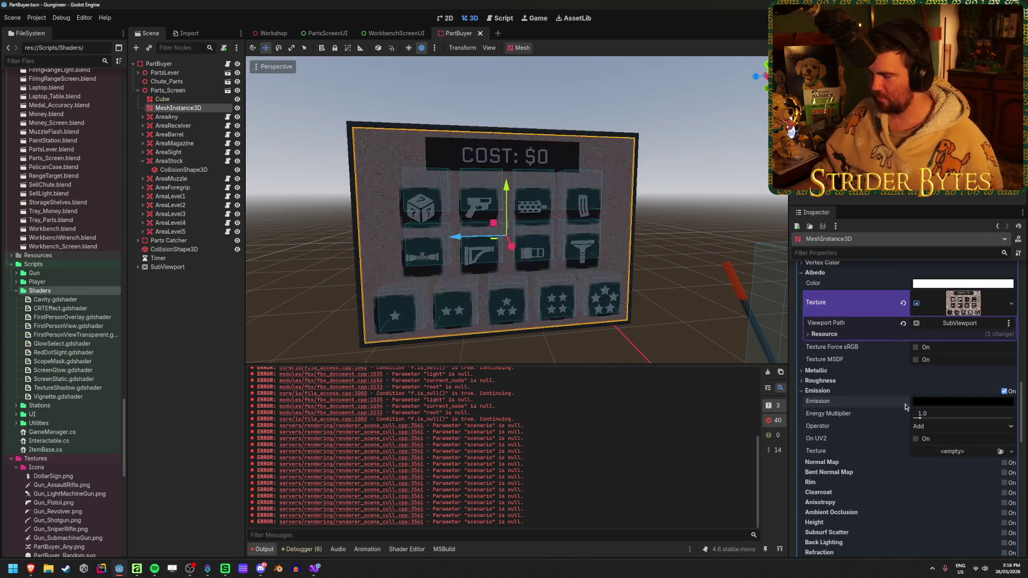
left_click(1003, 391)
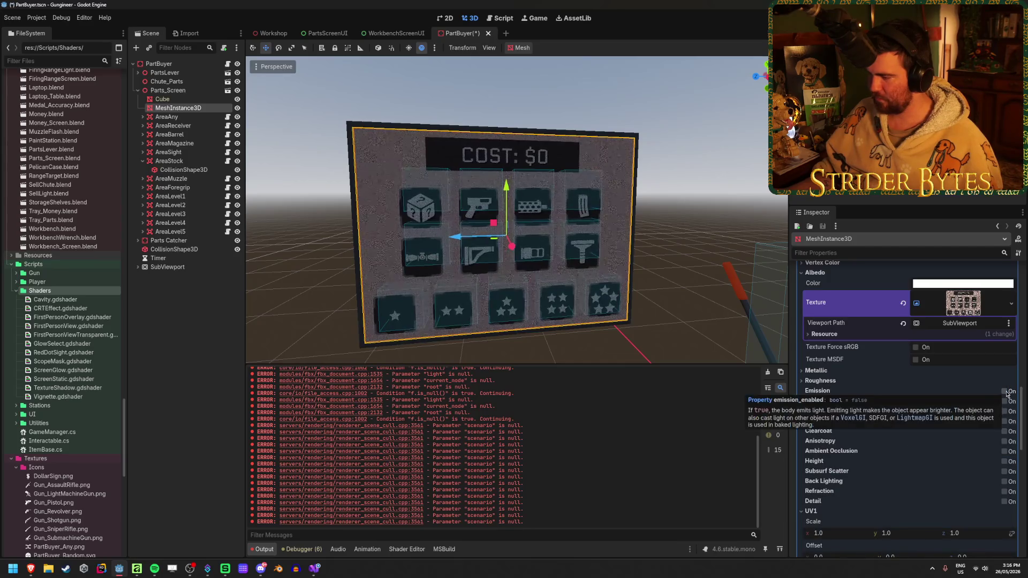
key("ctrl+s")
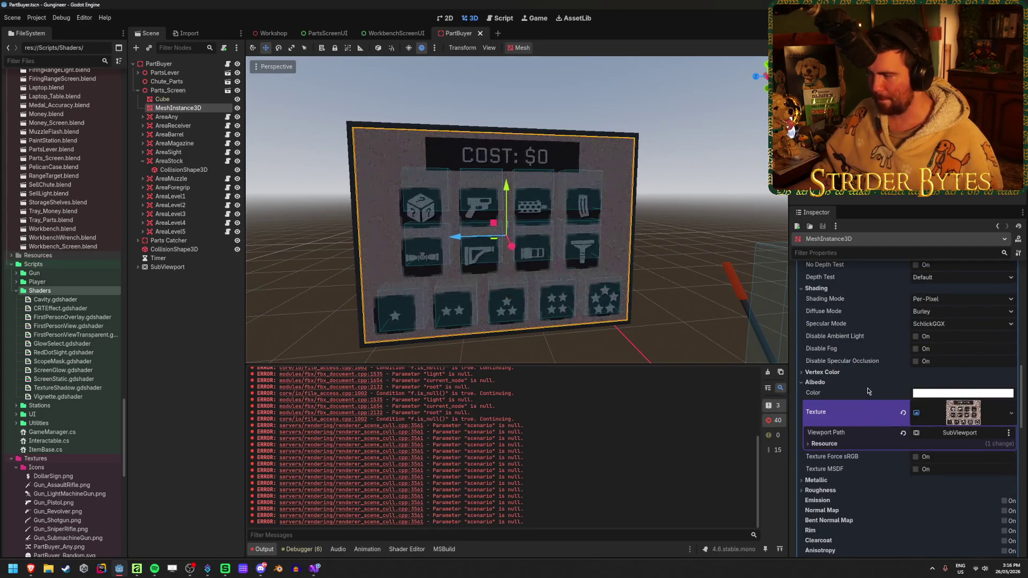
left_click(320, 33)
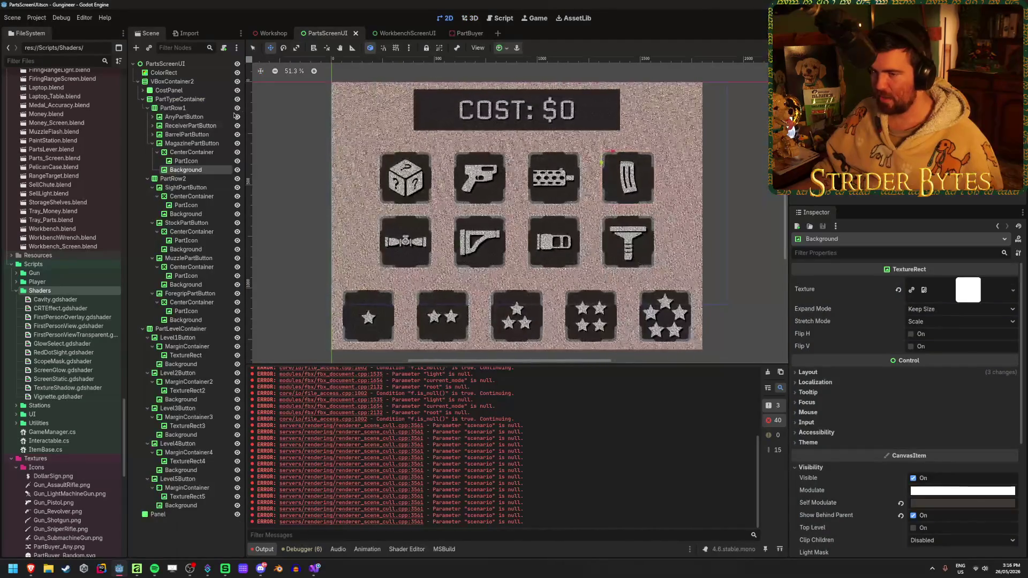
Set the PartsScreenUI background ColorRect colour to orange ff5100.
left_click(170, 72)
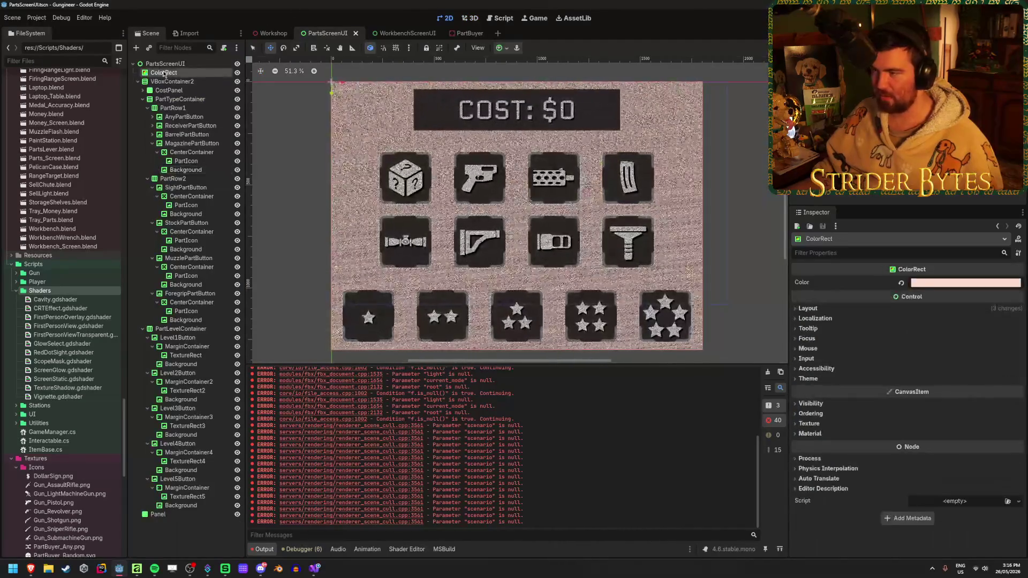
left_click(138, 82)
left_click(934, 283)
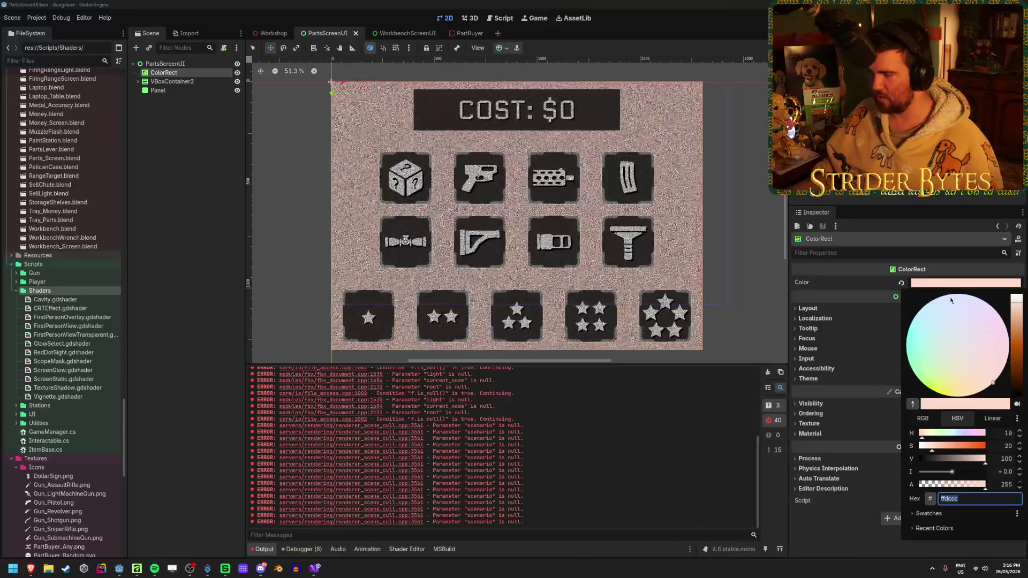
type("ff5100")
key("Return")
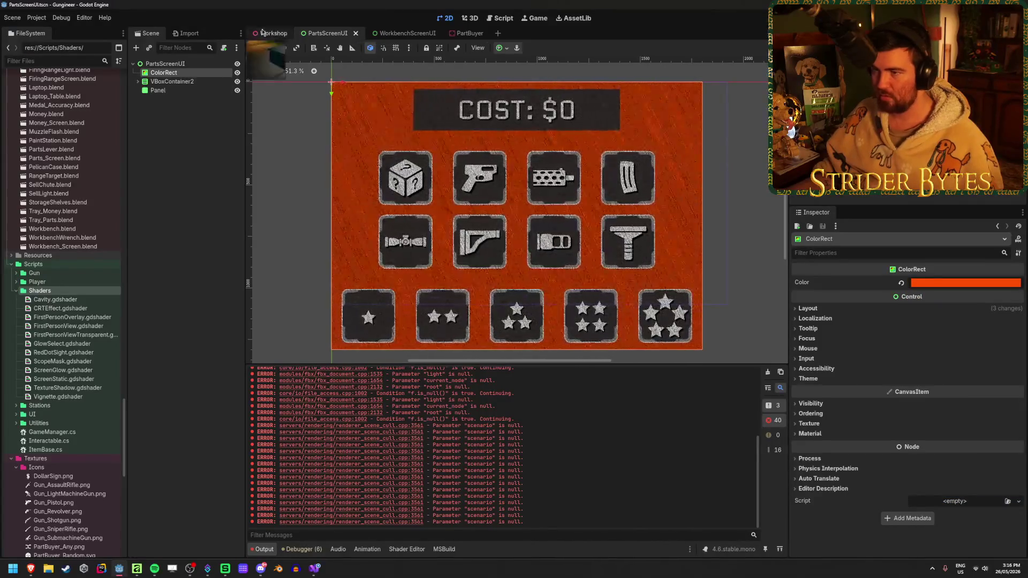
Check the orange screen in Workshop and PartBuyer, then bring up the WorkbenchScreenUI scene.
left_click(270, 33)
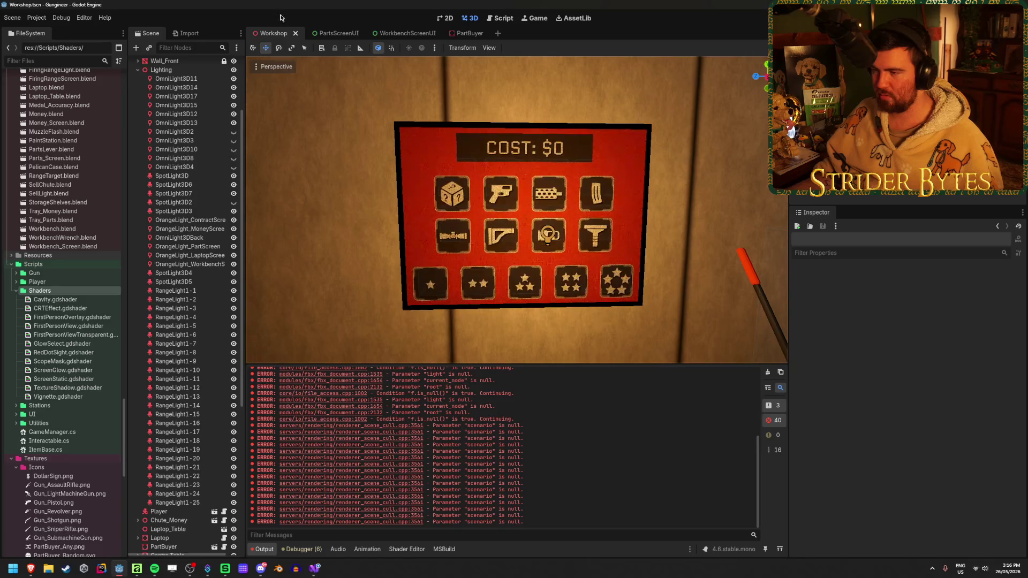
left_click(464, 34)
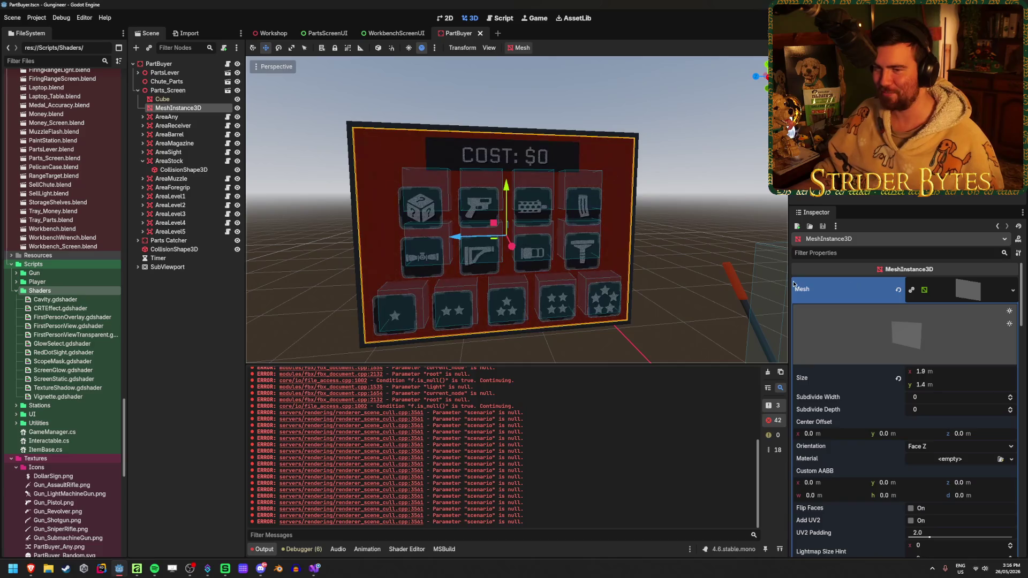
left_click(213, 332)
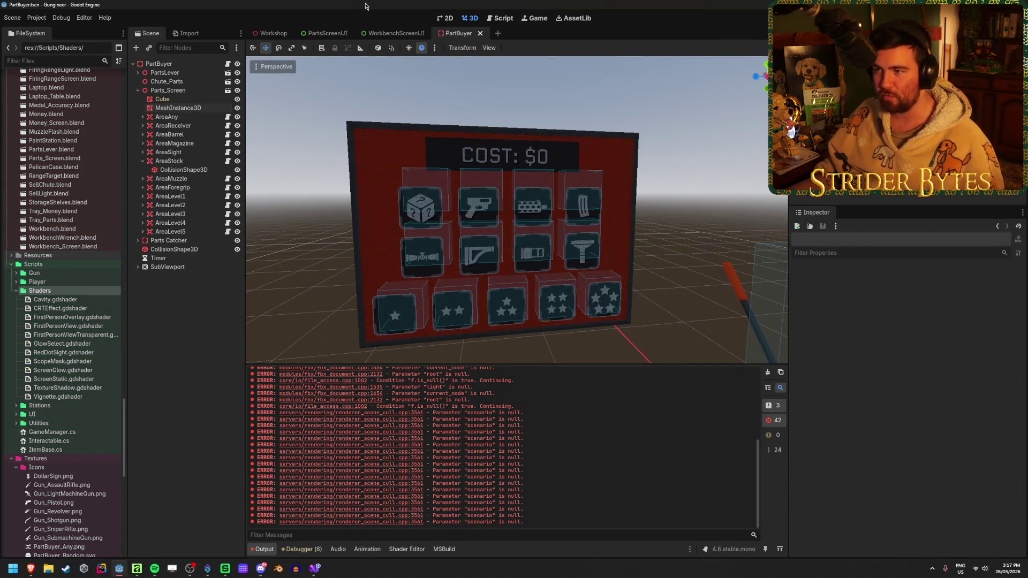
left_click(395, 34)
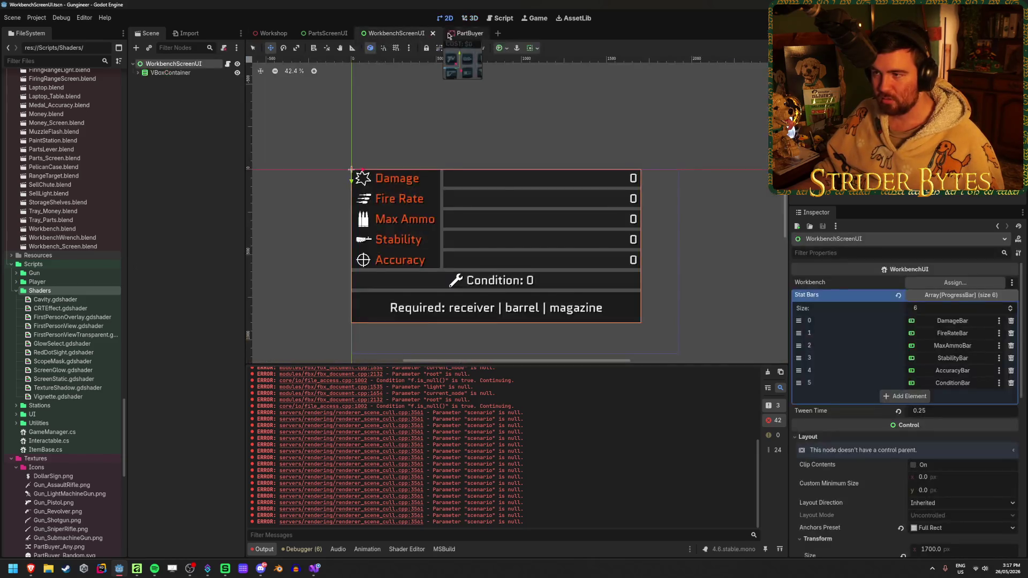
Inspect the parts board in the PartBuyer scene.
left_click(461, 33)
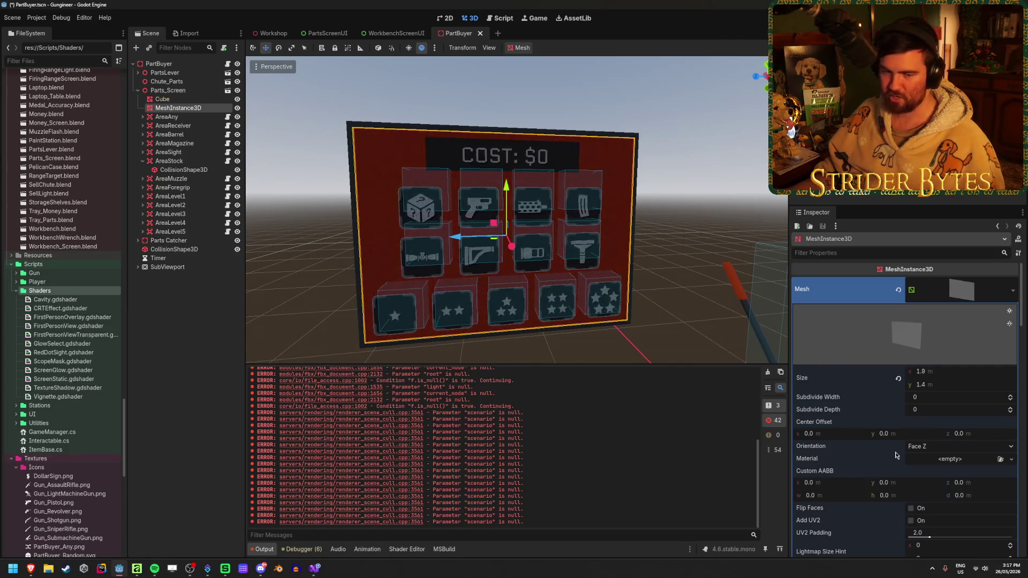
scroll(895, 456, "down", 15)
scroll(908, 428, "up", 5)
scroll(834, 423, "up", 4)
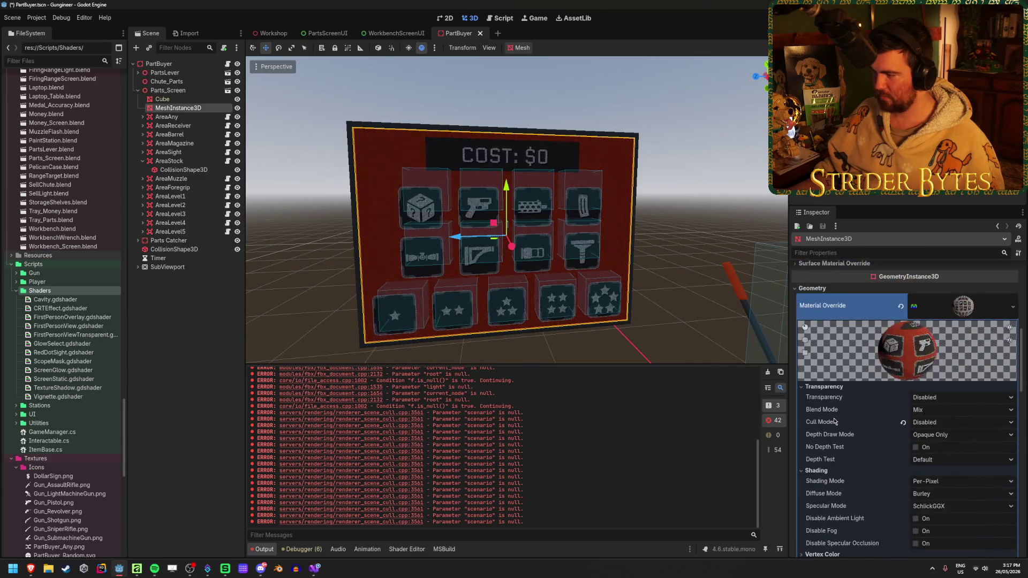
scroll(834, 423, "up", 1)
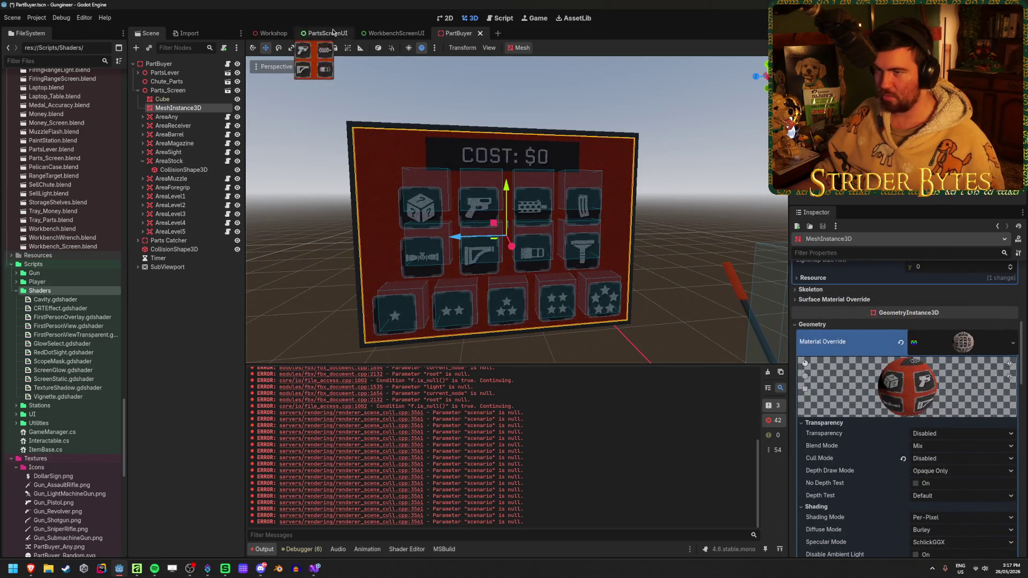
Save the PartsScreenUI scene with its pale background and view it in Workshop.
left_click(326, 33)
key("ctrl+s")
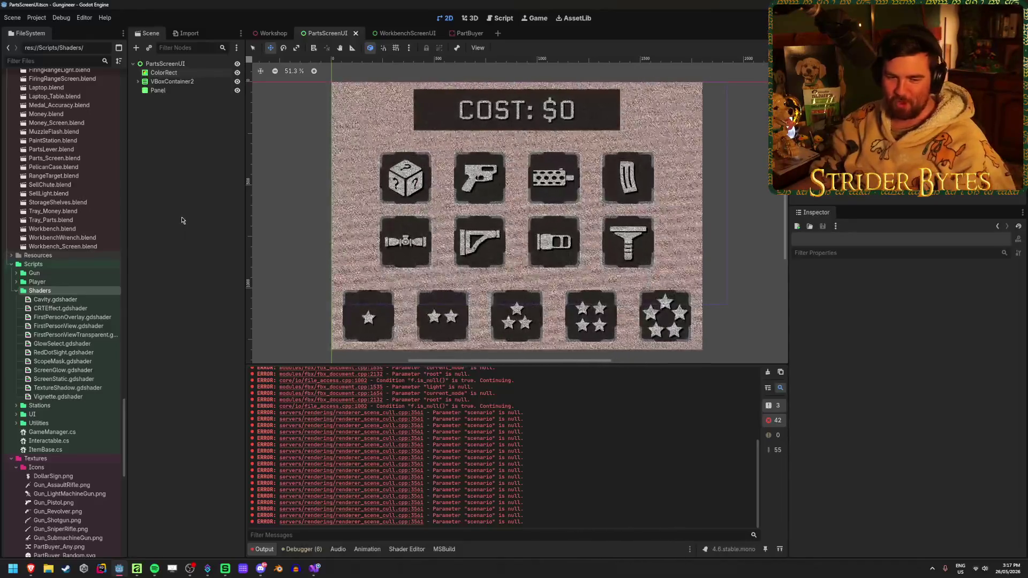
left_click(269, 33)
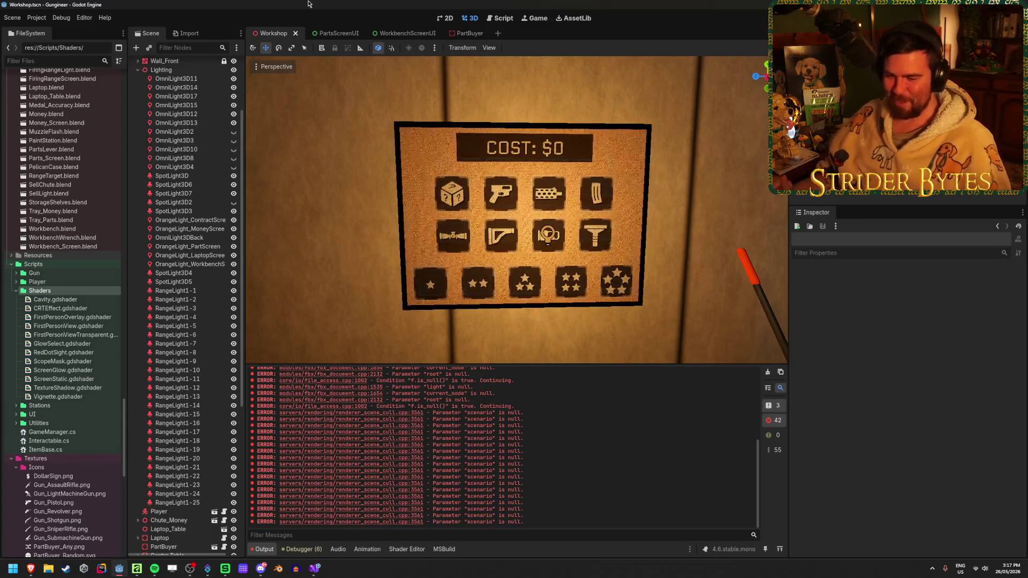
left_click(459, 33)
left_click(187, 336)
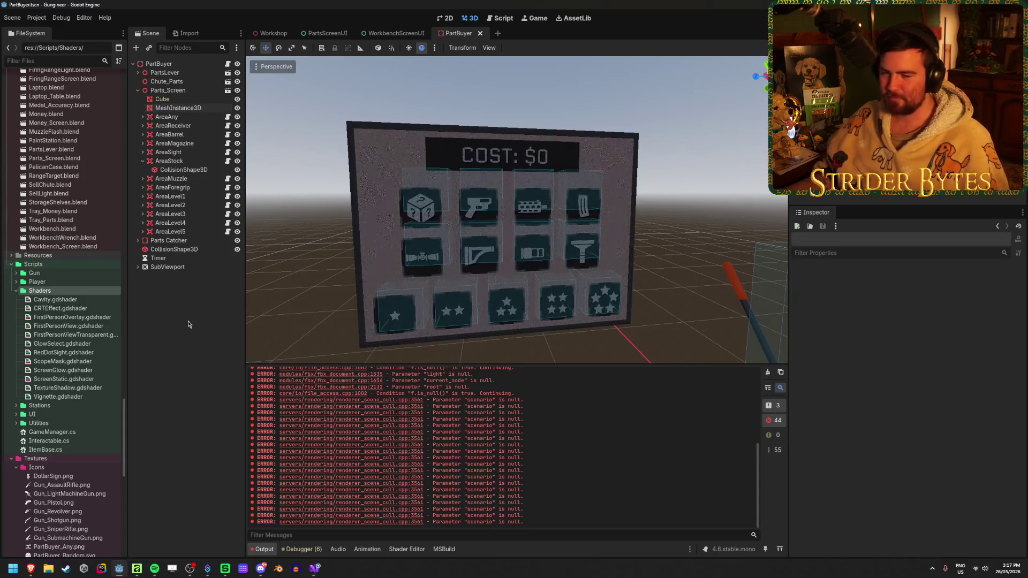
mouse_move(375, 268)
left_mouse_down()
mouse_move(310, 268)
mouse_move(640, 289)
left_mouse_up()
mouse_move(543, 310)
left_mouse_down()
mouse_move(514, 299)
mouse_move(555, 298)
mouse_move(348, 309)
left_mouse_up()
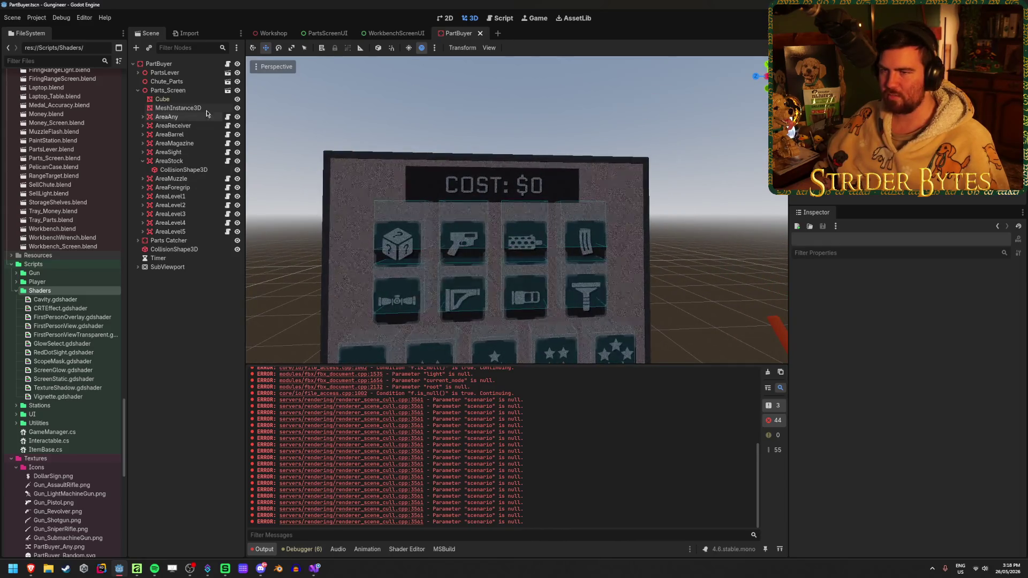
left_click(260, 32)
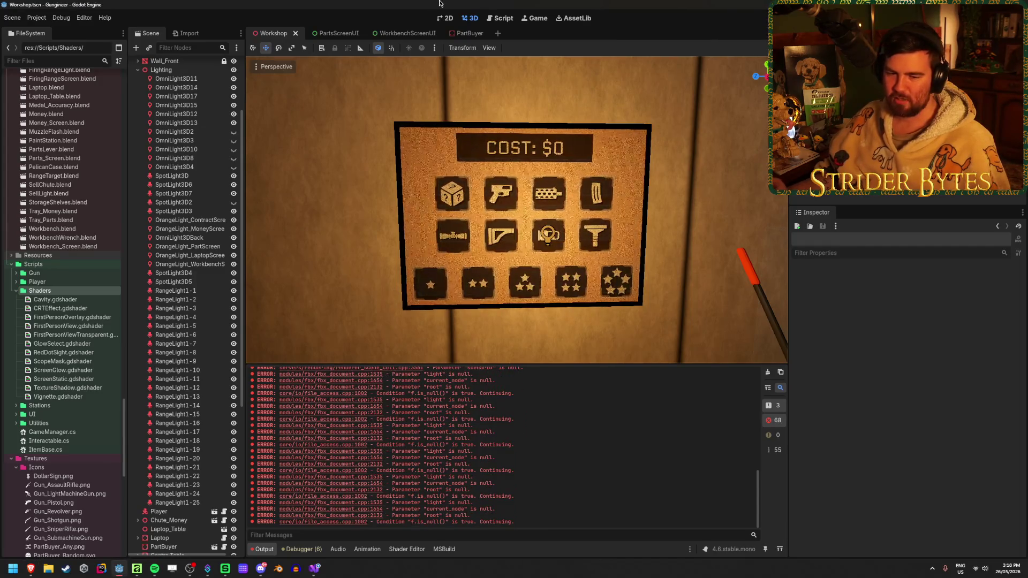
Clear the output log, save Workshop, and frame the parts board by OrangeLight_PartScreen.
left_click(768, 371)
key("ctrl+s")
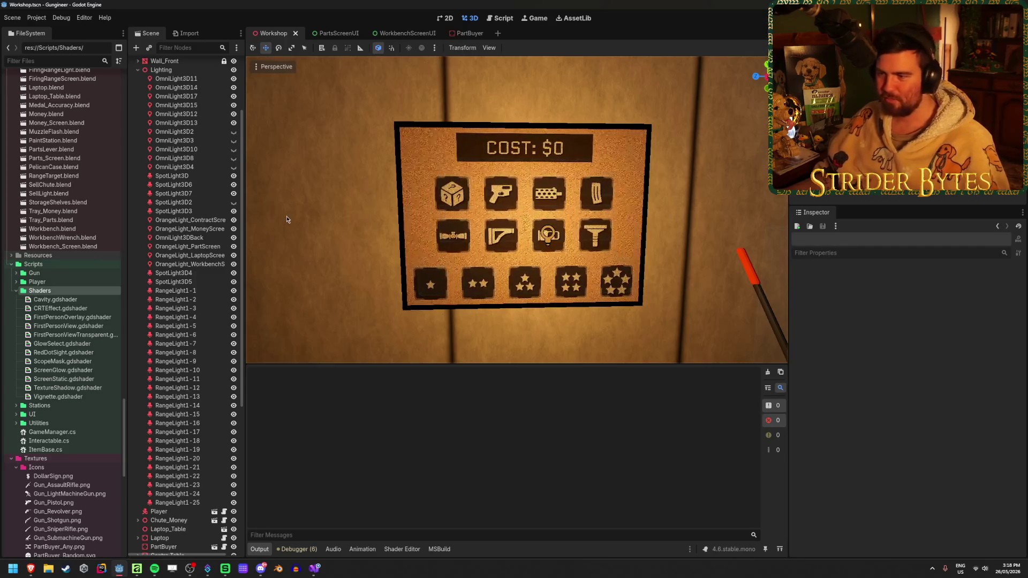
mouse_move(352, 80)
left_mouse_down()
mouse_move(530, 211)
mouse_move(498, 193)
mouse_move(327, 241)
mouse_move(509, 265)
left_mouse_up()
left_click(532, 213)
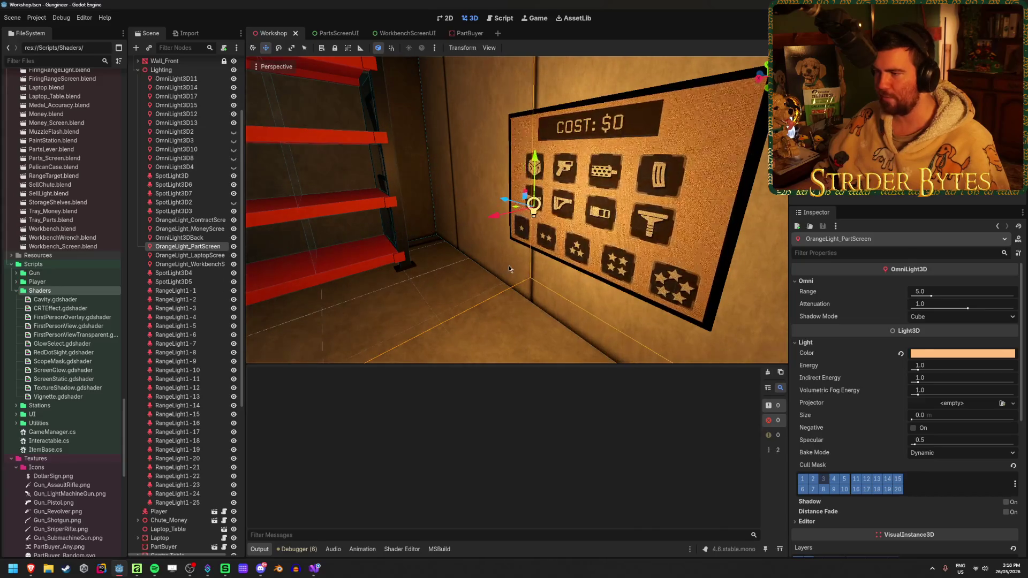
scroll(509, 265, "up", 5)
key("q")
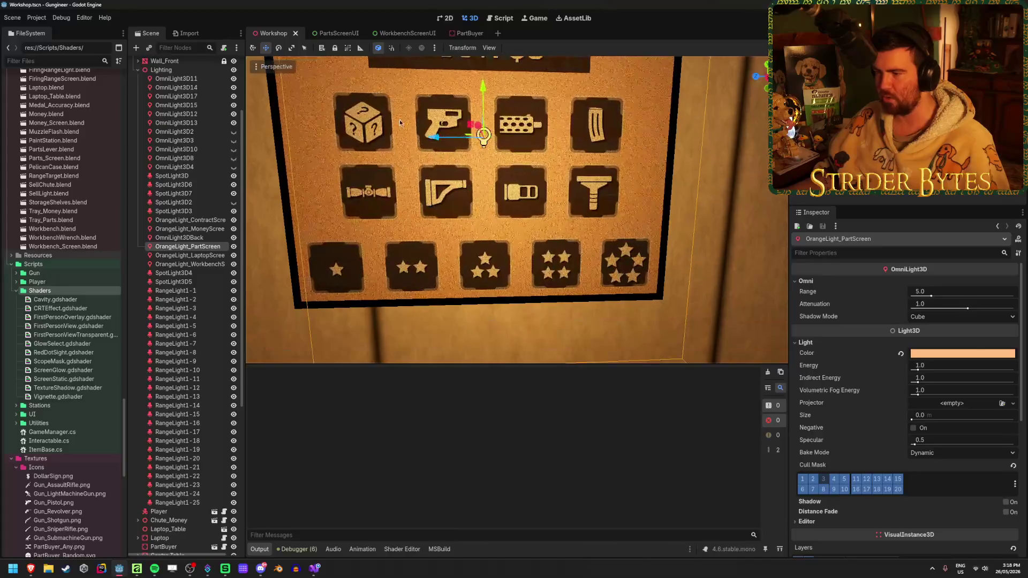
Deselect the light and move through PartBuyer to the WorkbenchScreenUI scene.
scroll(316, 165, "down", 3)
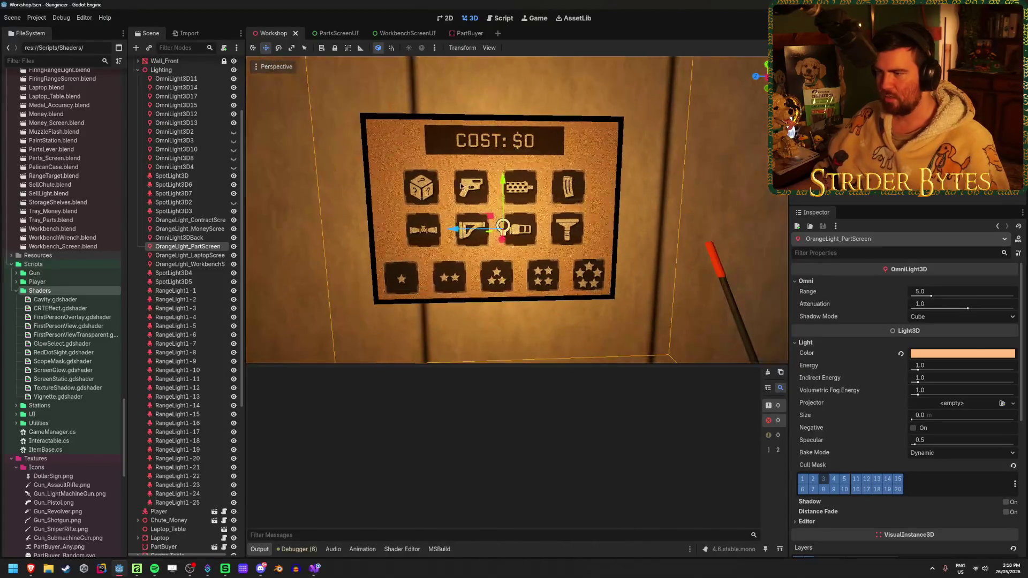
left_click(749, 155)
scroll(748, 154, "down", 5)
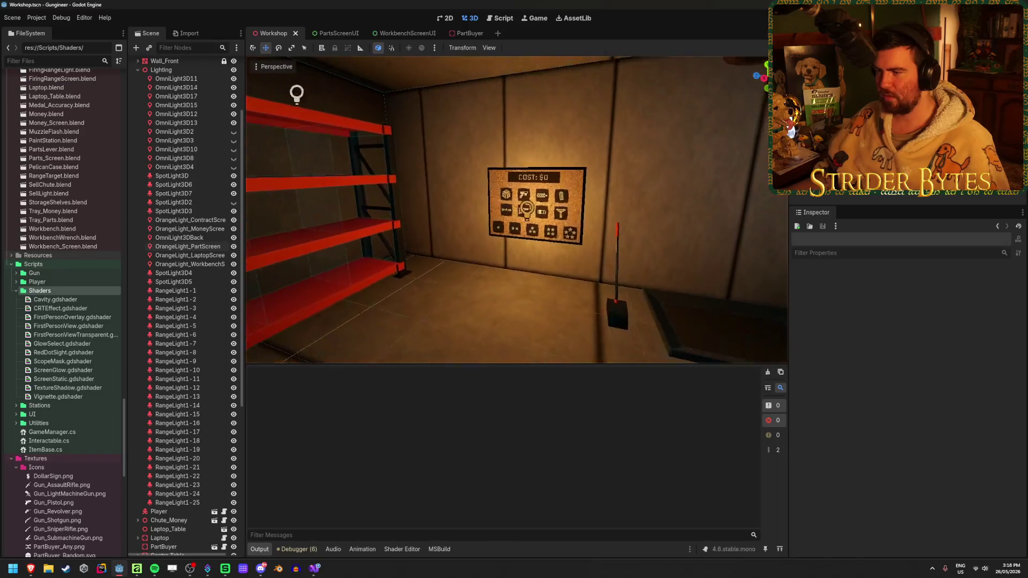
scroll(745, 168, "up", 5)
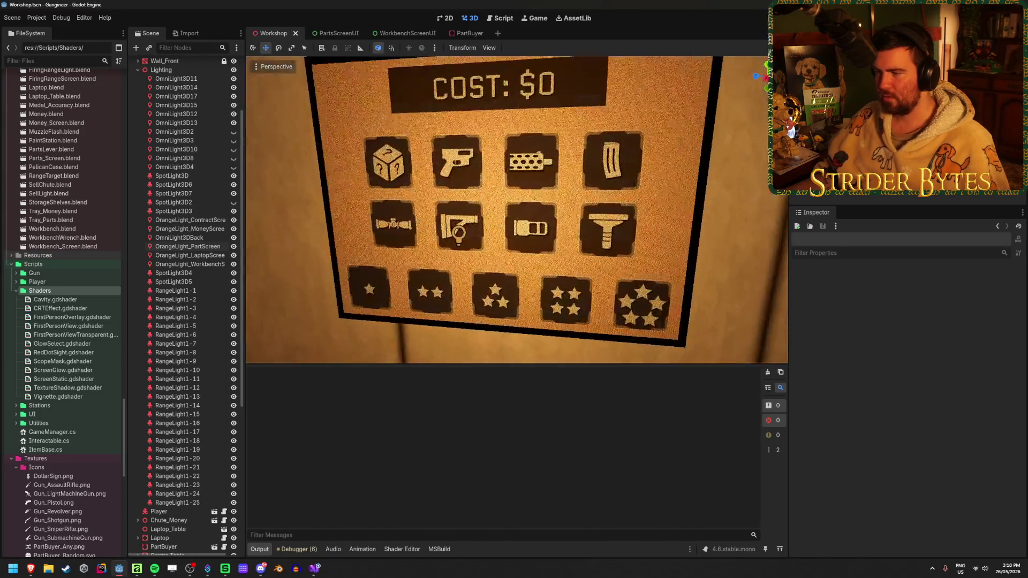
left_click(466, 33)
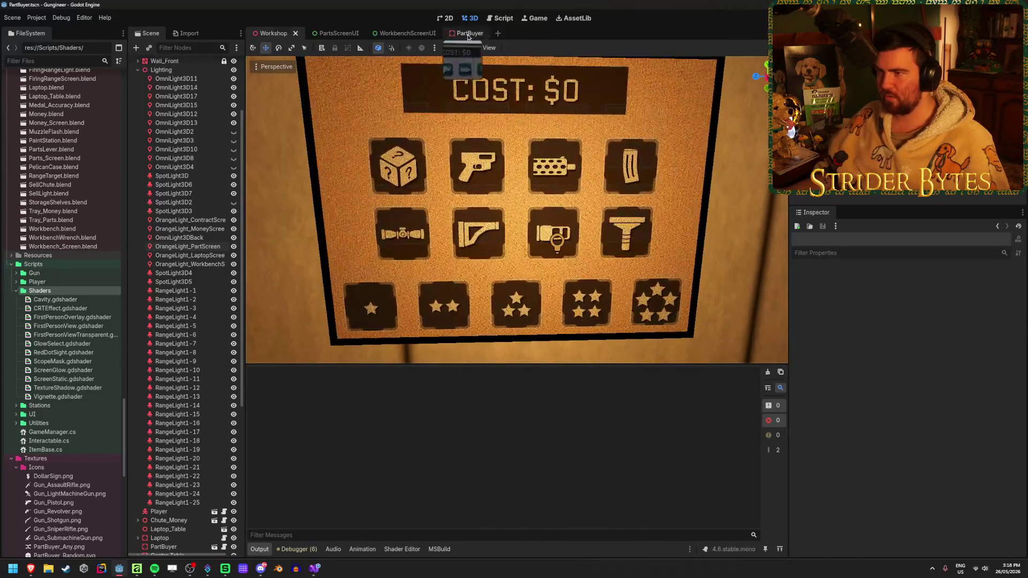
left_click(395, 33)
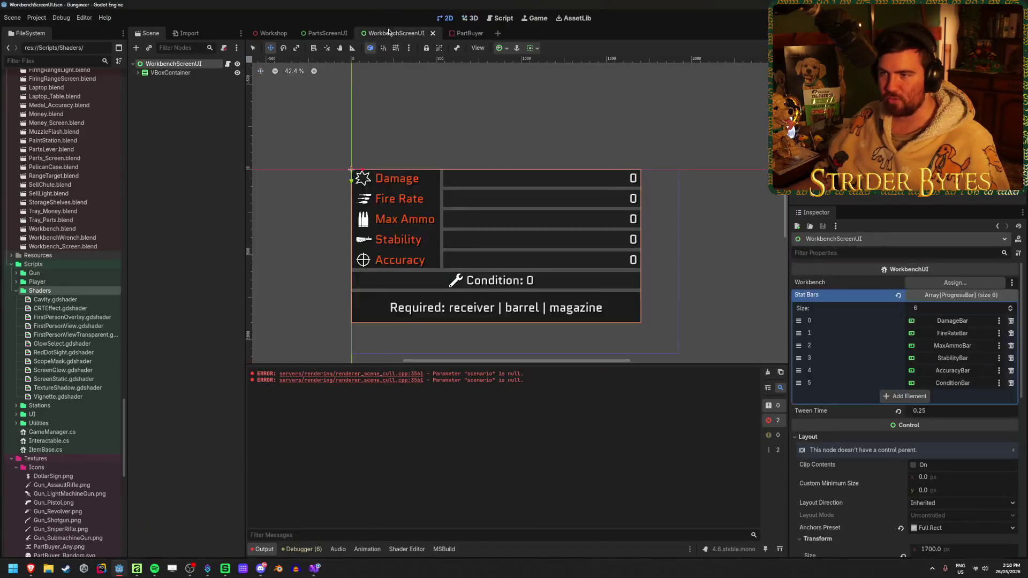
Open PartsScreenUI and expand VBoxContainer2, AnyPartButton and PartTypeContainer in the Scene tree.
left_click(325, 33)
left_click(137, 82)
left_click(153, 116)
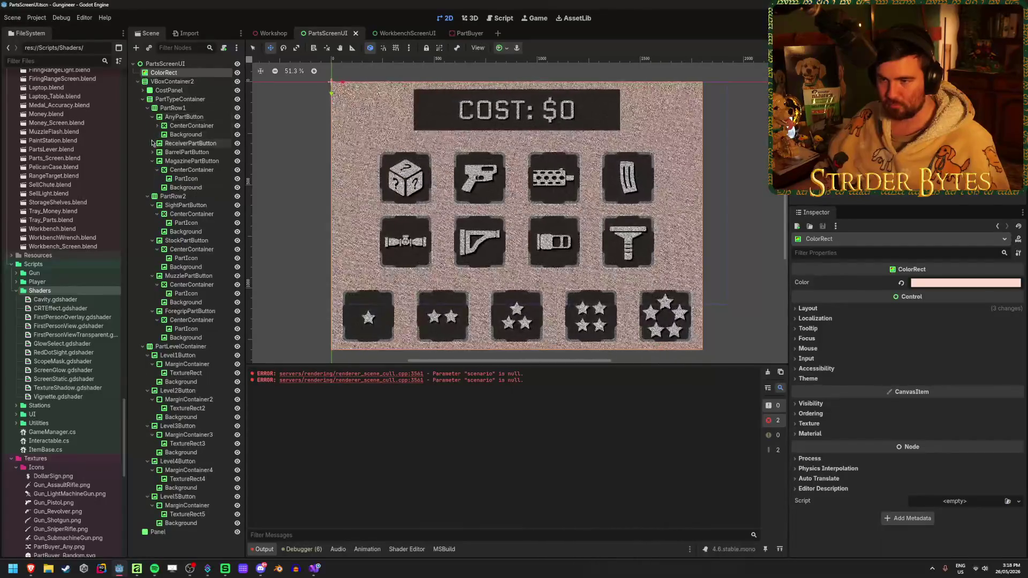
left_click(187, 117)
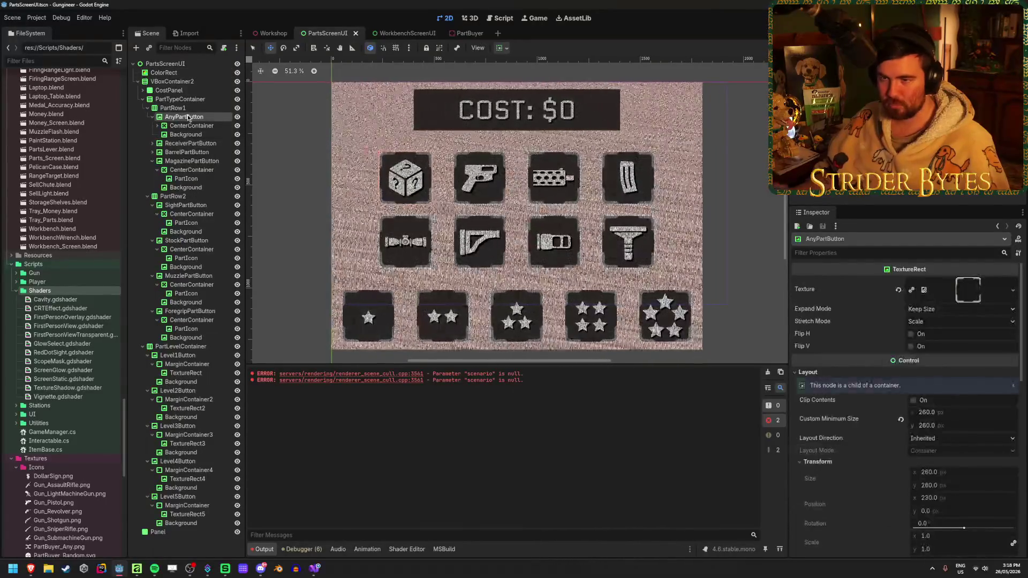
key("Up")
key("Up")
key("Up")
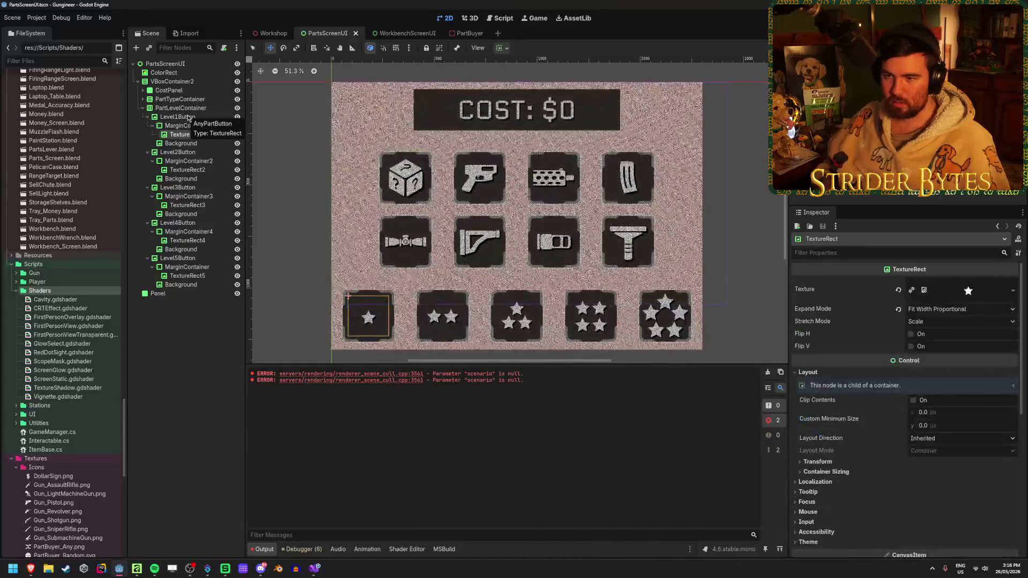
key("Right")
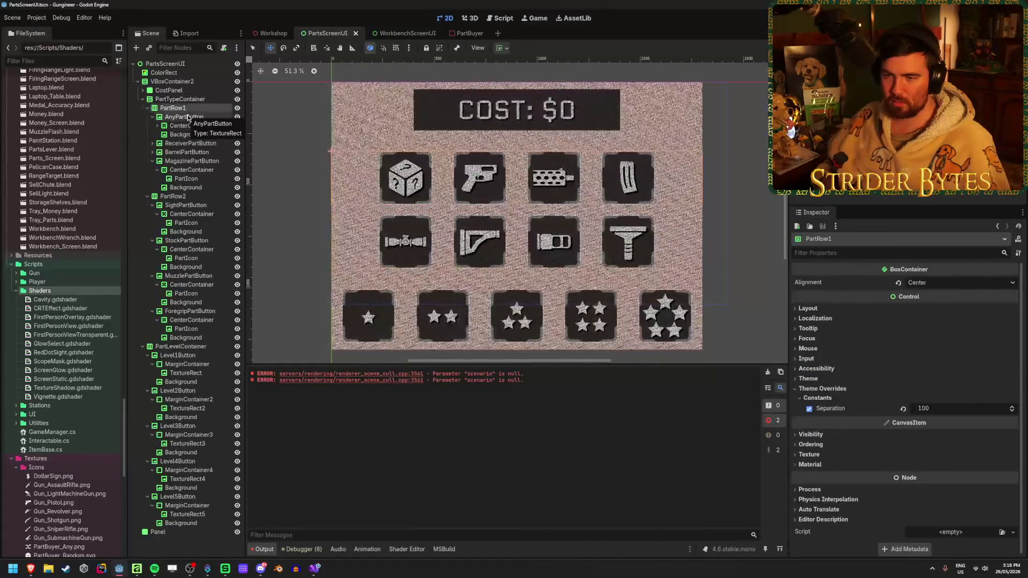
key("Down")
key("Down")
key("Down")
key("ctrl+a")
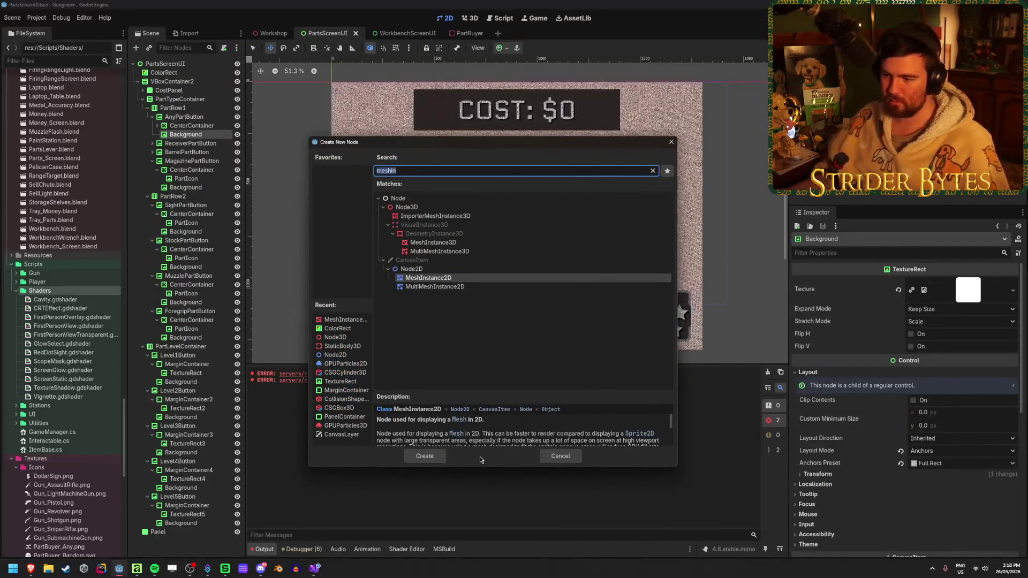
left_click(560, 456)
Select the Level4 and Level5 Background nodes, then filter the tree by 'background'.
left_click(199, 99)
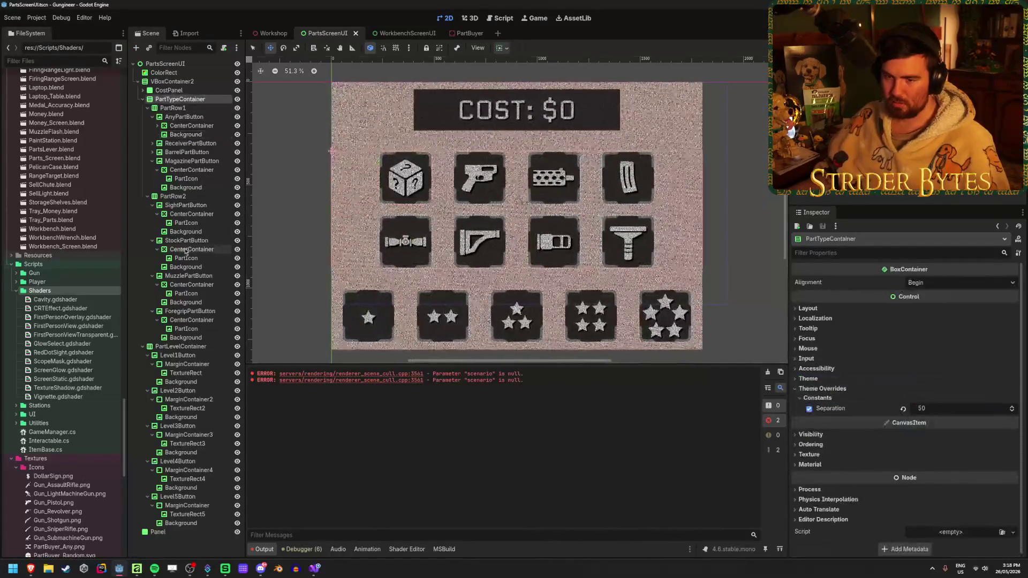
left_click(184, 523, "shift")
key("ctrl+z")
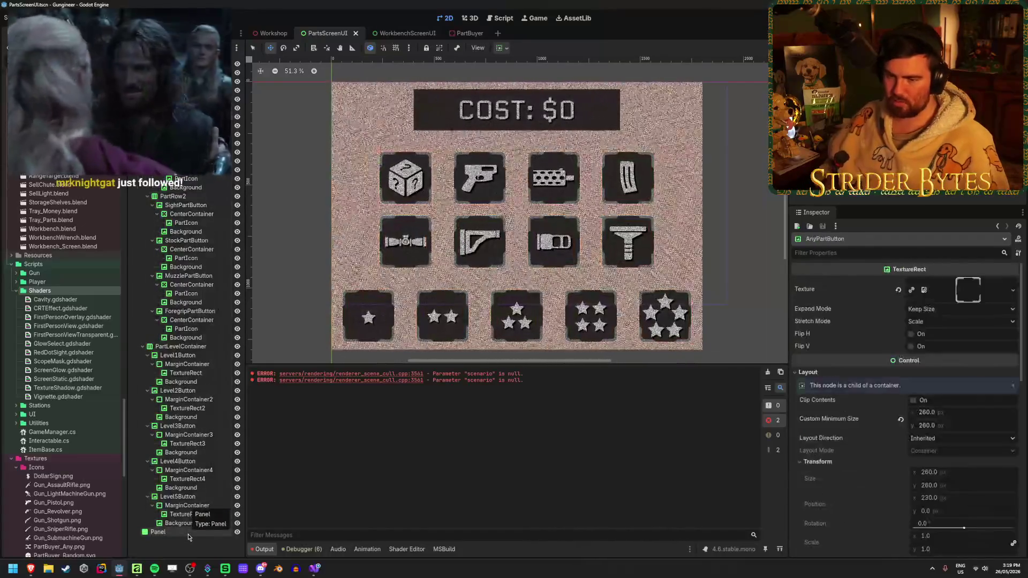
key("ctrl+z")
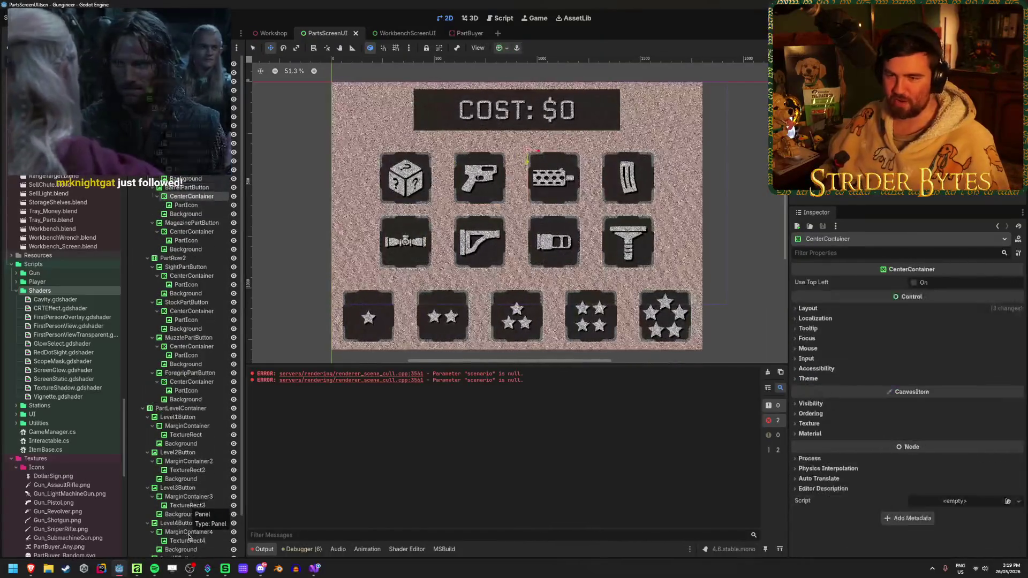
key("ctrl+z")
key("ctrl+z")
key("ctrl+z")
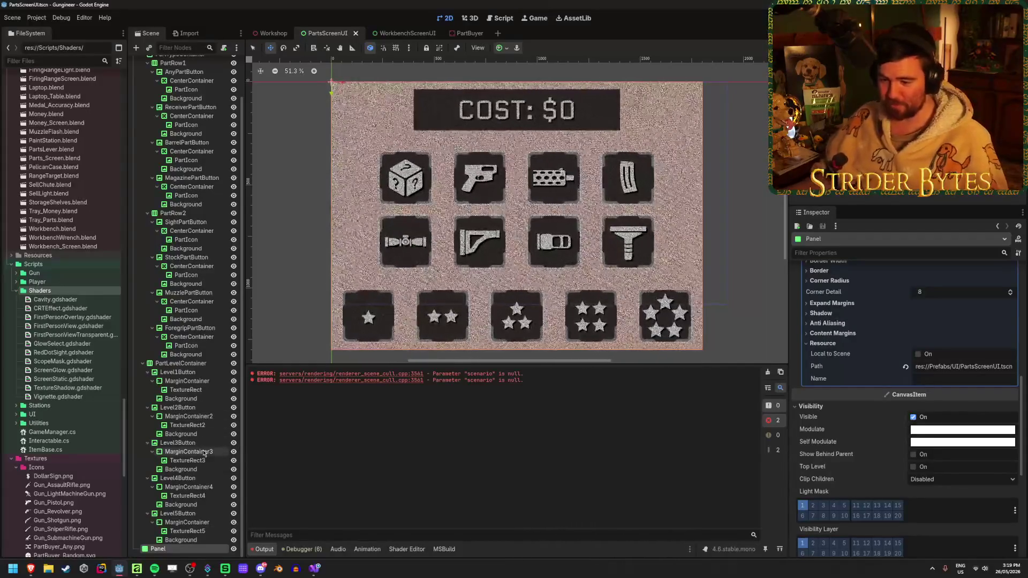
left_click(192, 542)
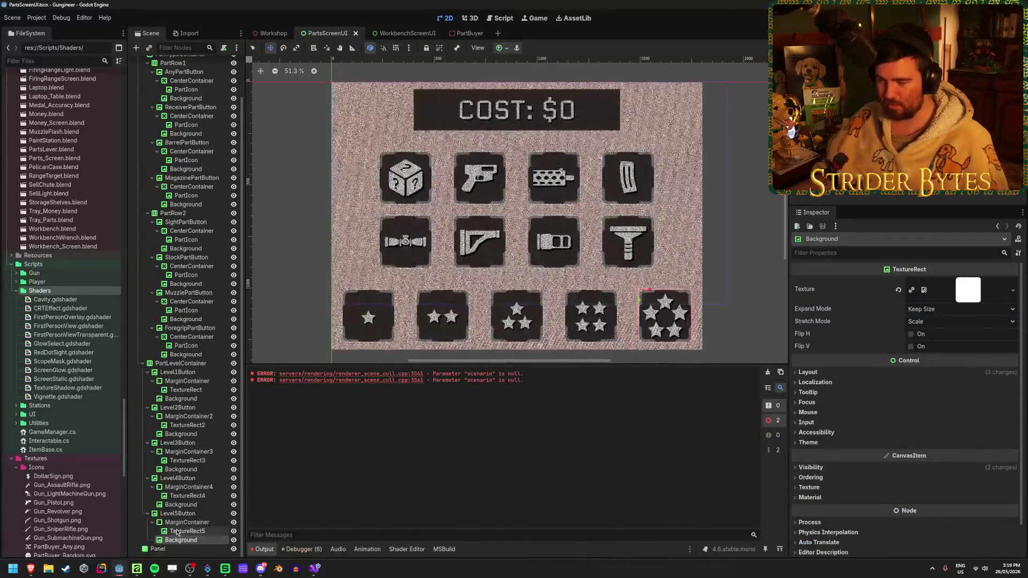
left_click(191, 505, "ctrl")
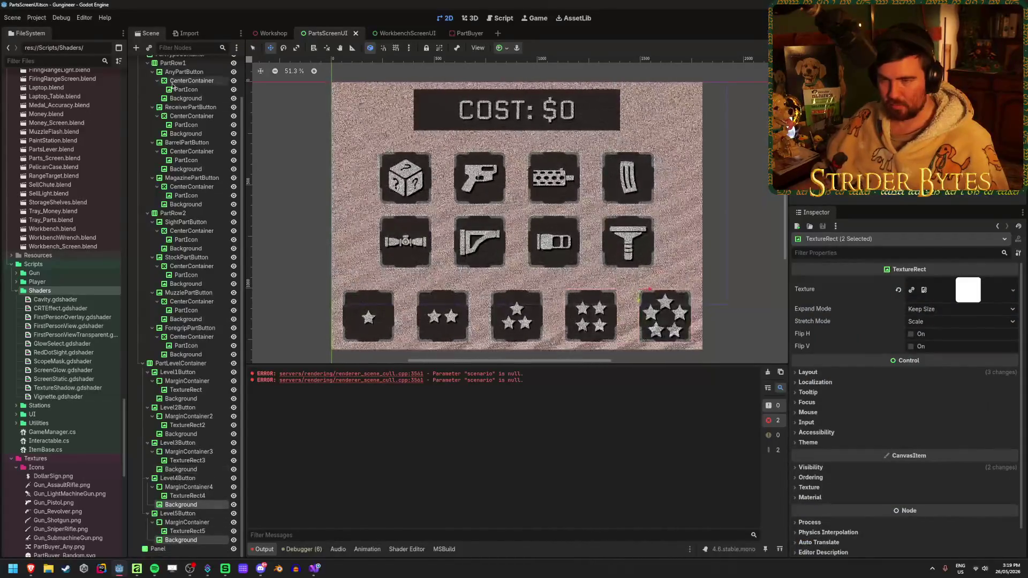
left_click(182, 47)
type("background")
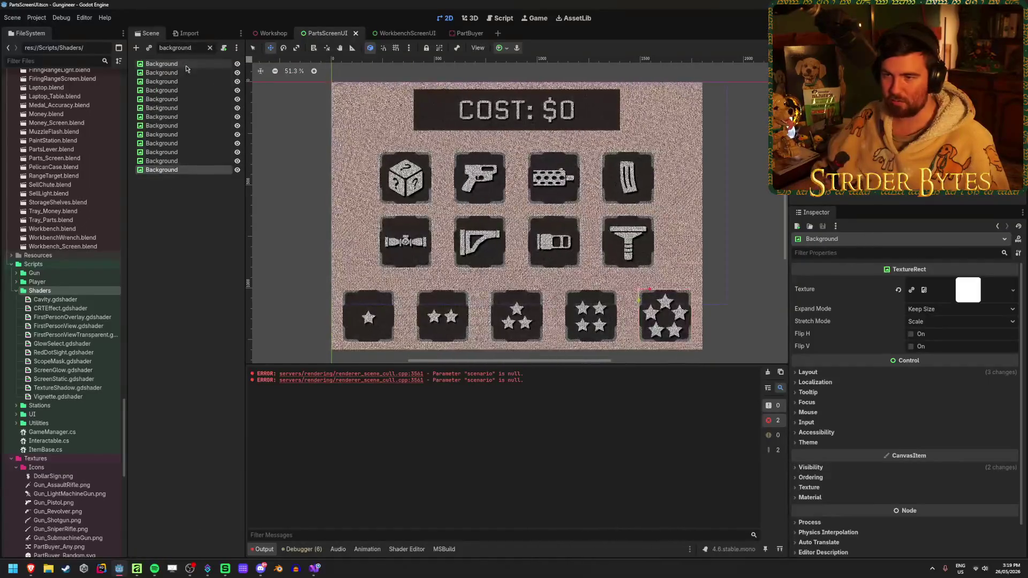
Select all 13 Background nodes and give them a dark Self Modulate tint, comparing with white.
left_click(186, 65, "shift")
scroll(910, 428, "down", 2)
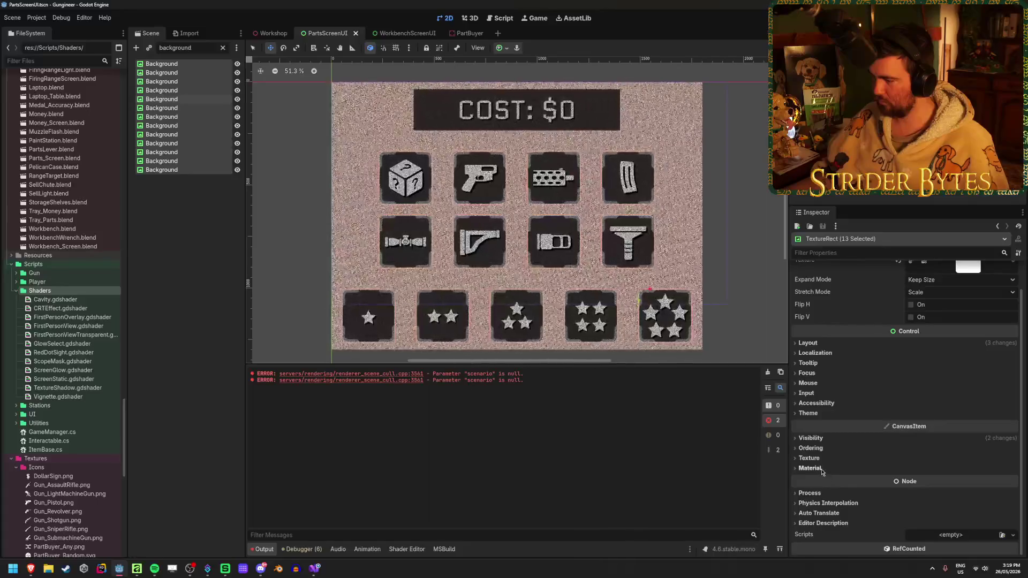
left_click(810, 438)
left_click(954, 475)
mouse_move(1016, 299)
left_mouse_down()
mouse_move(1014, 212)
mouse_move(1013, 306)
mouse_move(1013, 288)
left_mouse_up()
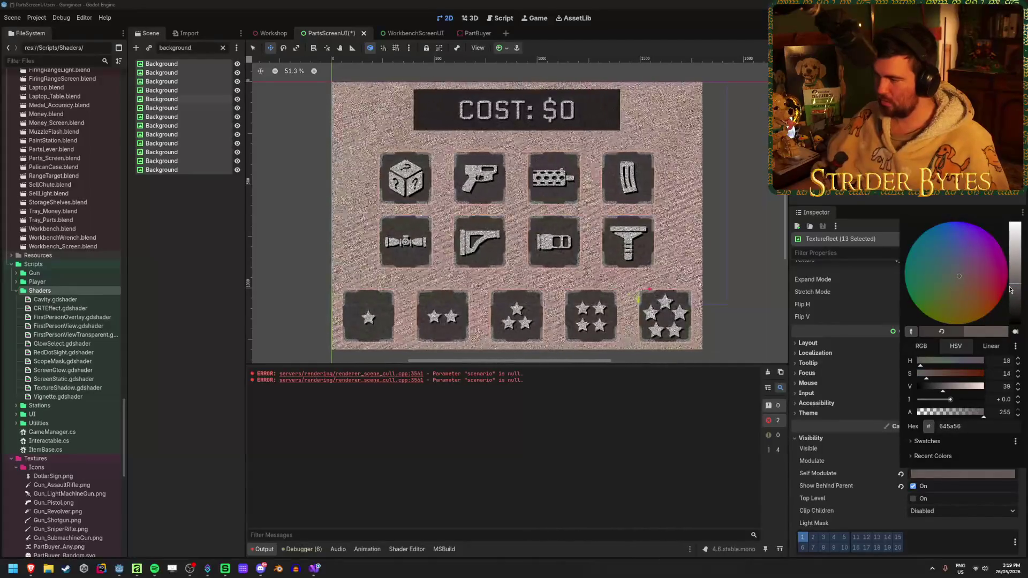
left_click(453, 474)
key("ctrl+z")
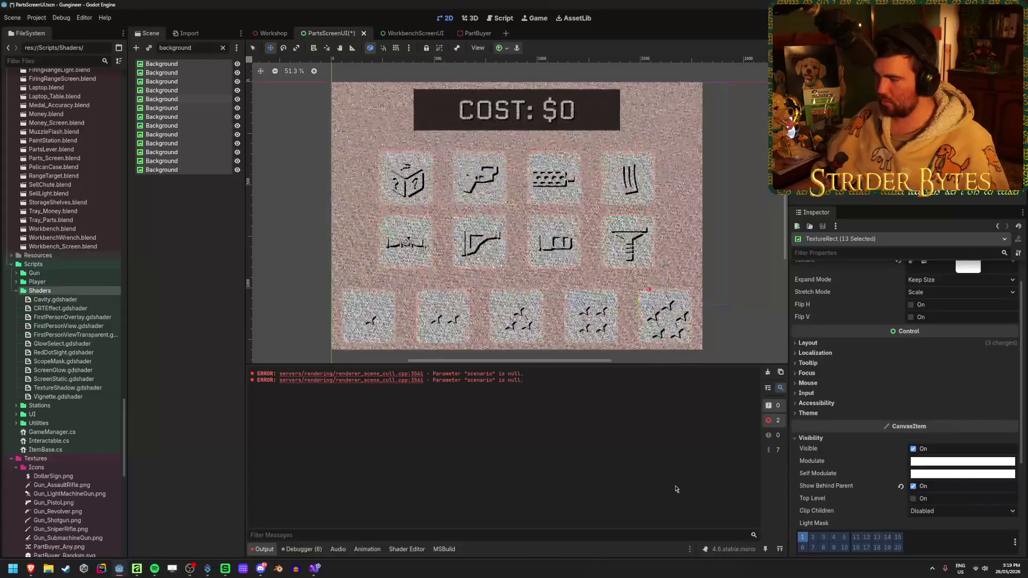
key("ctrl+shift+z")
Lower the tint's saturation slightly, save, and check the board in Workshop.
left_click(927, 475)
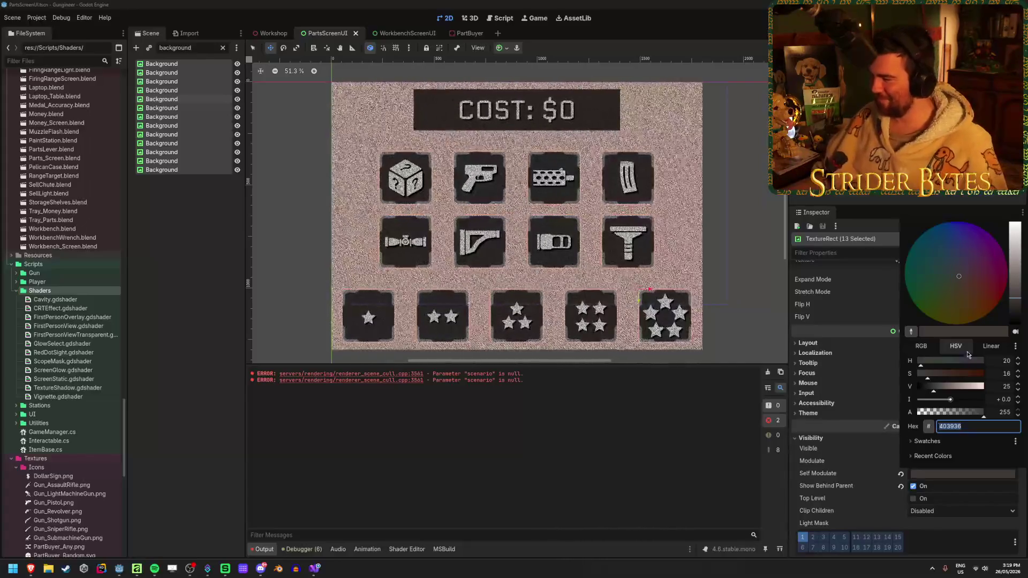
left_click_drag(928, 378, 927, 378)
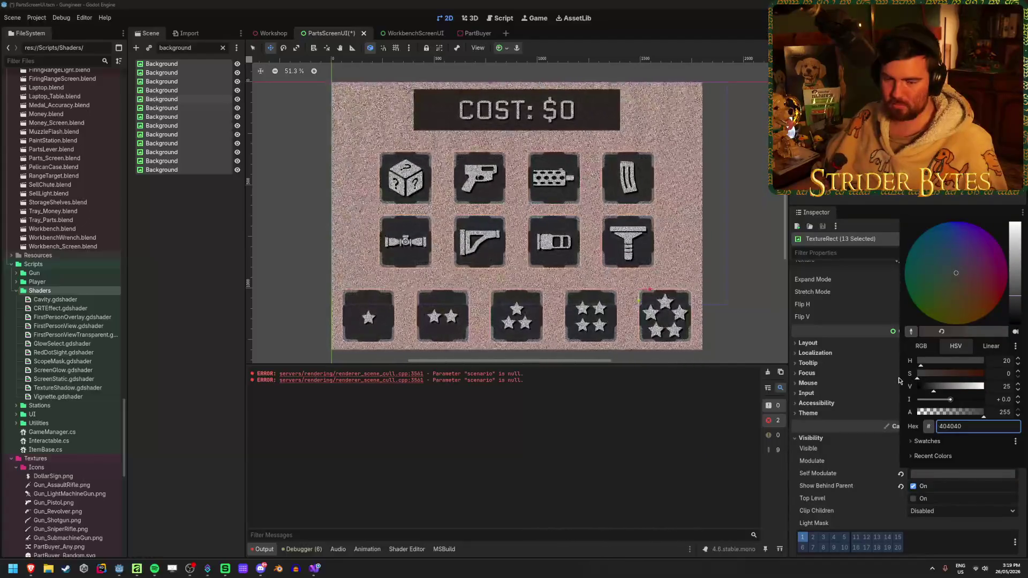
left_click(616, 455)
key("ctrl+s")
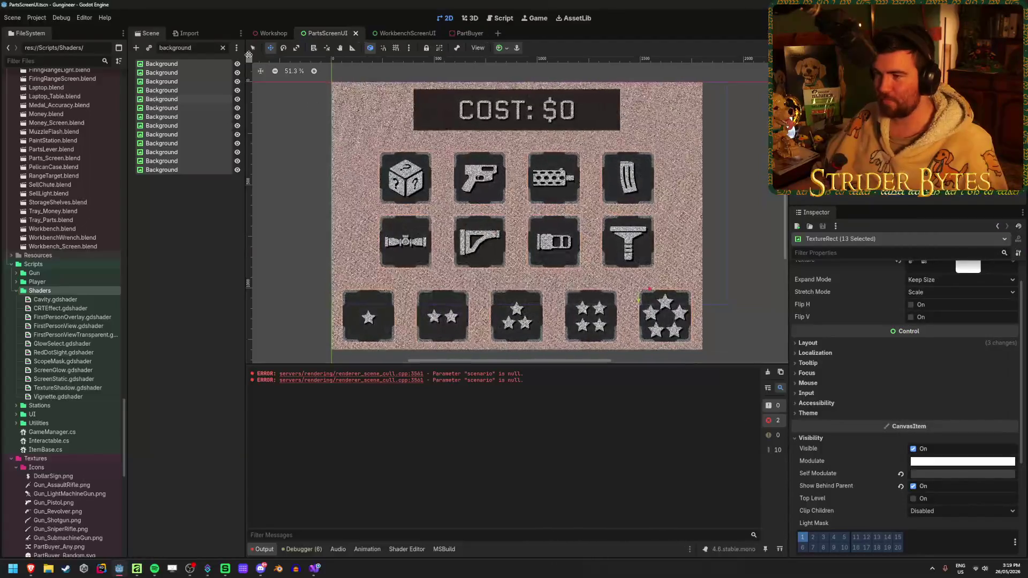
left_click(268, 34)
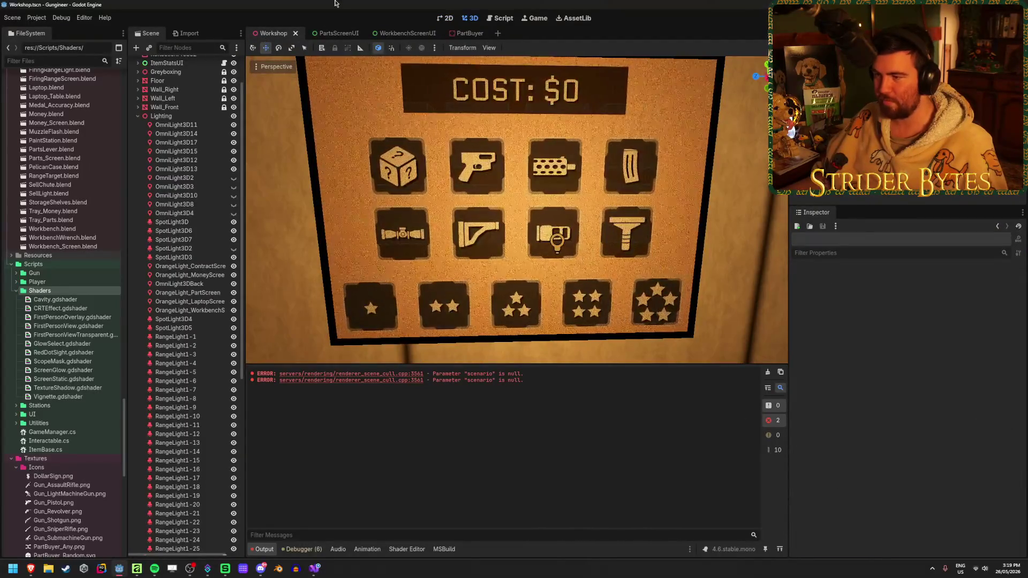
left_click(332, 33)
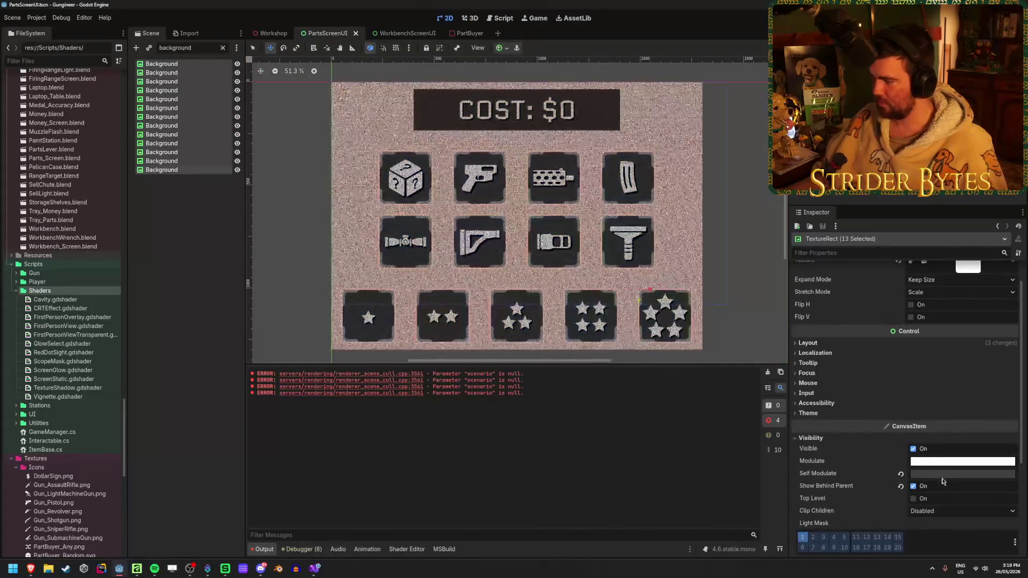
Finalize the Self Modulate tint at 333333, save PartsScreenUI, and view it in Workshop.
left_click(963, 474)
key("Escape")
left_click(937, 475)
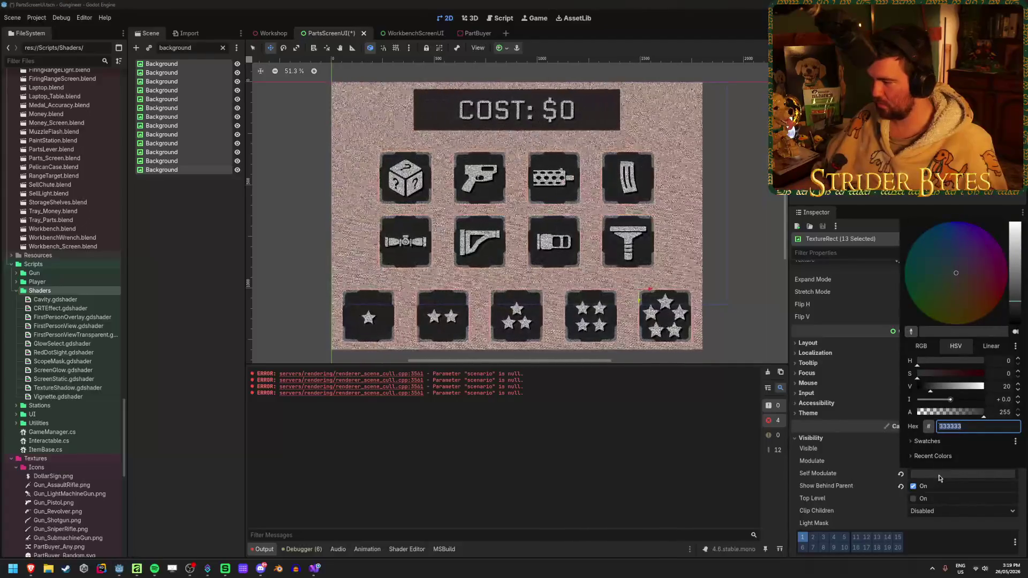
key("ctrl+s")
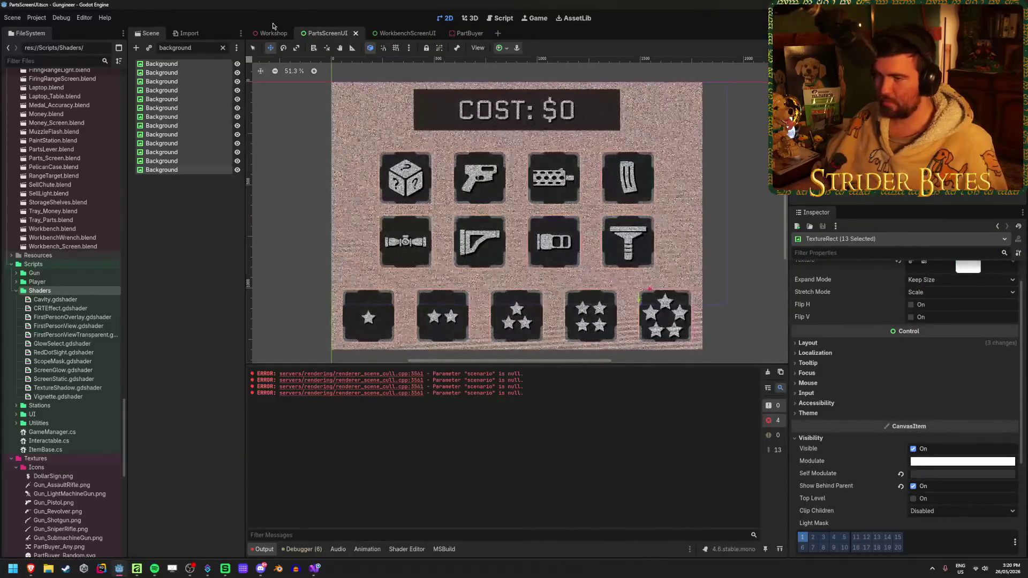
left_click(271, 33)
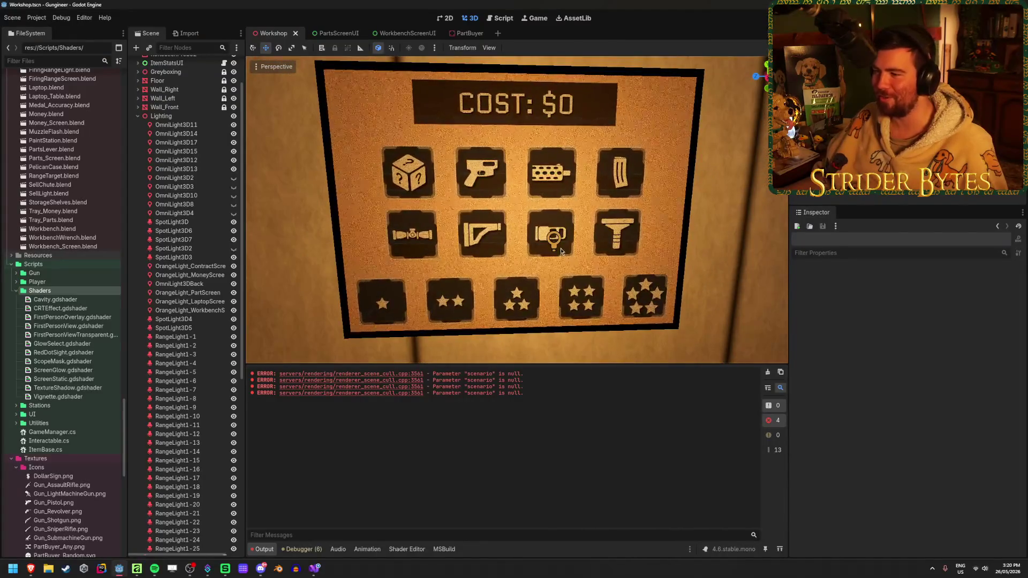
Recolour the OrangeLight_PartScreen light, trying fff4ea and ffd4ab before settling on ffc286.
left_click(554, 239)
left_click(963, 354)
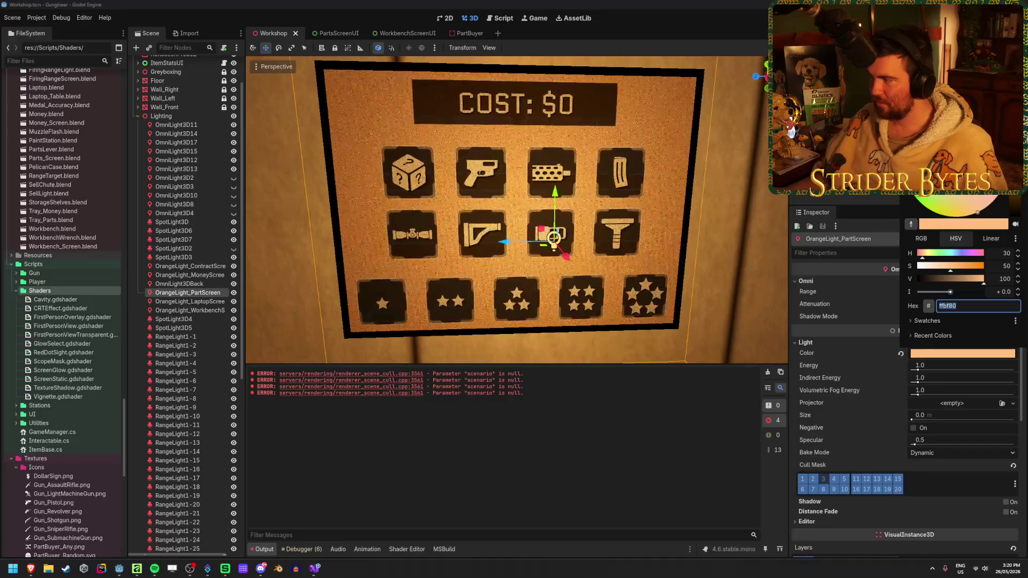
type("fff4ea")
key("Return")
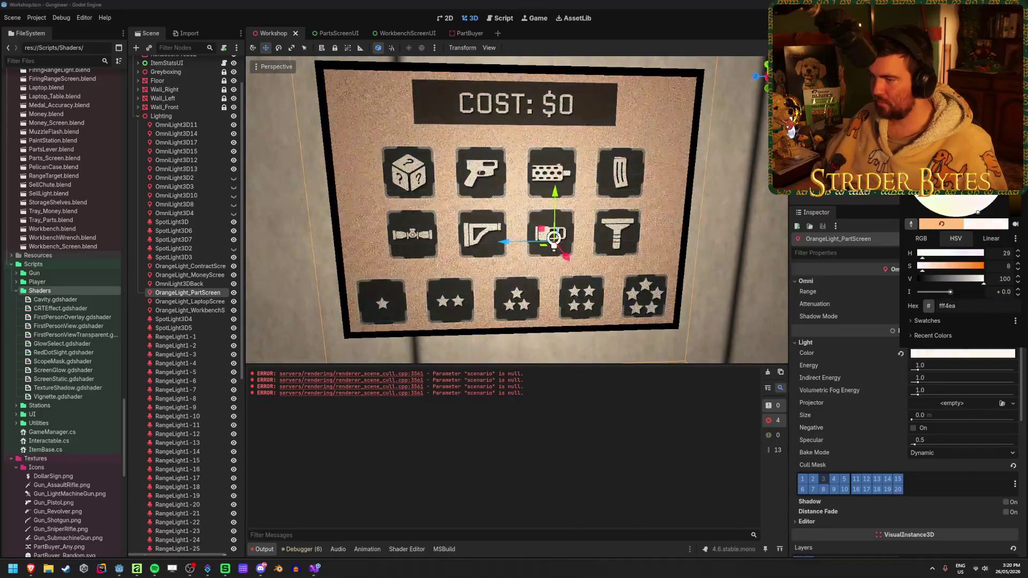
type("ffd4ab")
key("Return")
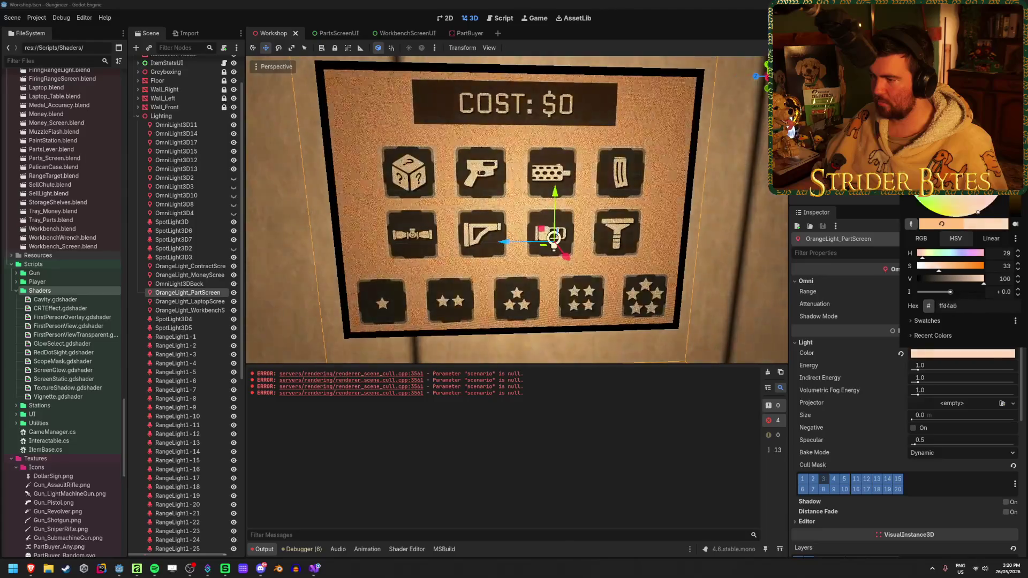
type("ffc286")
key("Return")
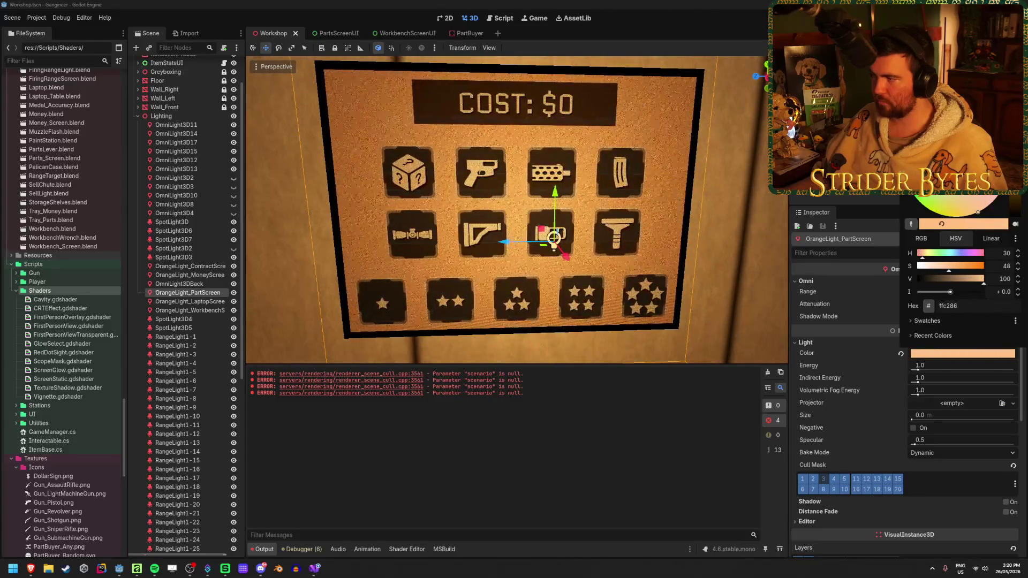
Save the Workshop scene, view the board from the left, and return to PartsScreenUI.
left_click(375, 449)
key("ctrl+s")
mouse_move(378, 429)
left_mouse_down()
mouse_move(481, 348)
mouse_move(597, 285)
left_mouse_up()
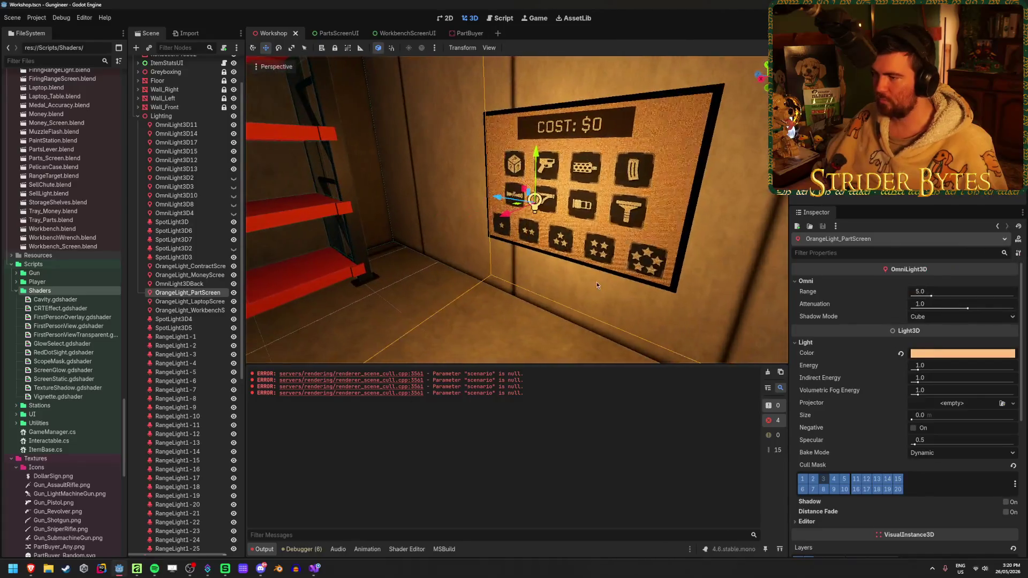
left_click(749, 202)
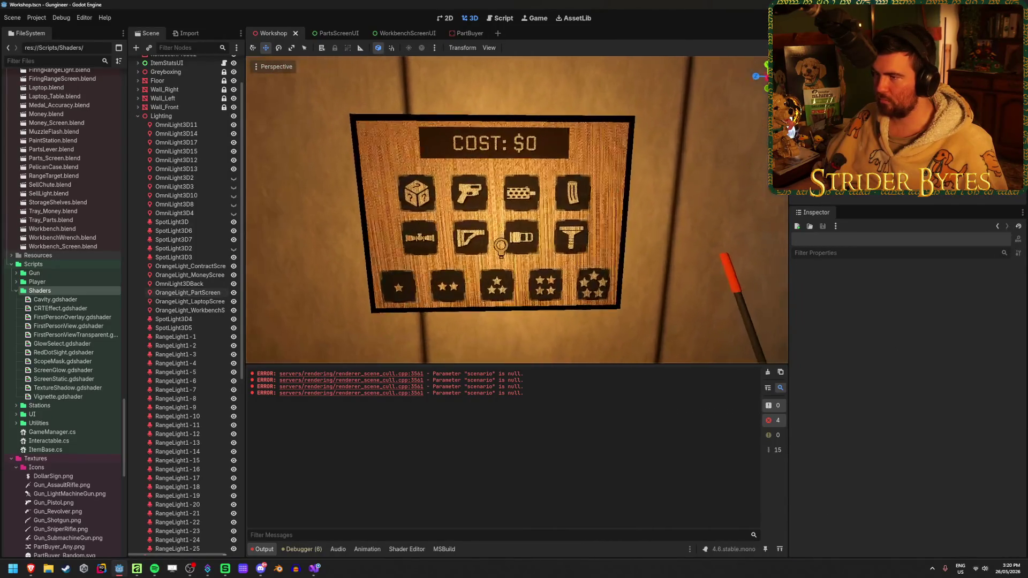
left_click(335, 34)
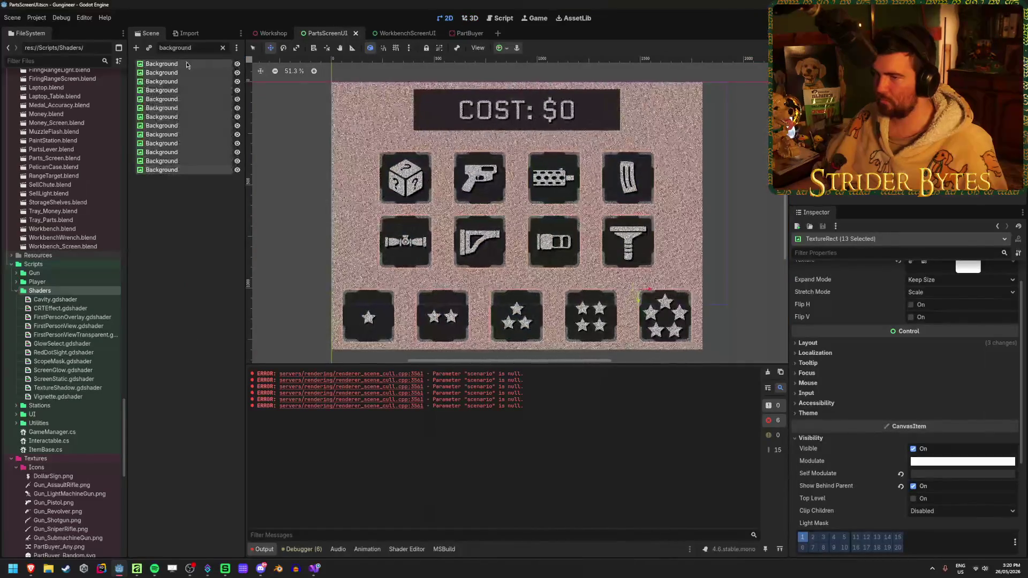
Clear the Background filter and collapse the PartTypeContainer and PartLevelContainer branches.
left_click(182, 241)
left_click(223, 48)
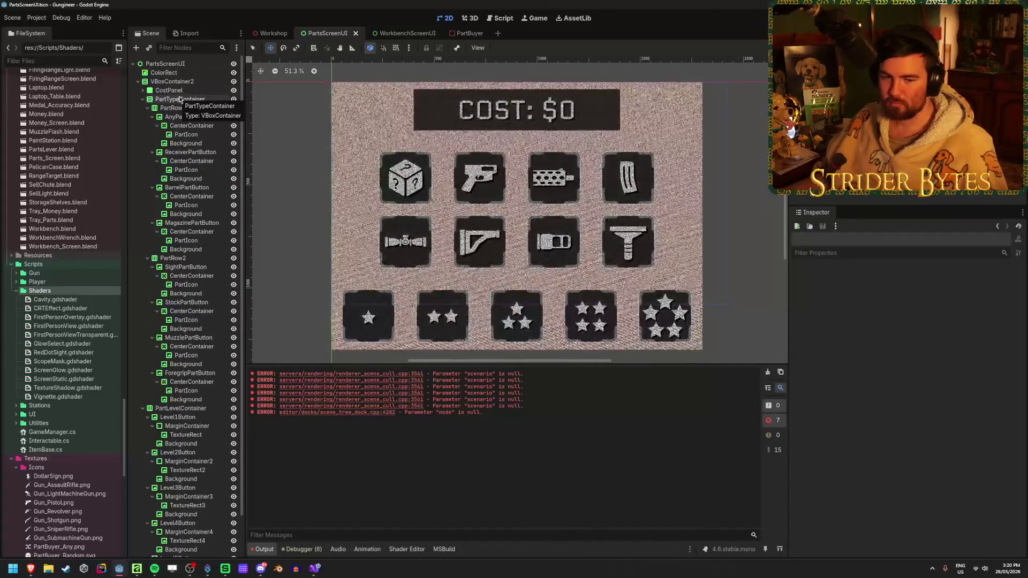
left_click(143, 99)
left_click(142, 108)
Set the ColorRect overlay colour to salmon and compare it on the Workshop board.
left_click(166, 75)
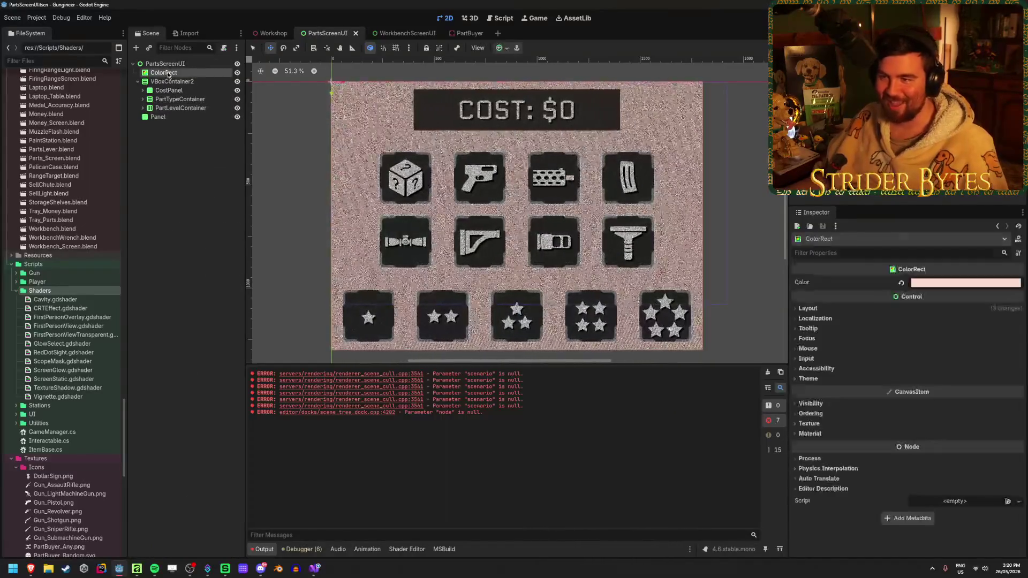
left_click(980, 282)
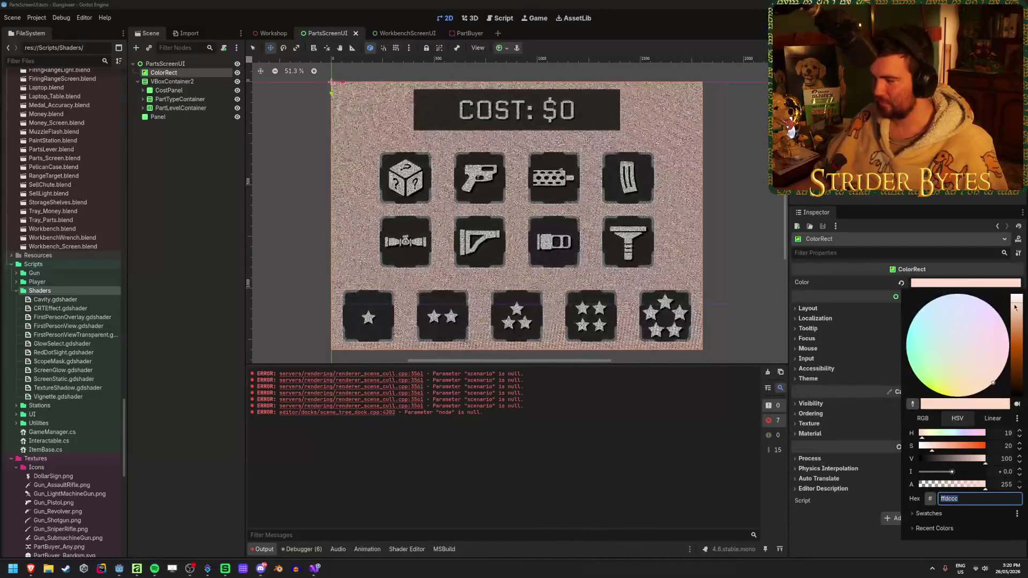
left_click(980, 322)
left_click(250, 52)
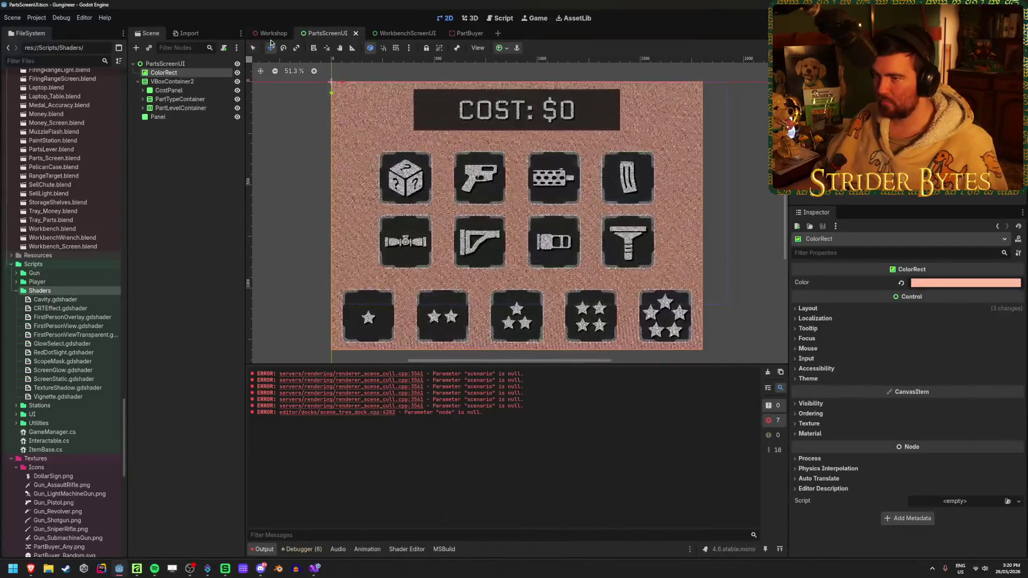
left_click(273, 34)
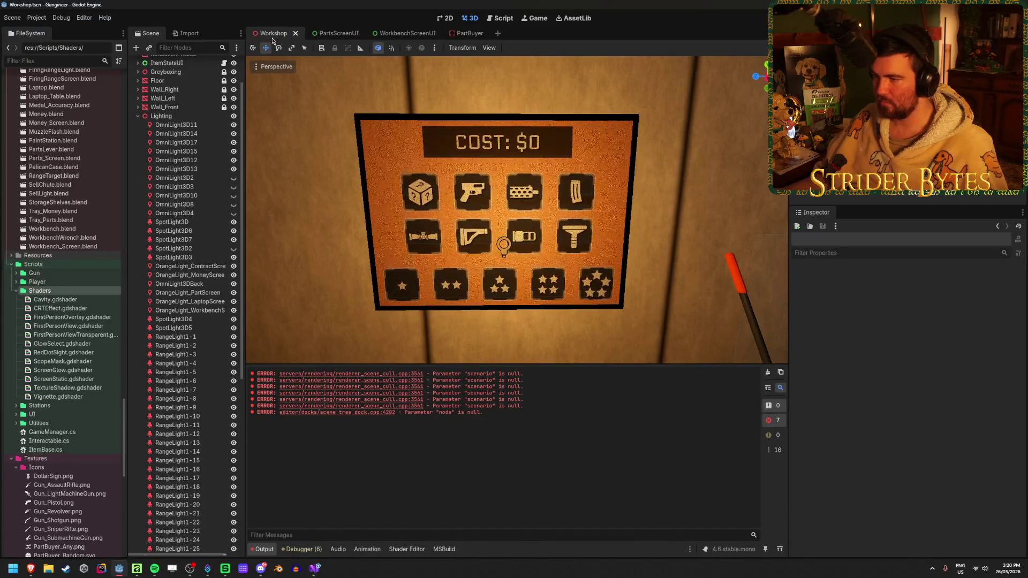
left_click(335, 33)
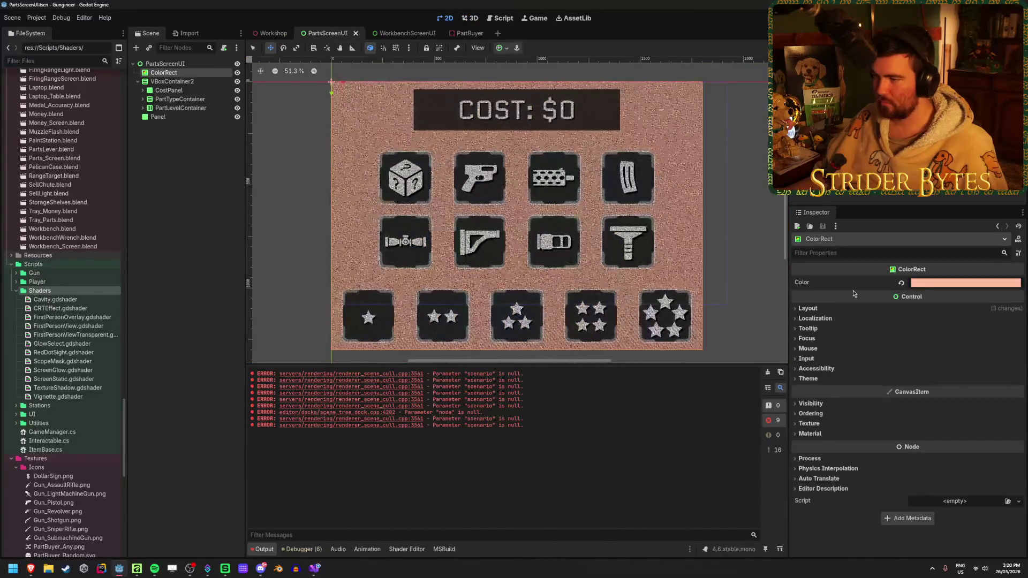
left_click(273, 34)
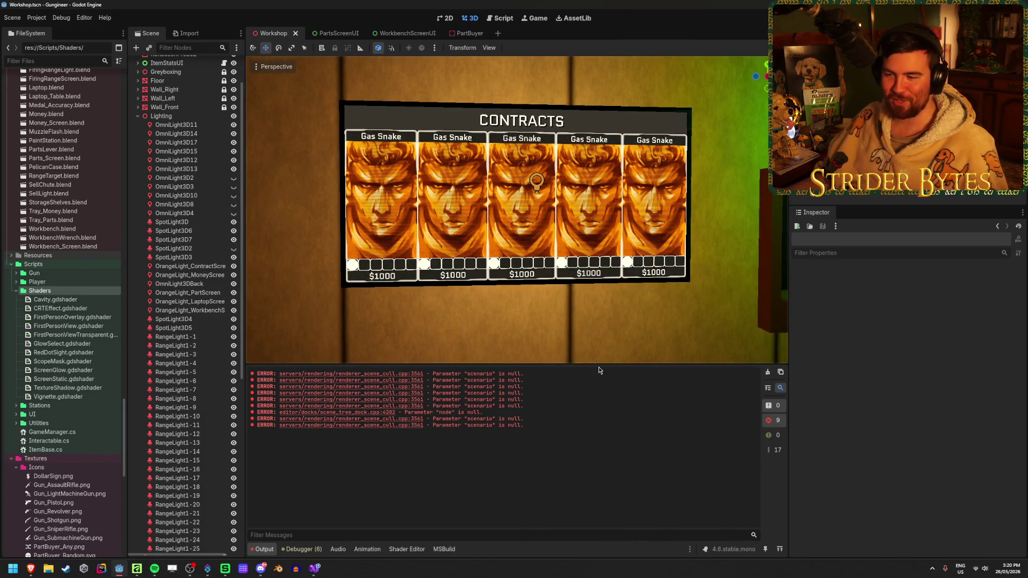
Clear the error log and collapse the Workshop's Lighting group.
key("F5")
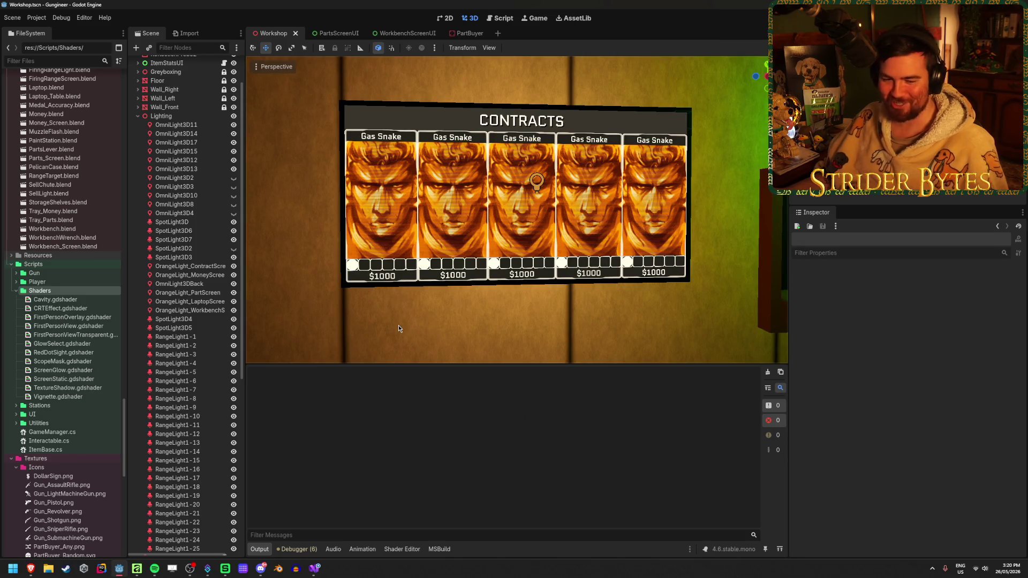
scroll(399, 328, "down", 3)
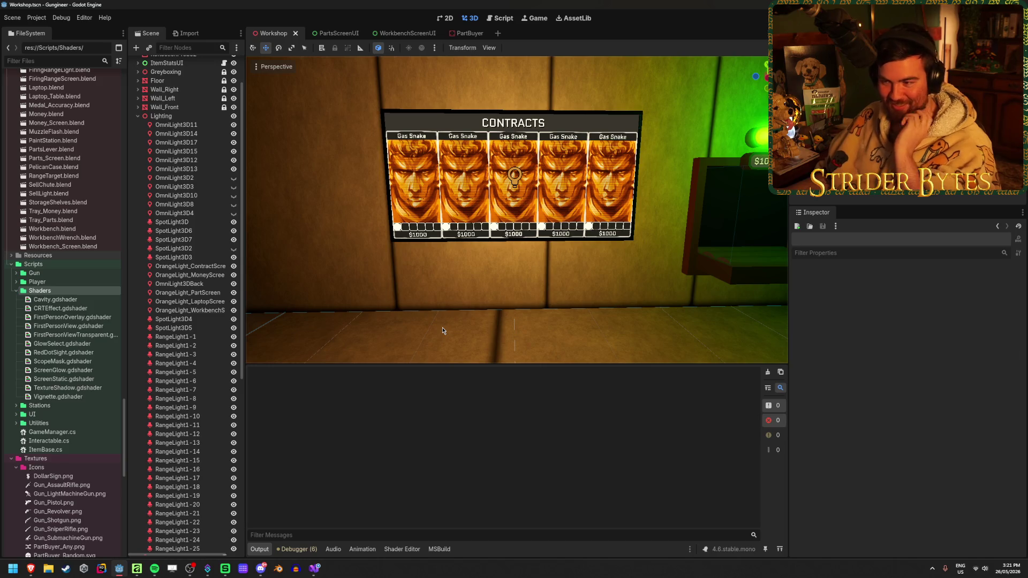
left_click(442, 331)
left_click(329, 256)
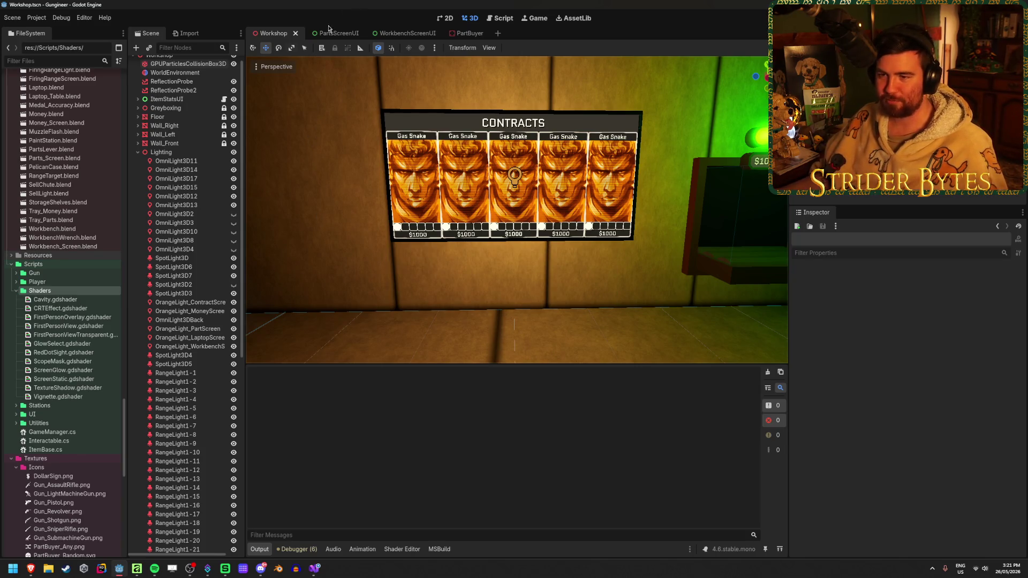
left_click(138, 152)
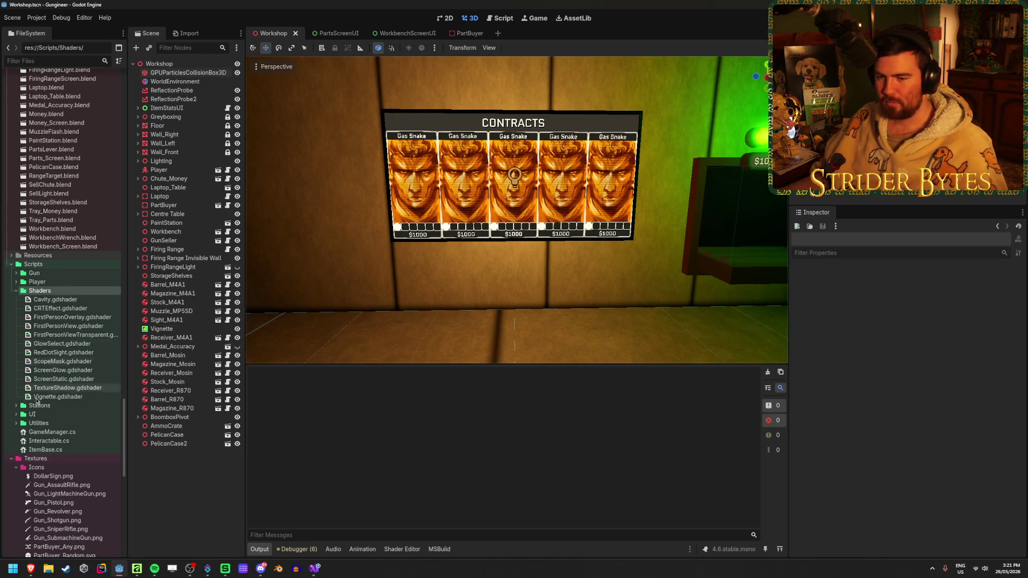
Scroll the FileSystem dock to the UI scenes and open ContractScreenUI.
scroll(32, 407, "up", 15)
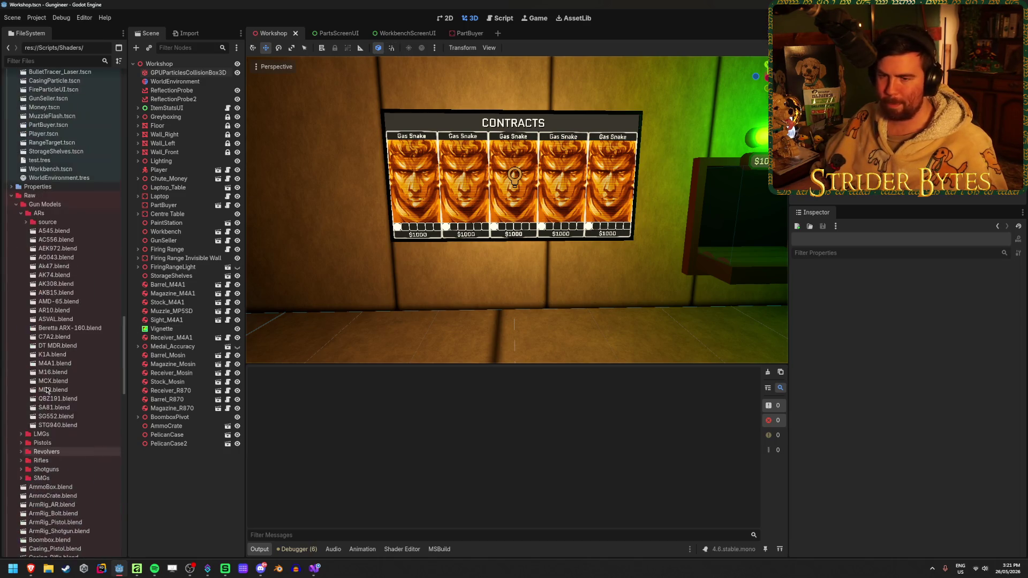
scroll(47, 388, "down", 10)
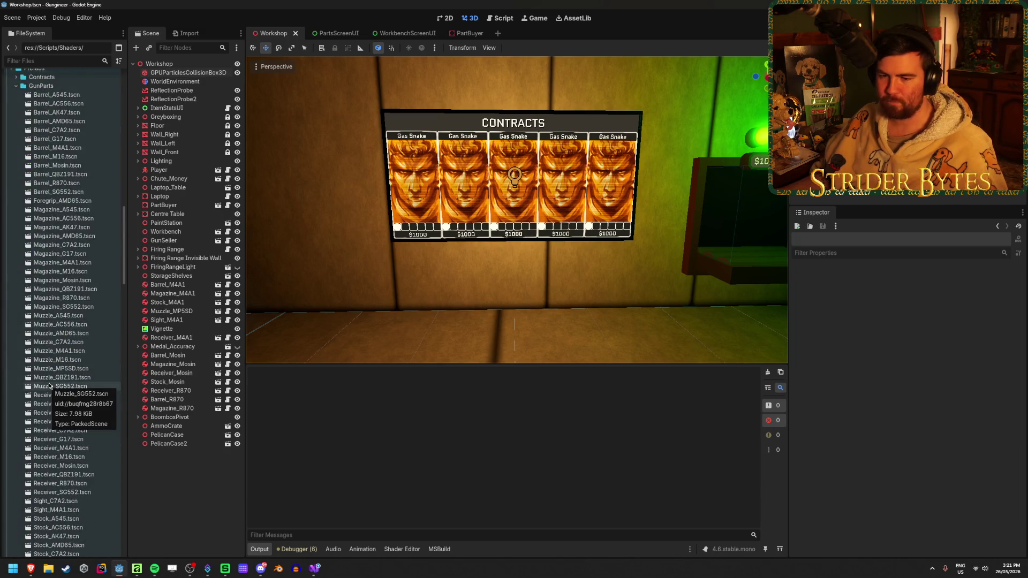
scroll(50, 385, "down", 6)
scroll(51, 383, "up", 11)
scroll(51, 383, "down", 11)
scroll(53, 381, "up", 4)
scroll(52, 380, "down", 10)
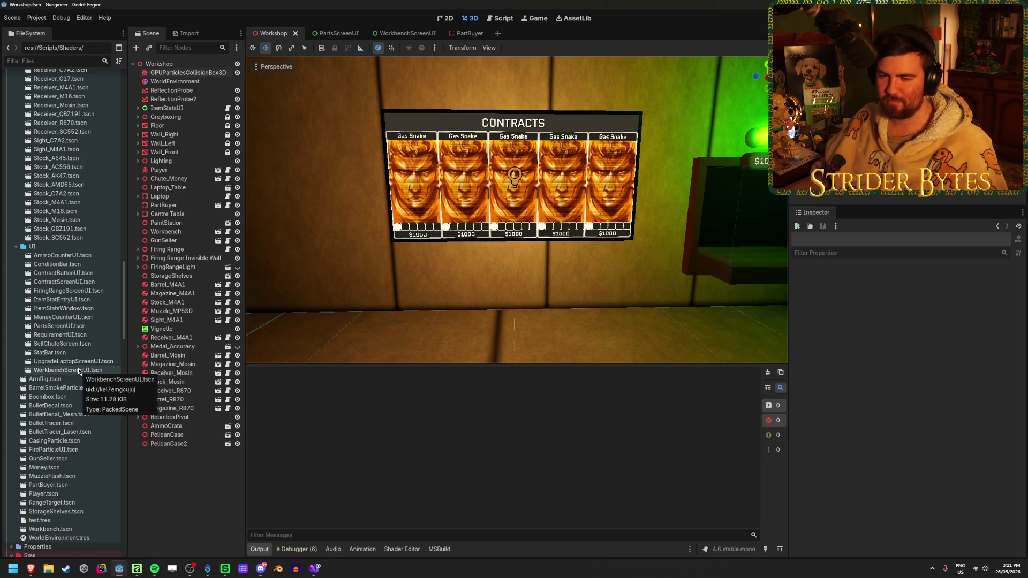
double_click(88, 284)
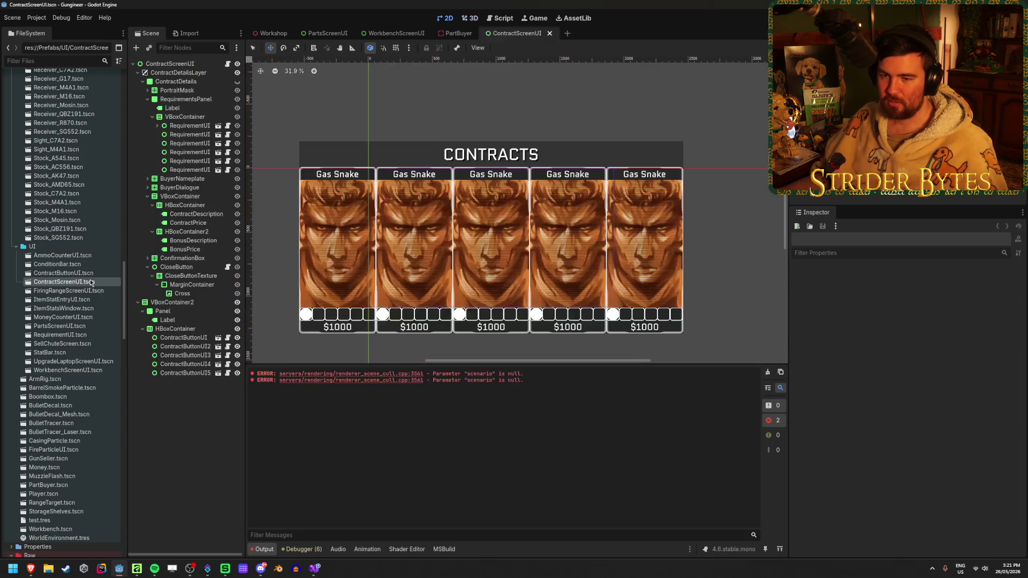
Add a ColorRect child to the ContractScreenUI root and anchor it Full Rect.
left_click(138, 73)
left_click(138, 81)
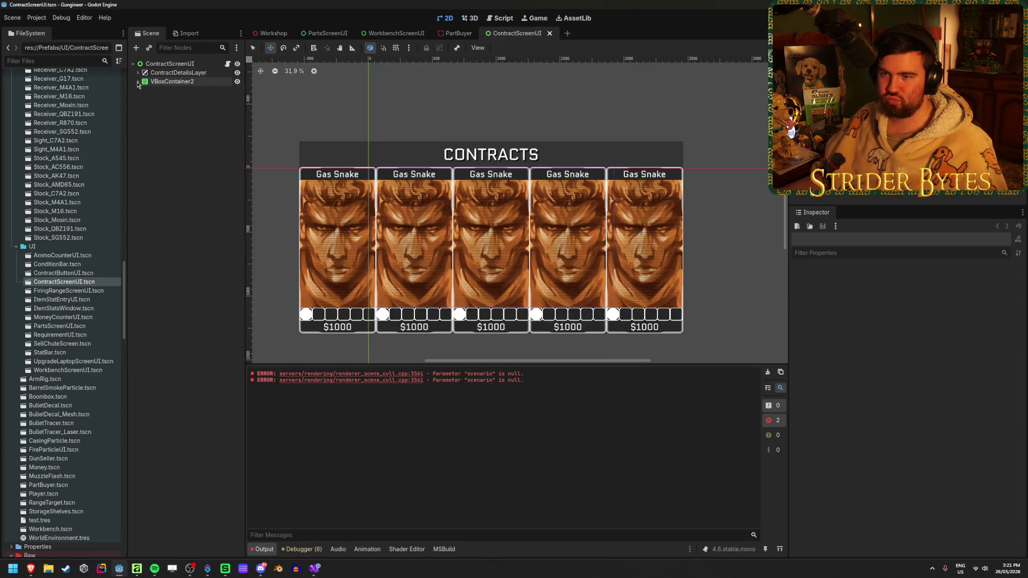
right_click(196, 114)
left_click(220, 125)
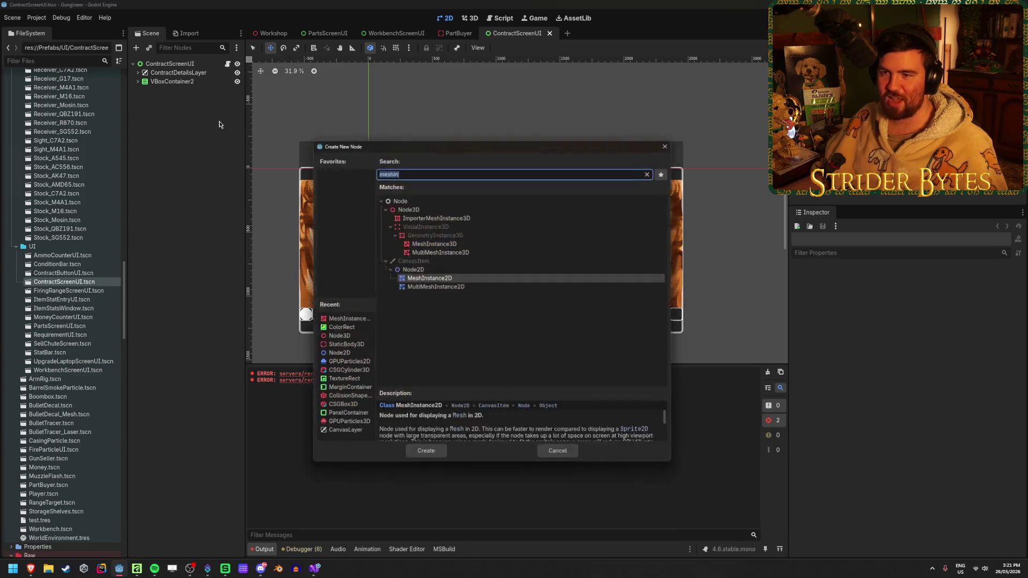
type("colorrec")
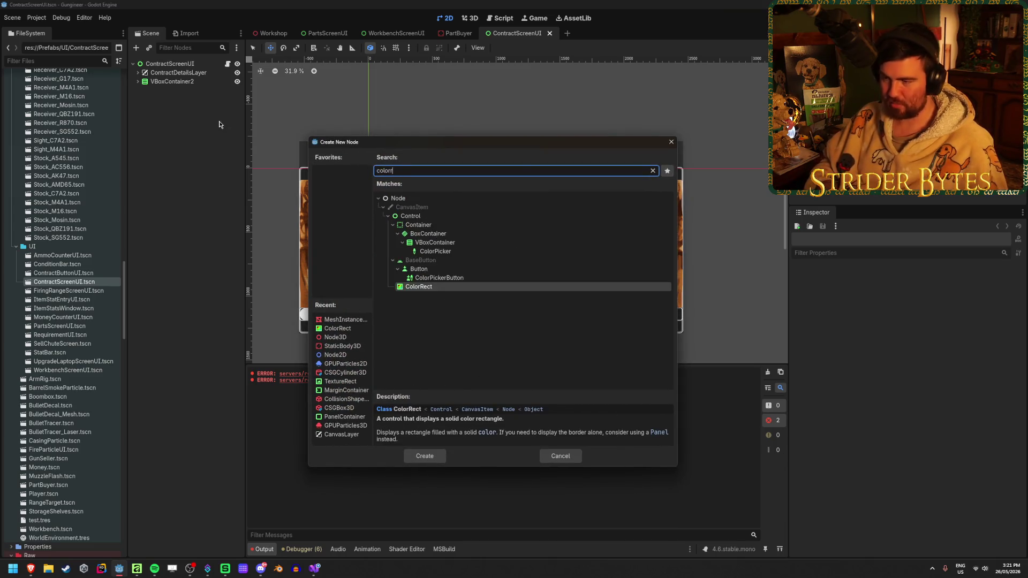
key("Return")
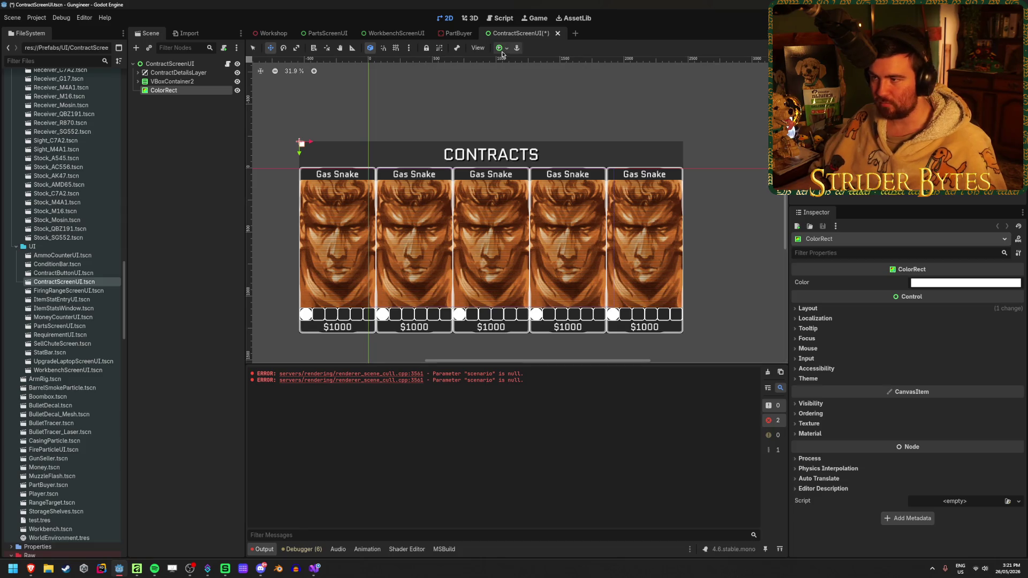
left_click(503, 48)
left_click(550, 125)
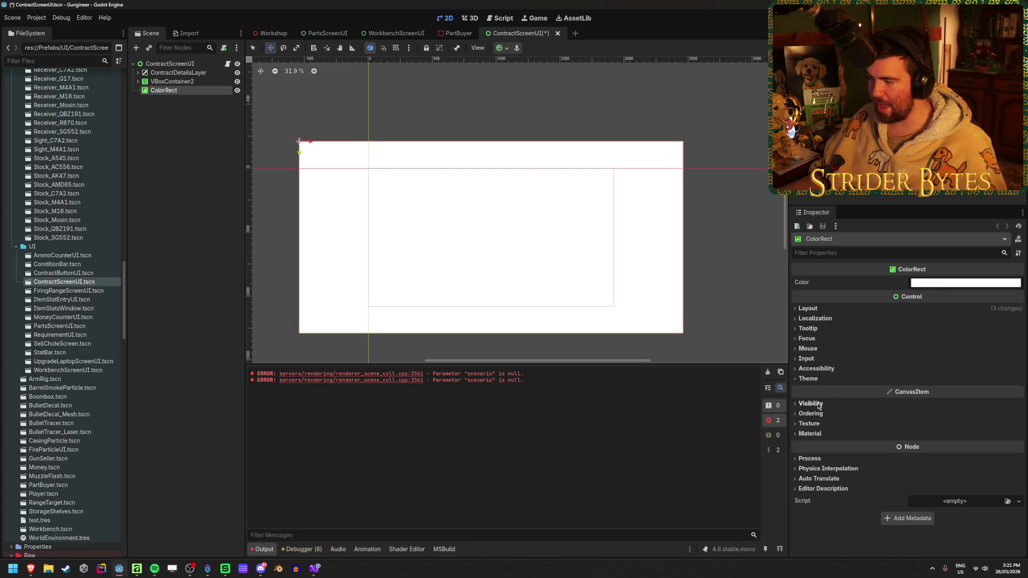
Give the ColorRect a new ShaderMaterial using ScreenStatic.gdshader, save, and return to Workshop.
left_click(810, 433)
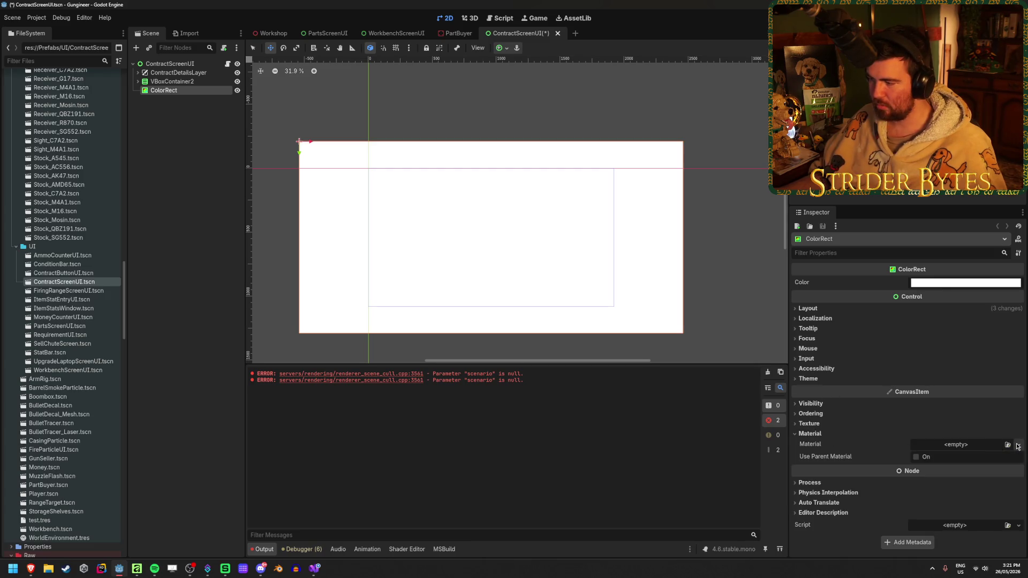
left_click(1018, 446)
left_click(992, 473)
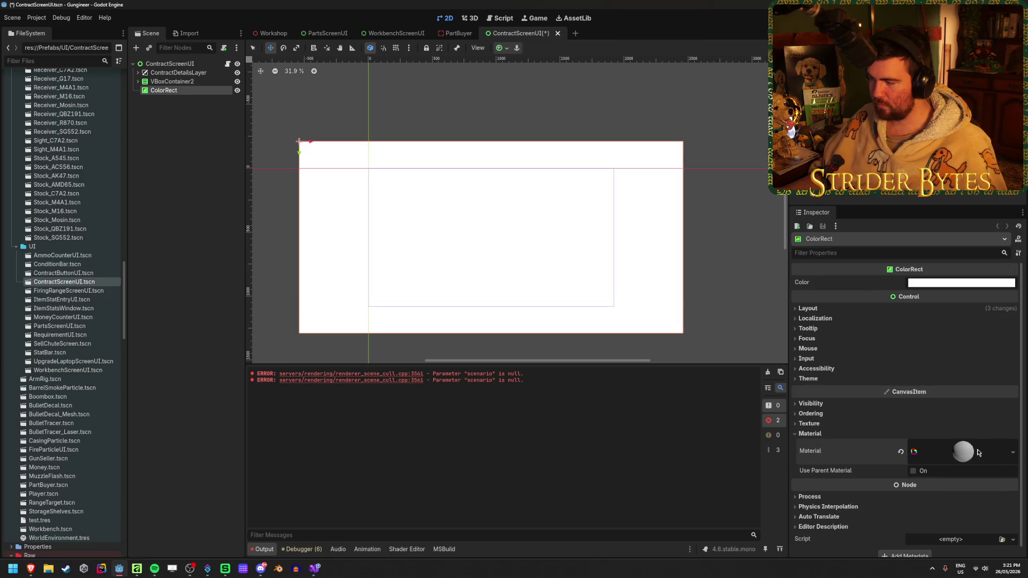
left_click(978, 452)
left_click(1001, 534)
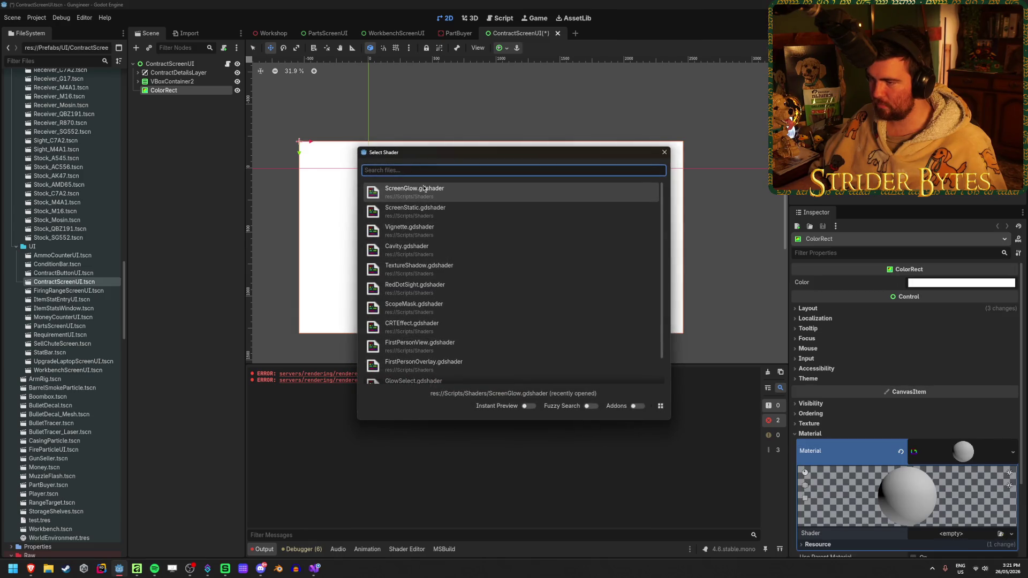
left_click(415, 211)
key("ctrl+s")
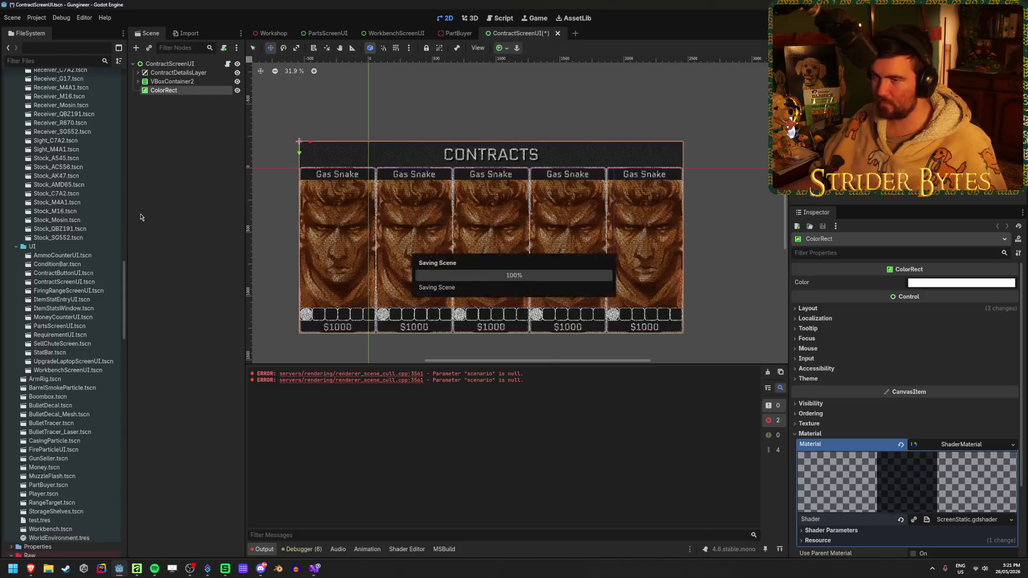
left_click(265, 35)
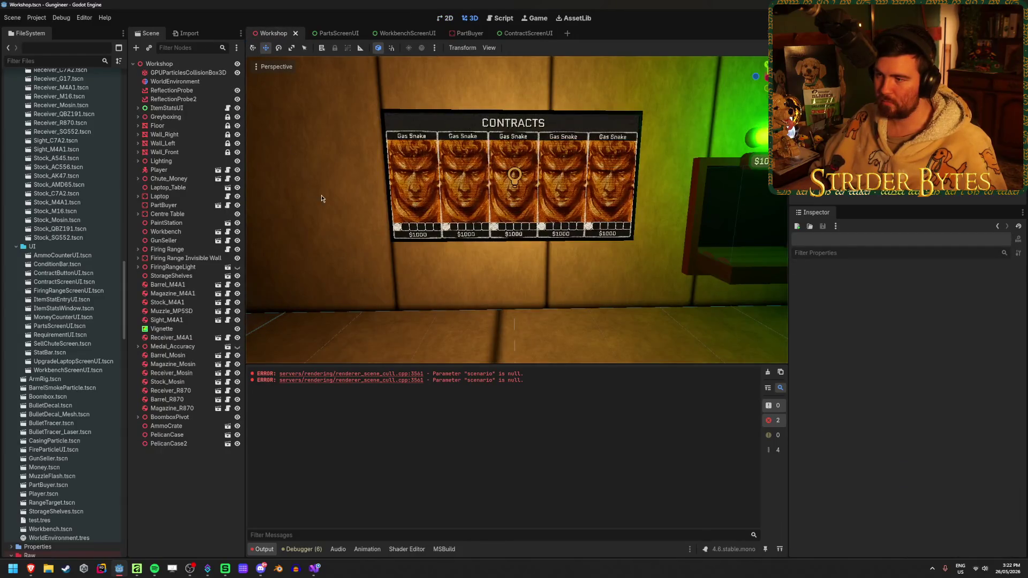
Frame the Contracts board in the Workshop and run the project with F5.
left_click(412, 176)
scroll(514, 209, "up", 3)
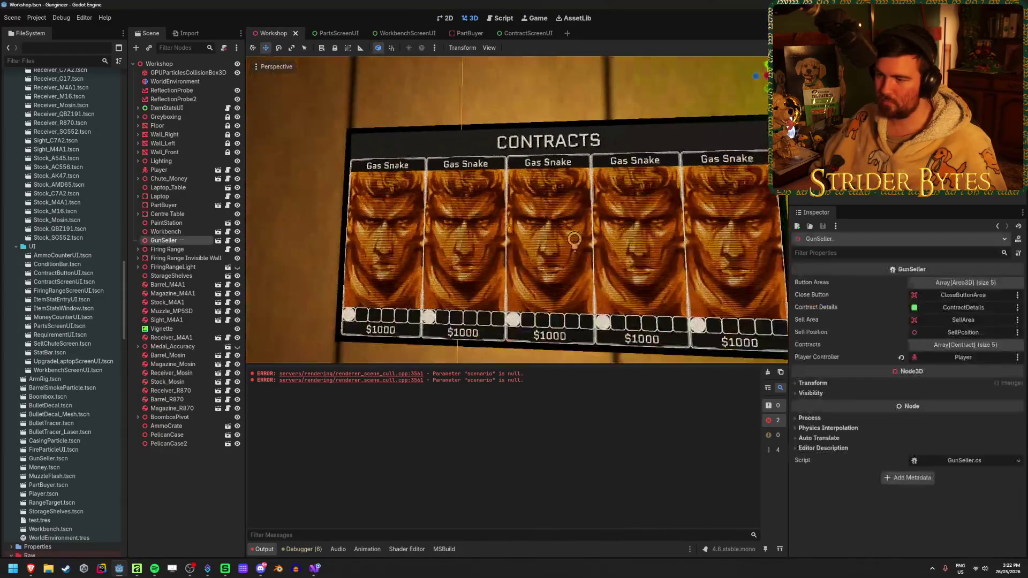
left_click(294, 170)
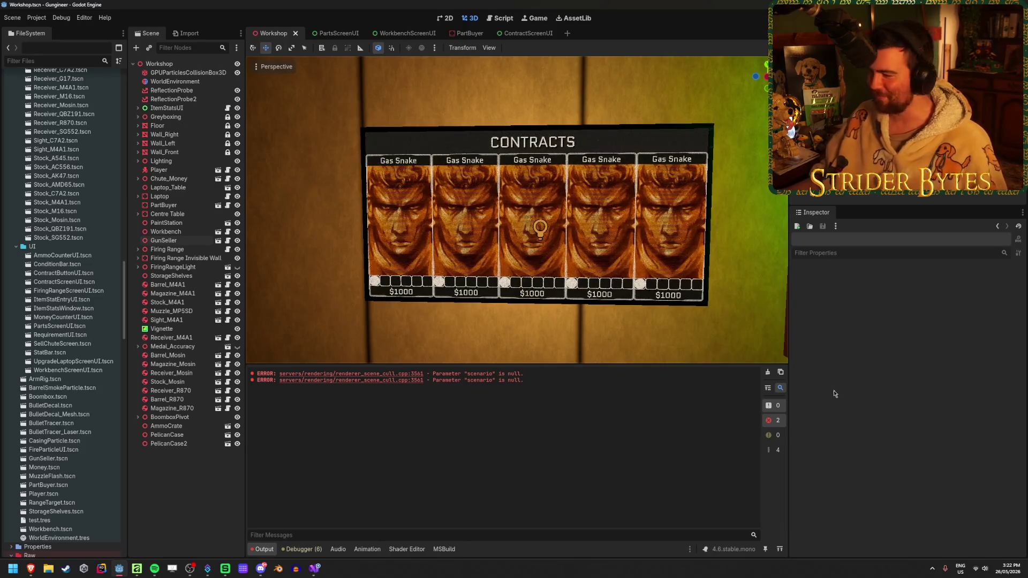
key("F5")
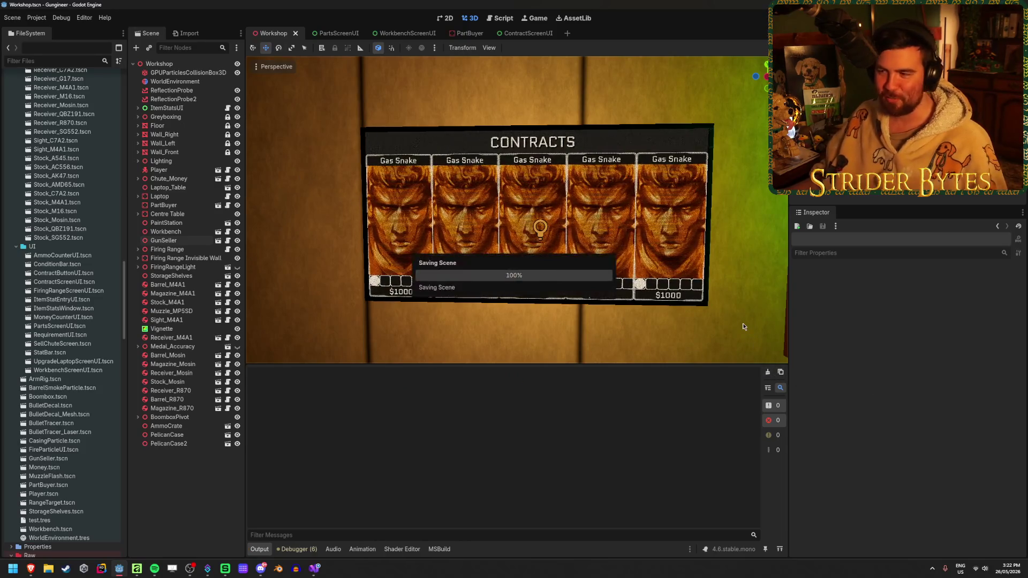
Orbit the view around the contracts board to inspect the static effect.
left_click_drag(321, 246, 298, 261)
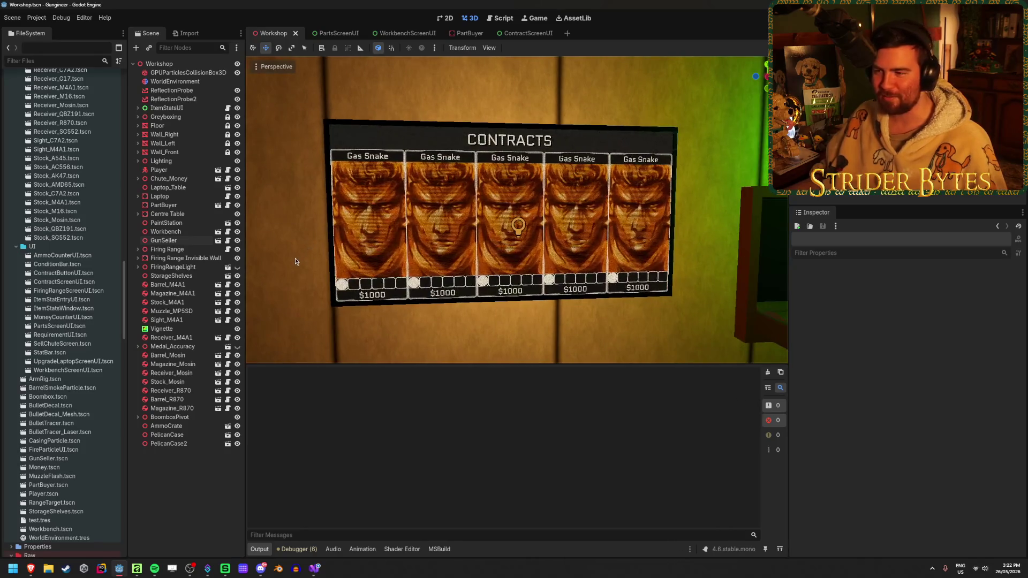
scroll(295, 261, "up", 5)
scroll(295, 261, "down", 2)
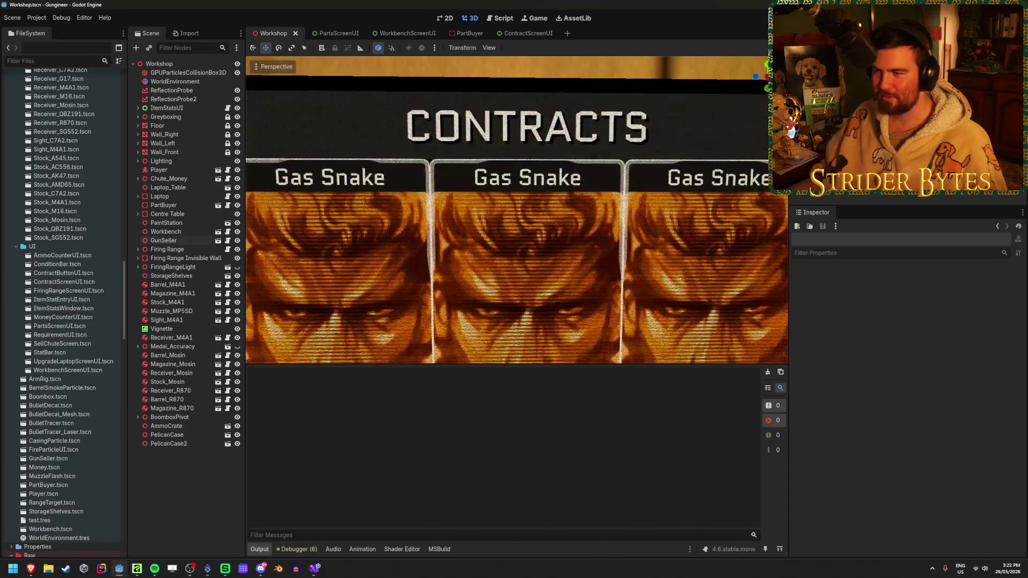
left_click_drag(297, 261, 326, 262)
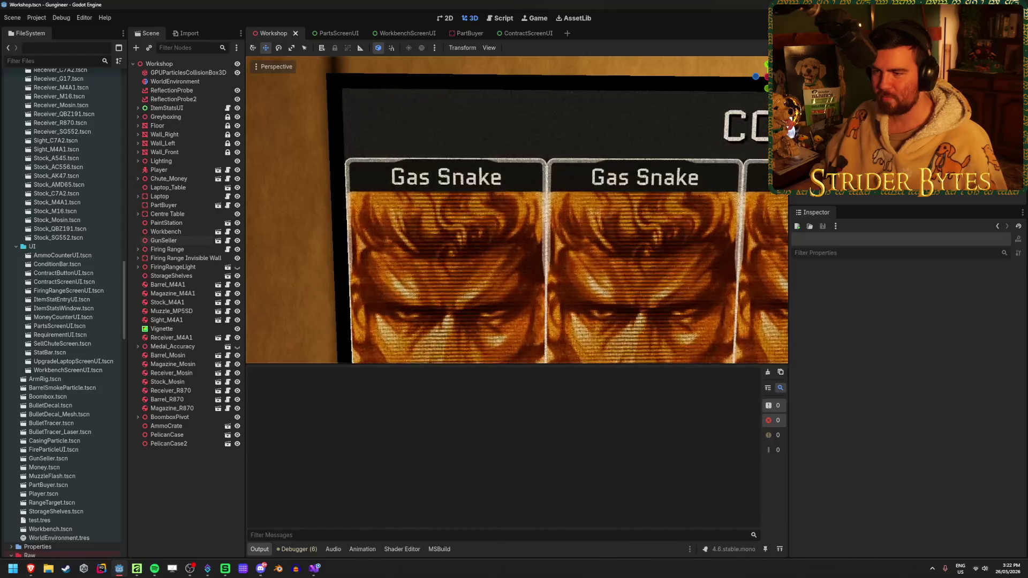
scroll(327, 262, "down", 6)
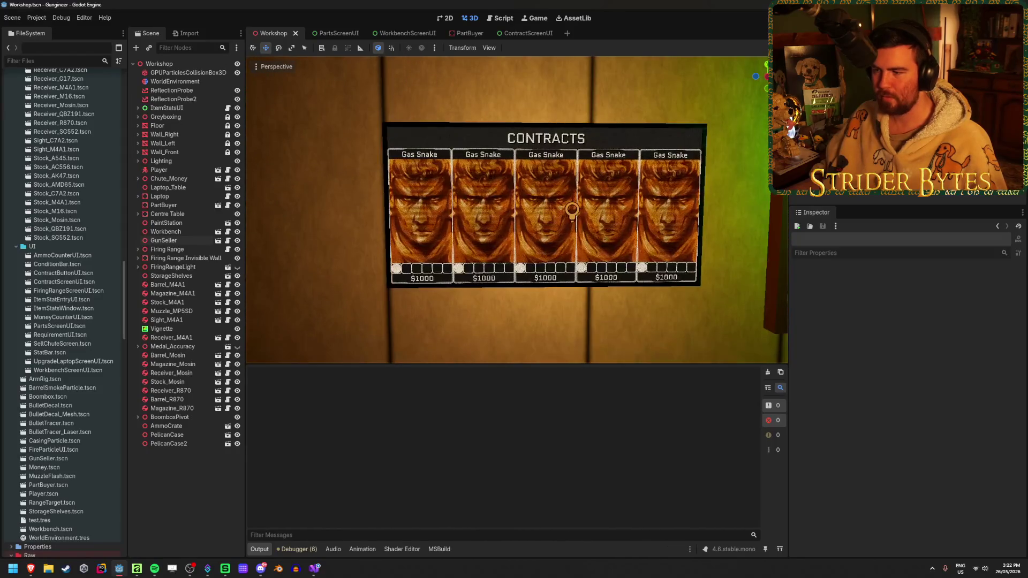
left_click_drag(326, 262, 286, 263)
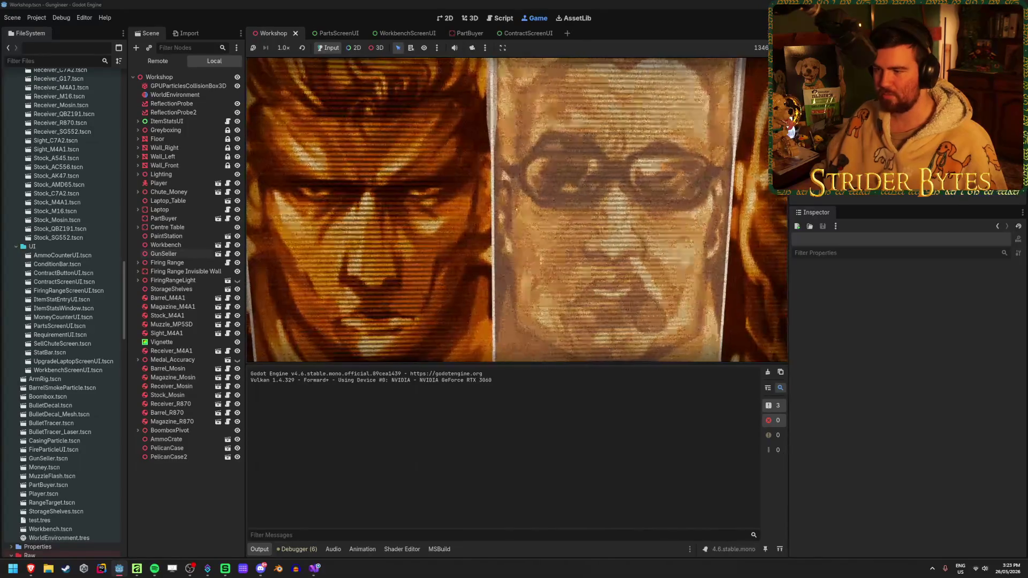
Check a contract's requirements popup in the running game, stop it, and switch to ContractScreenUI.
left_click(516, 209)
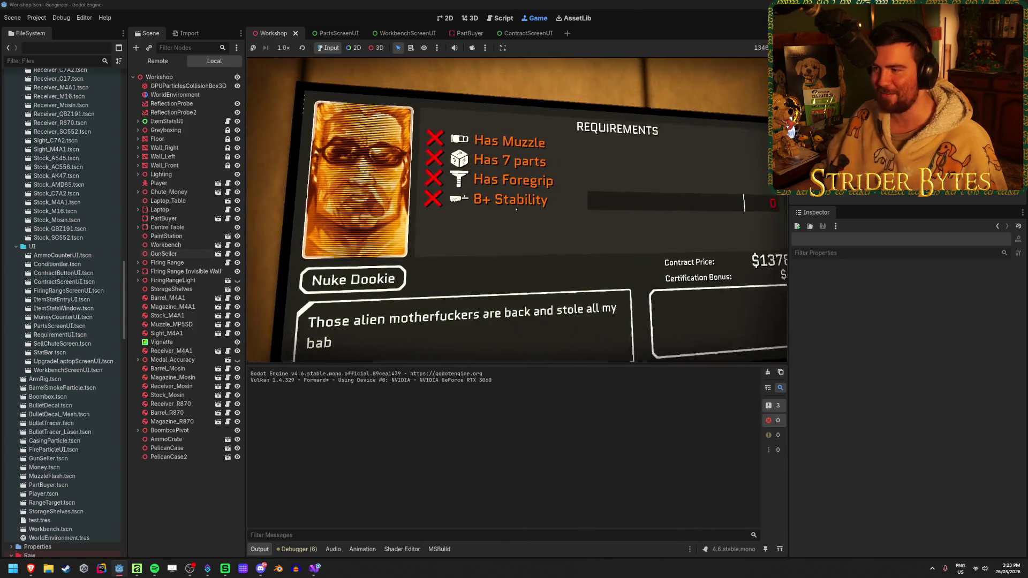
left_click(517, 209)
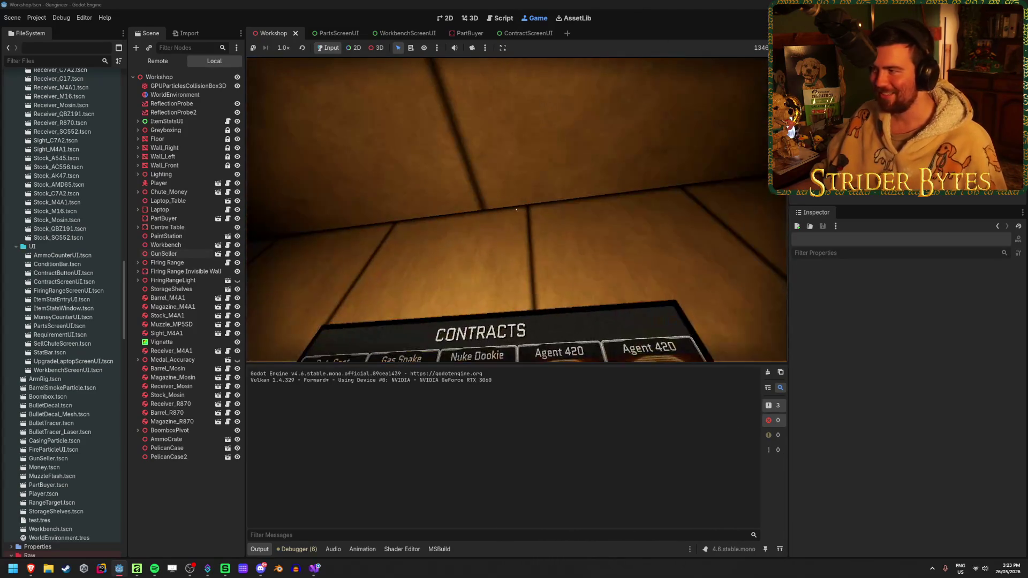
key("F8")
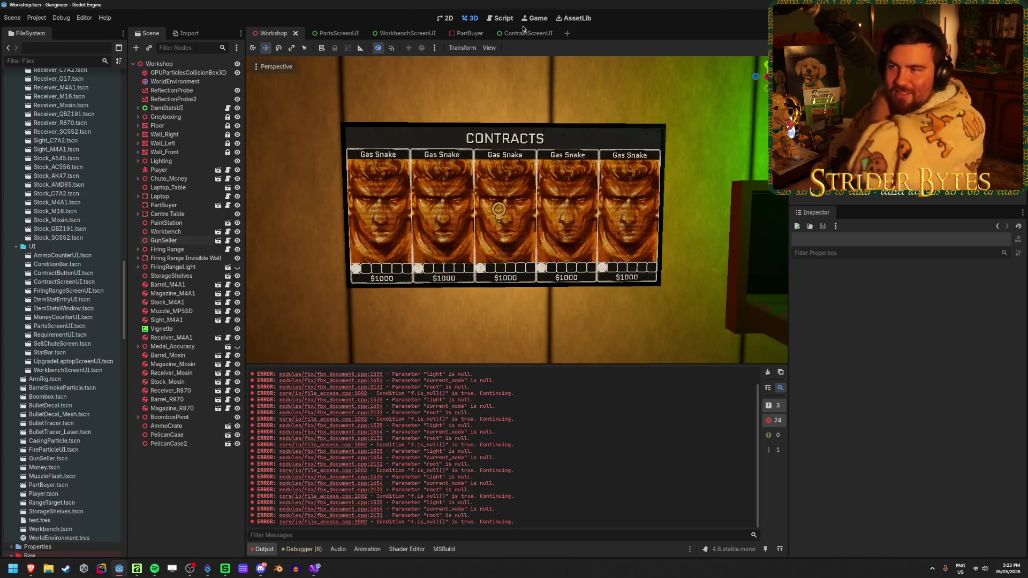
left_click(518, 33)
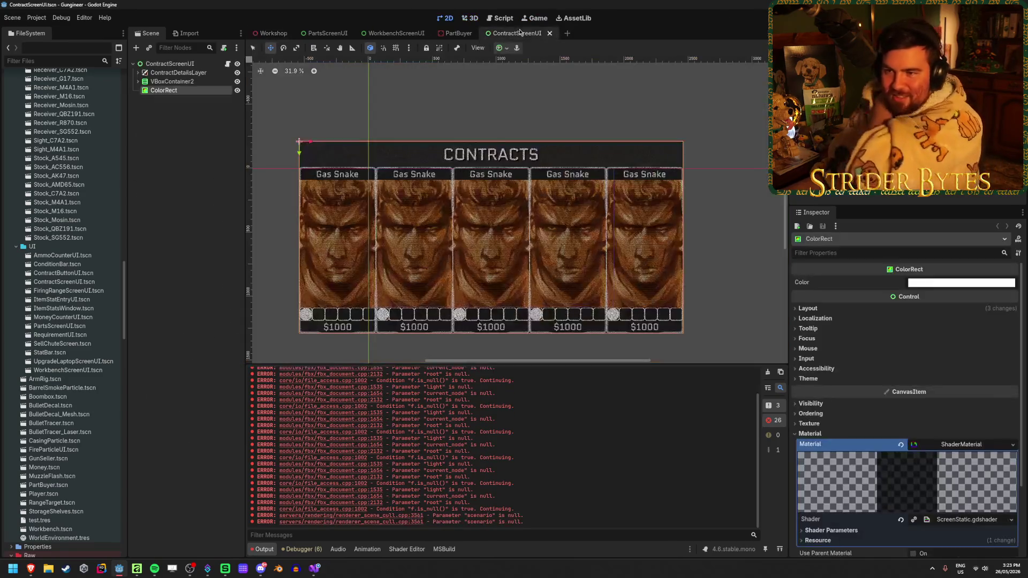
Expand ContractDetailsLayer and rename the ColorRect overlay node to 'Static'.
left_click(137, 74)
left_click(137, 74)
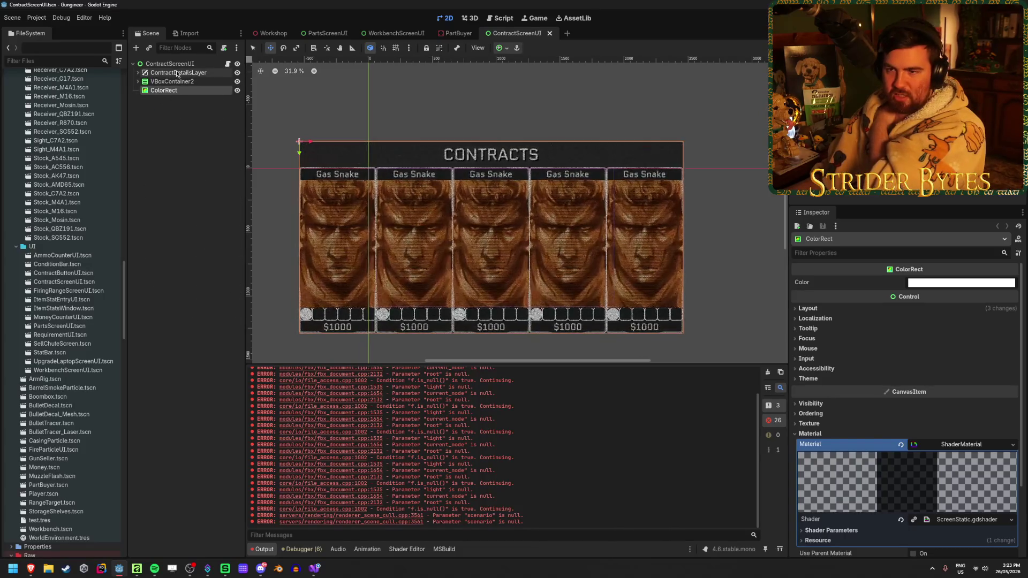
left_click(138, 73)
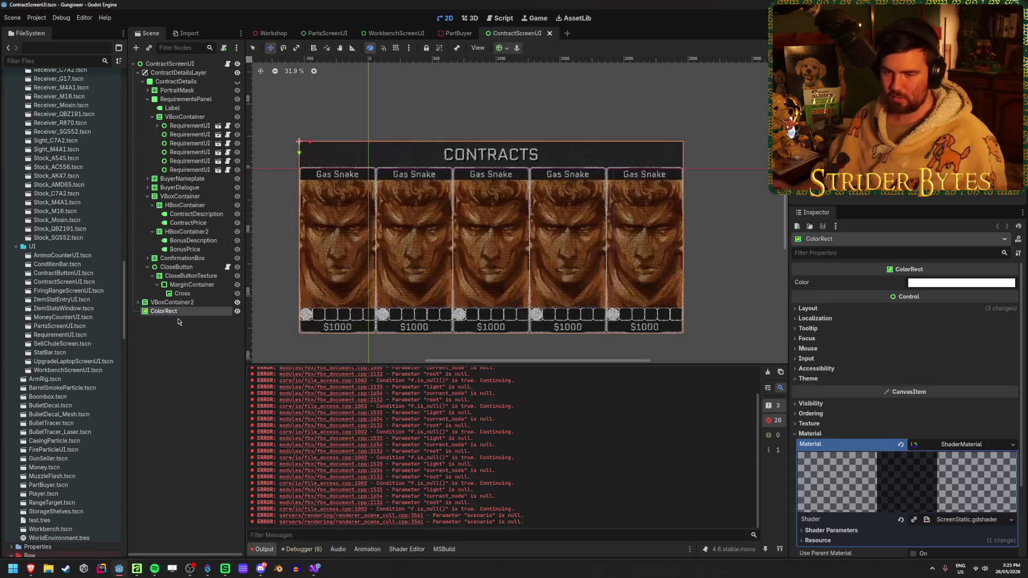
key("F2")
type("Static")
key("Return")
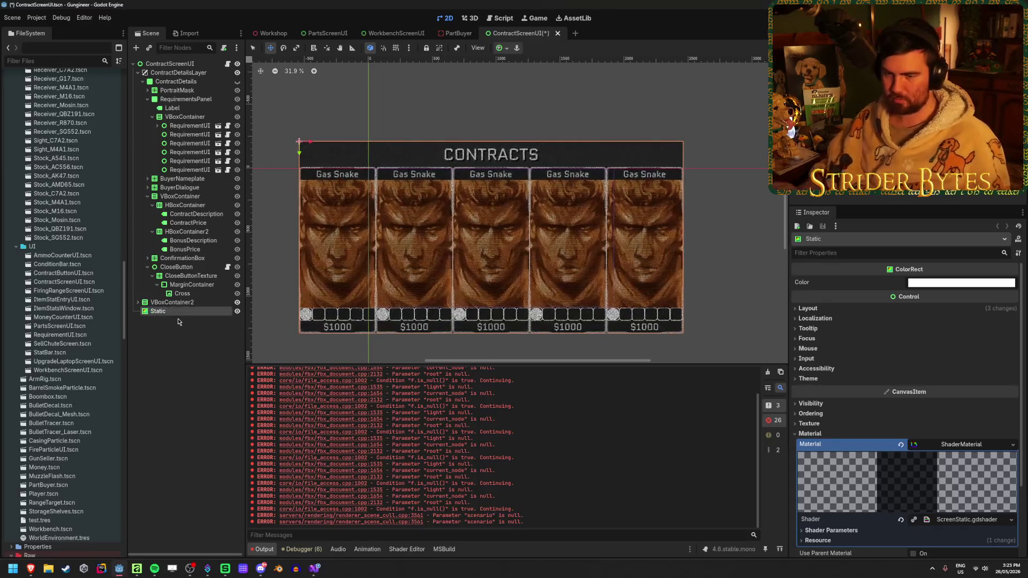
Duplicate Static and move the copy, Static2, into ContractDetailsLayer below ContractDetails.
key("ctrl+d")
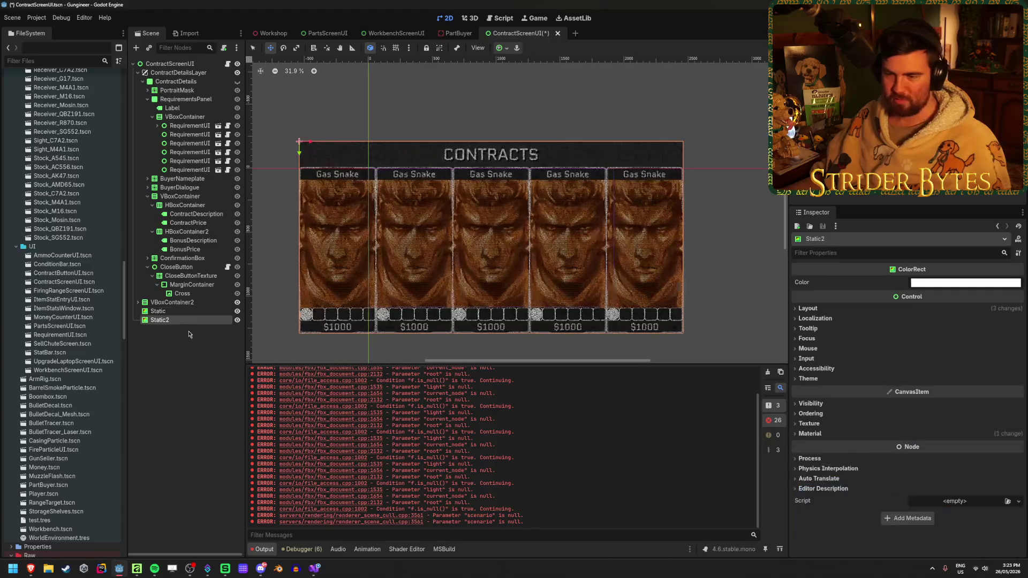
mouse_move(171, 319)
left_mouse_down()
mouse_move(177, 101)
mouse_move(188, 85)
mouse_move(170, 80)
mouse_move(200, 95)
left_mouse_up()
left_click(238, 81)
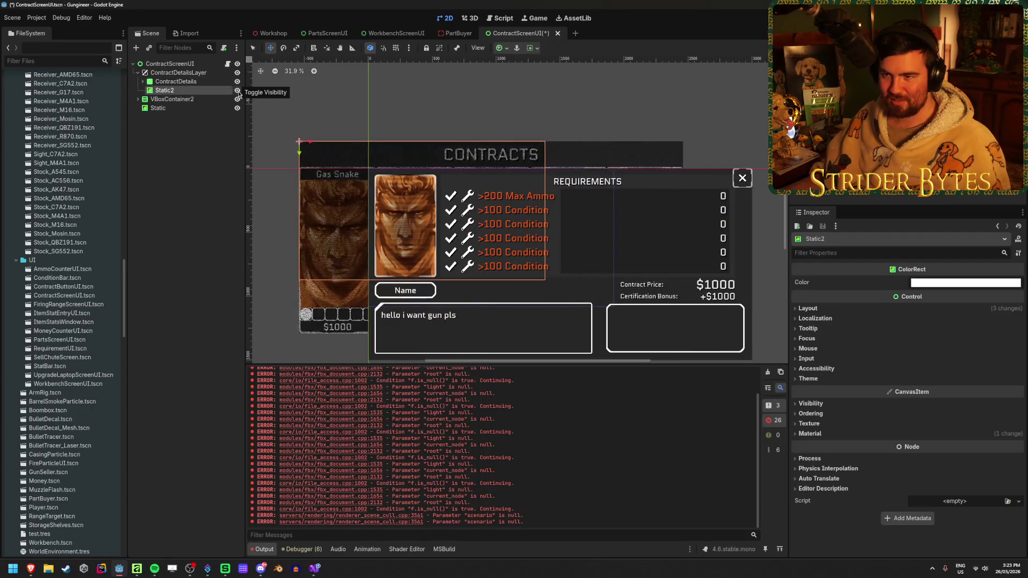
Set Static2's anchor preset to Full Rect, then expand ContractDetails to inspect its children.
left_click(504, 49)
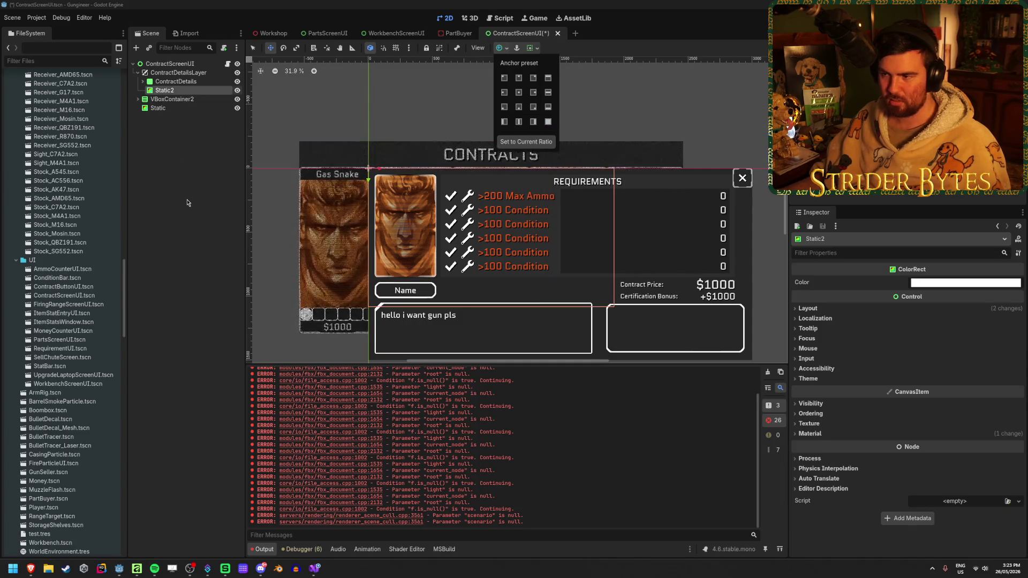
left_click(548, 123)
left_click(191, 86)
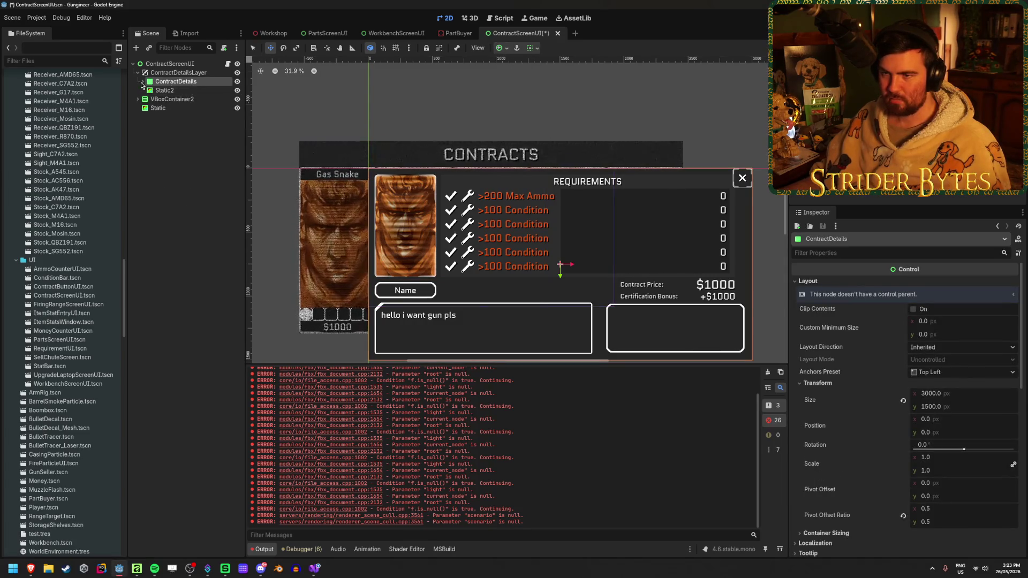
left_click(142, 81)
left_click(170, 91)
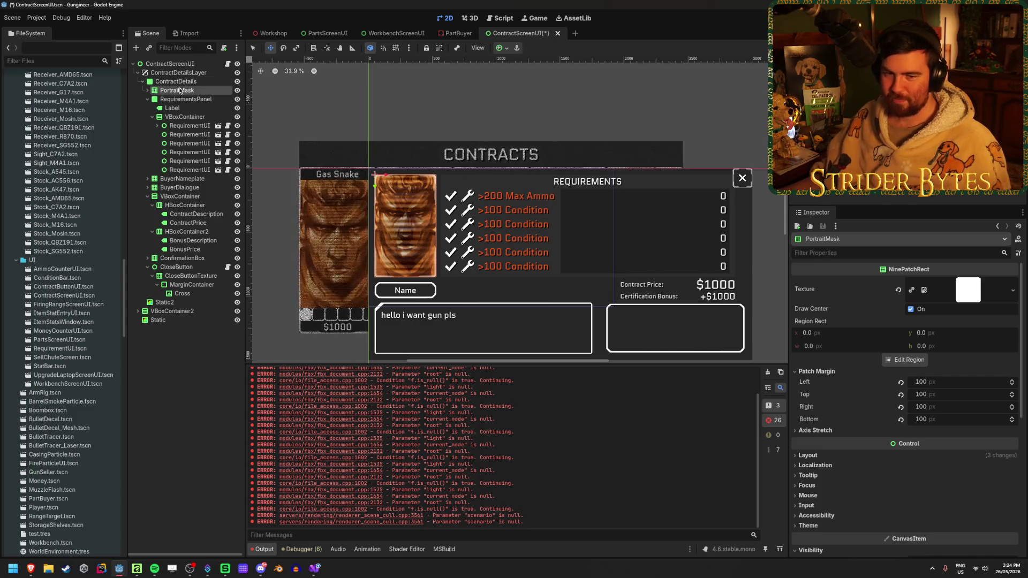
Collapse the RequirementsPanel, CloseButton and VBoxContainer children, then save the ContractScreenUI scene.
left_click(147, 99)
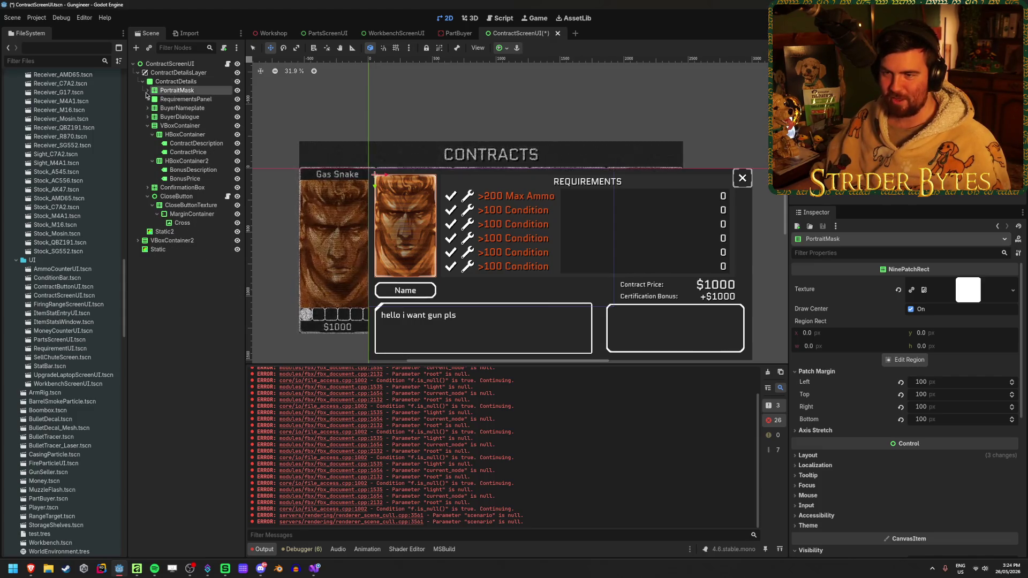
left_click(191, 315)
left_click(147, 196)
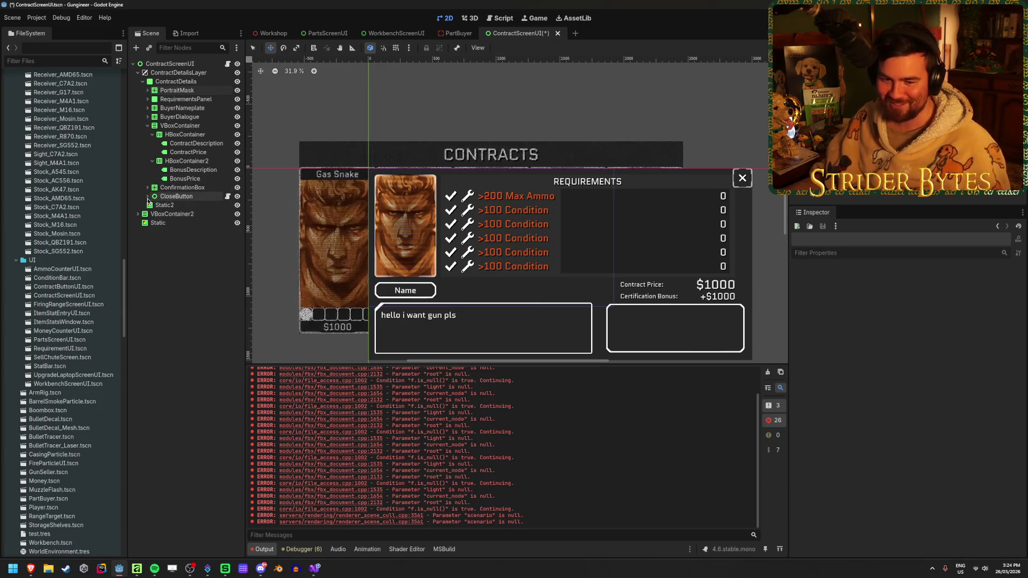
left_click(147, 125)
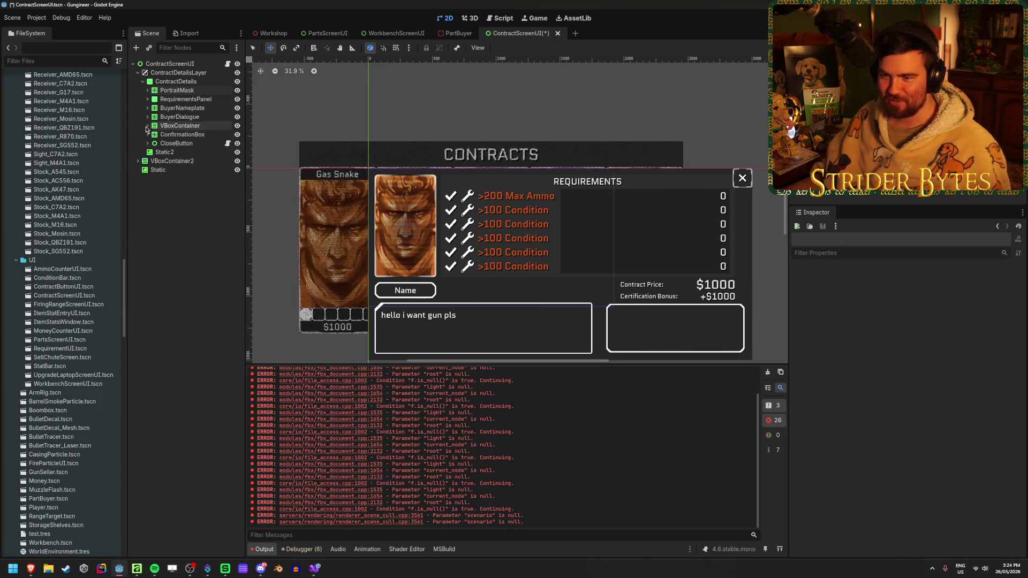
key("ctrl+s")
Select Static2, collapse ContractDetails, clear the selection, and switch to the web browser.
left_click(170, 154)
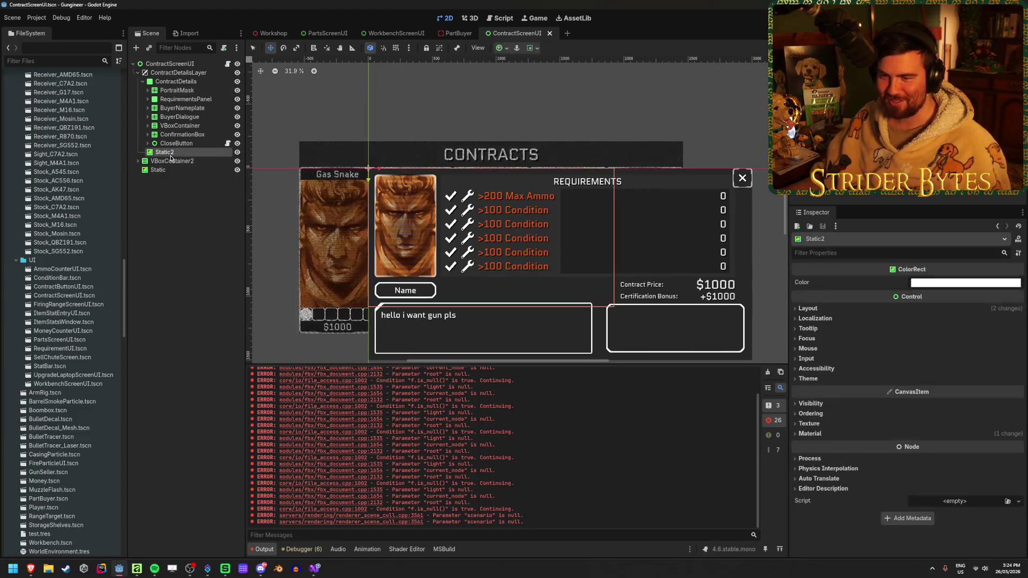
left_click(142, 81)
left_click(177, 234)
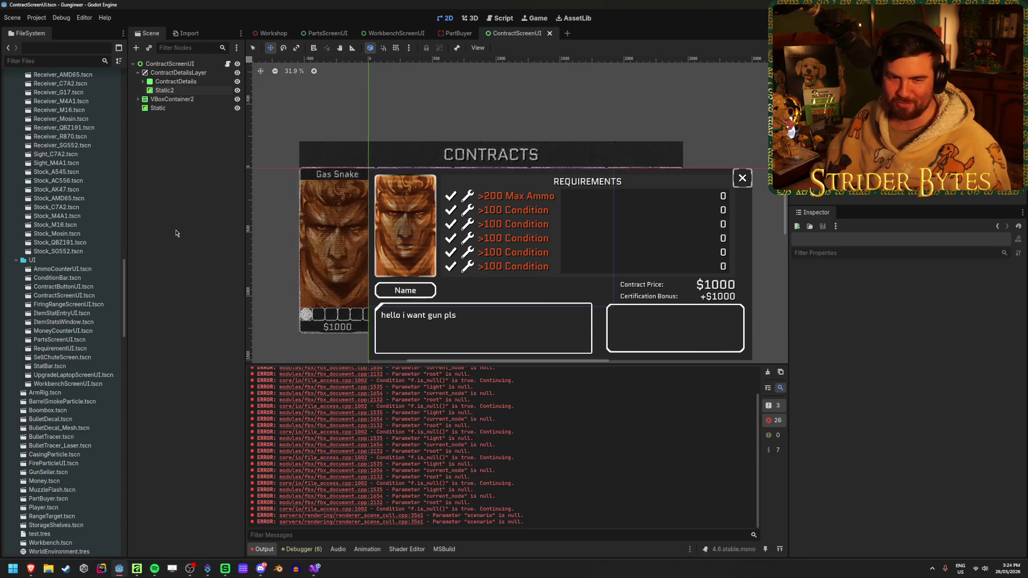
key("alt+Tab")
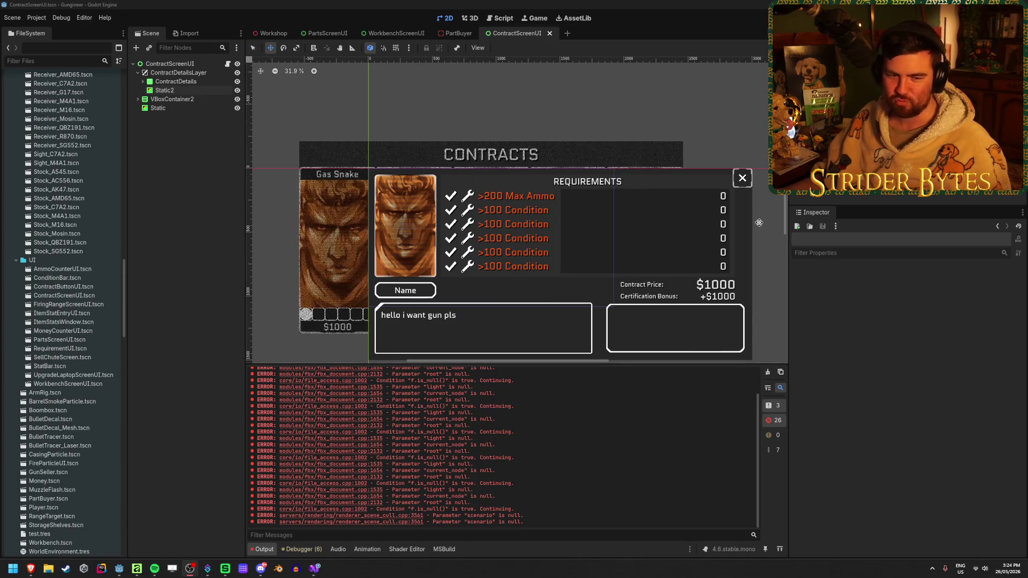
key("alt+Tab")
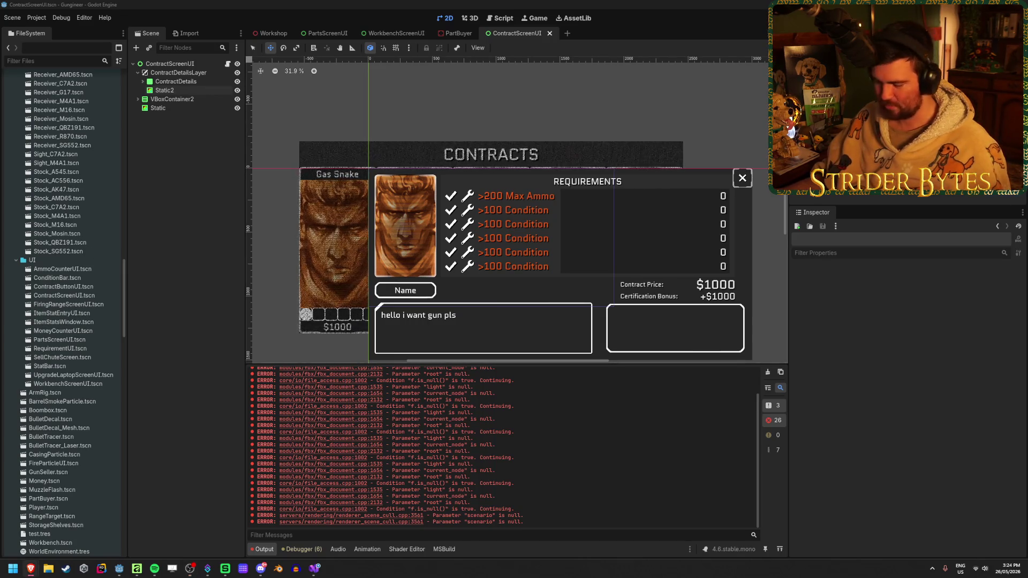
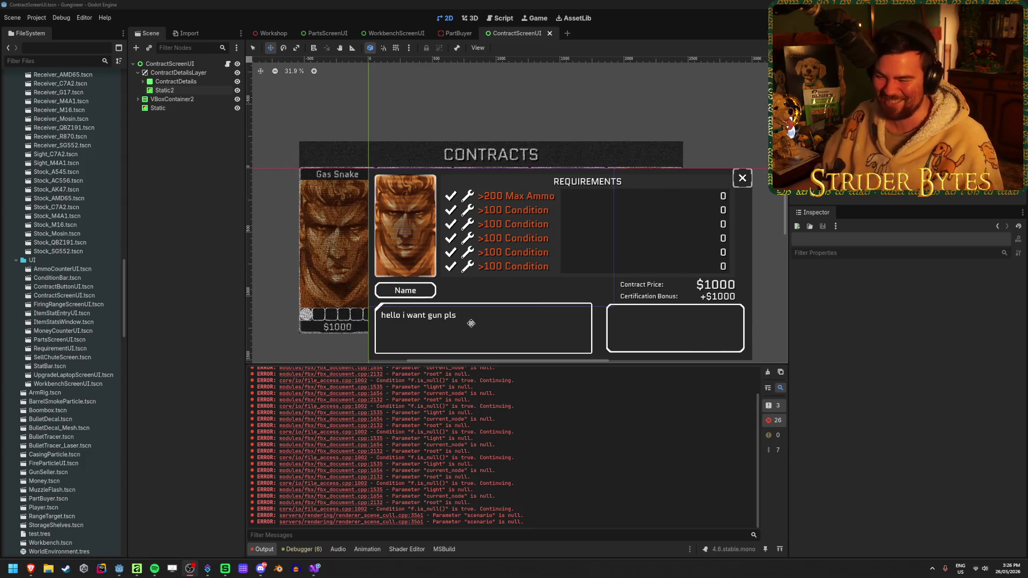
Clear the FBX errors from the Output log and go back to the ContractScreenUI scene tab.
left_click(816, 379)
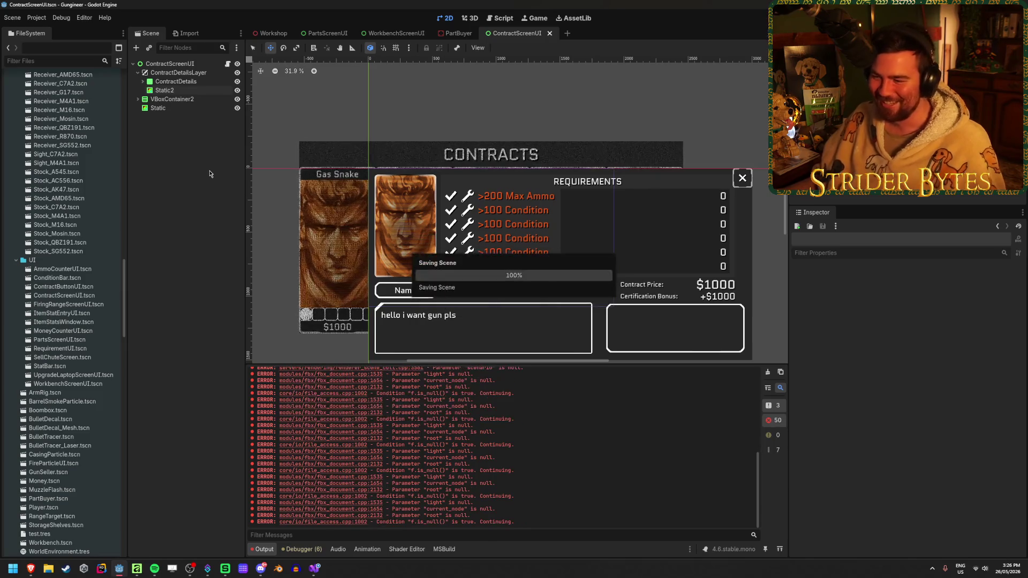
left_click(768, 372)
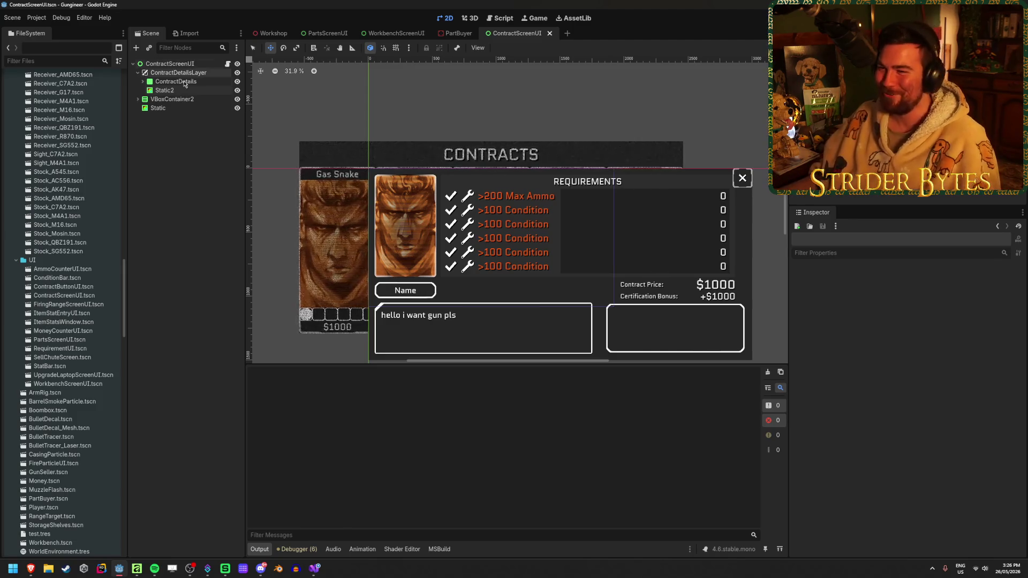
left_click(271, 33)
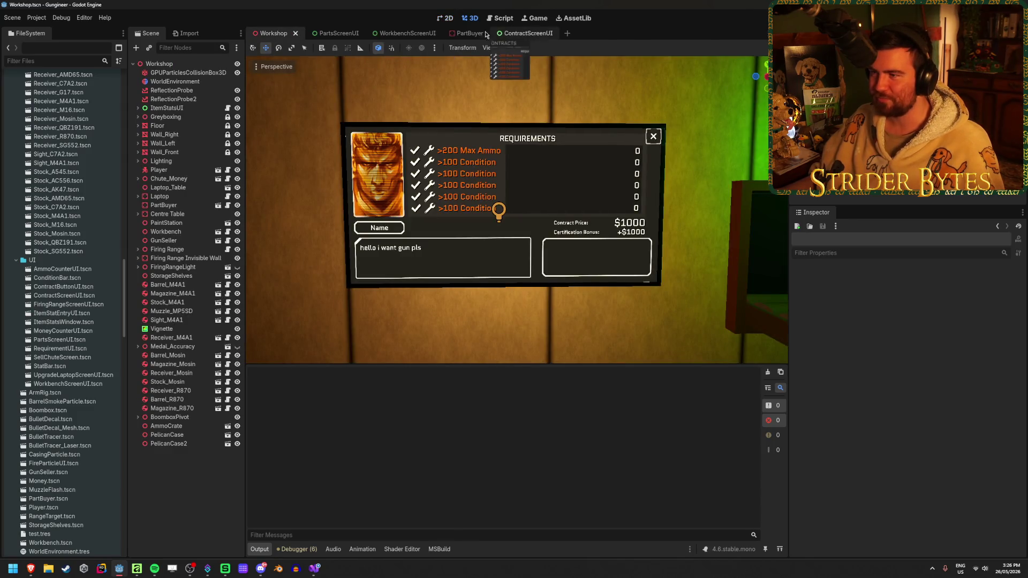
left_click(467, 33)
left_click(527, 34)
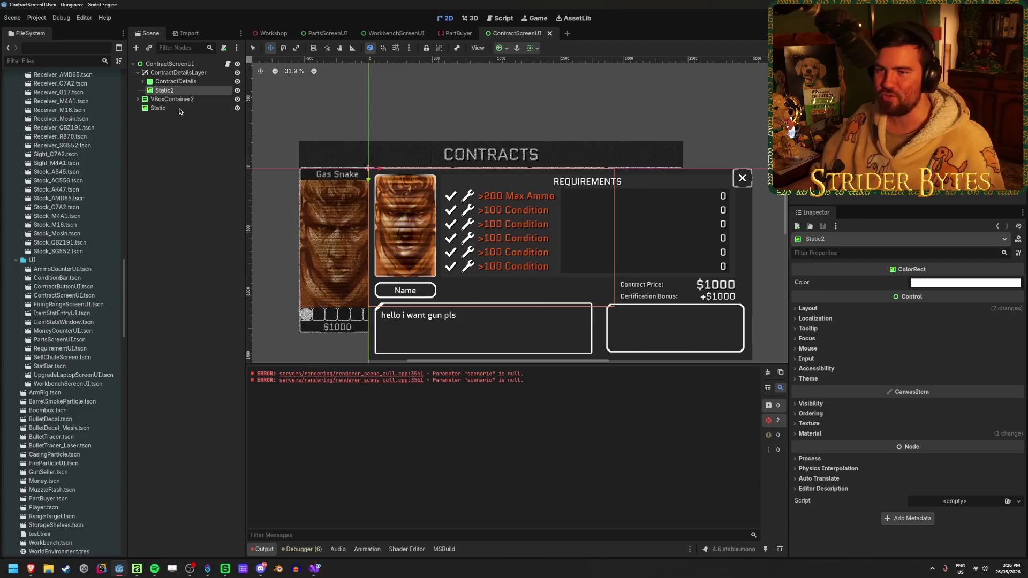
Drag Static2 above ContractDetails in the ContractDetailsLayer tree, keeping its name unchanged.
left_click_drag(166, 90, 190, 78)
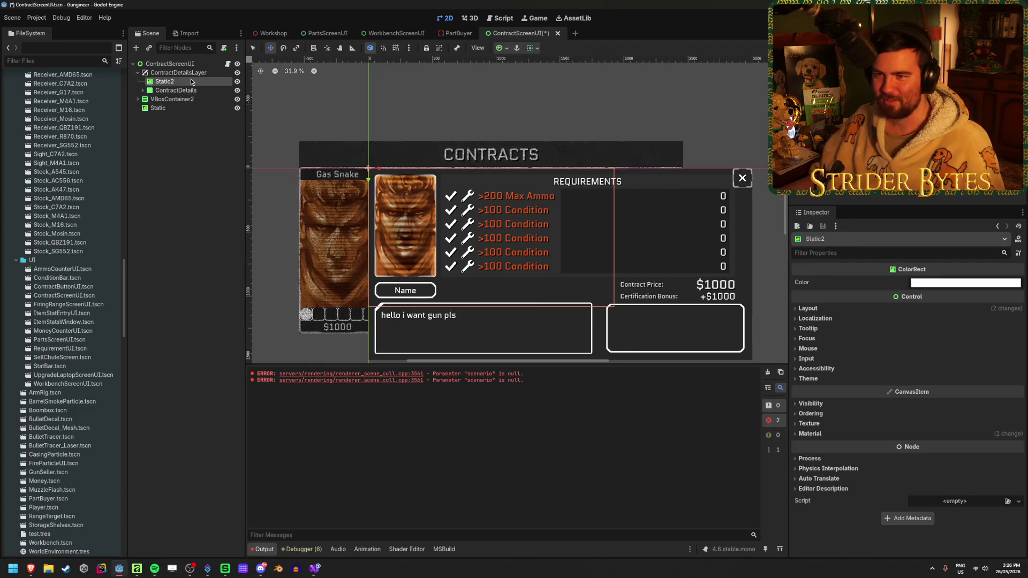
left_click(187, 82)
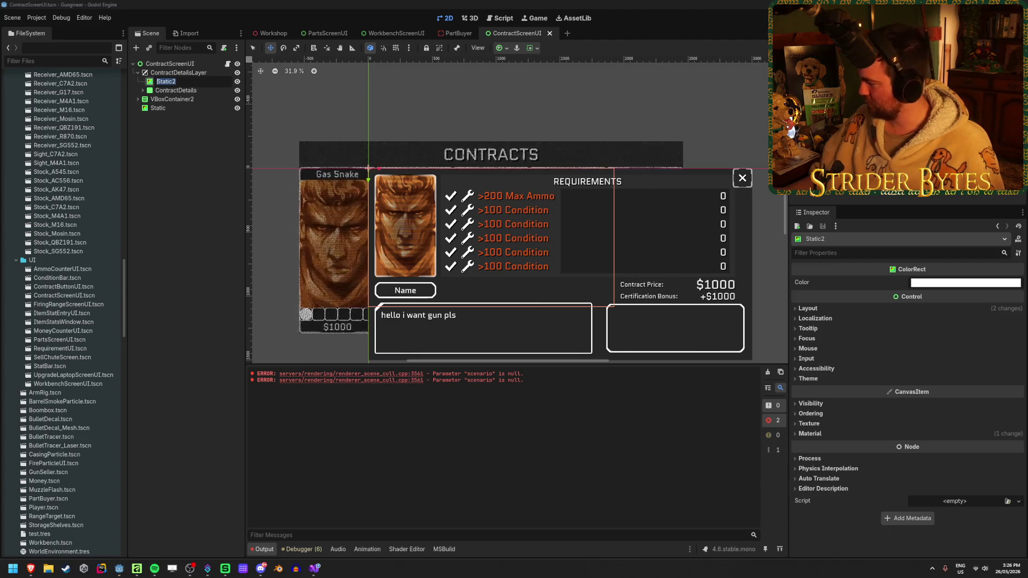
key("Escape")
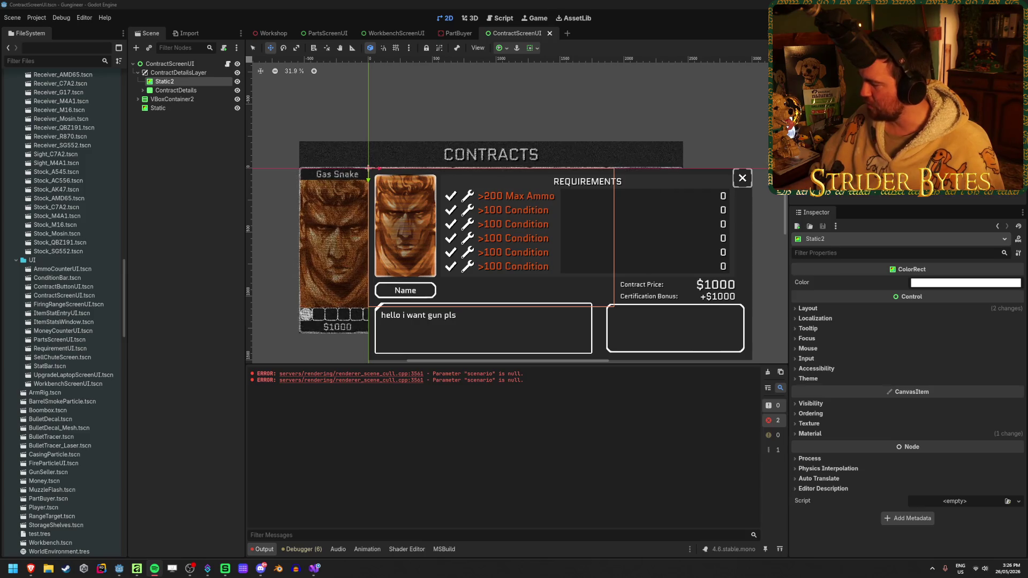
left_click(179, 157)
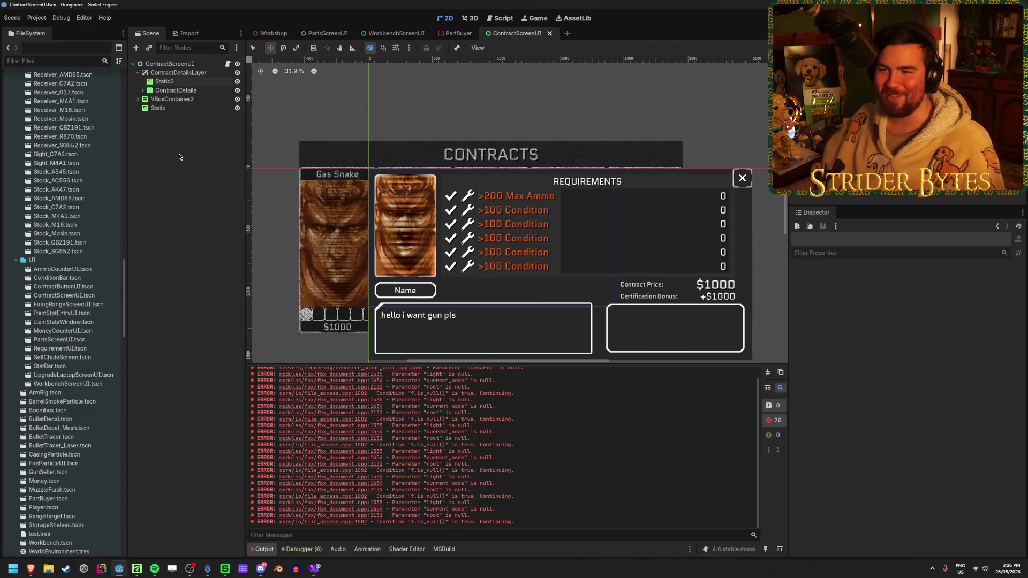
left_click(171, 90)
left_click(179, 81)
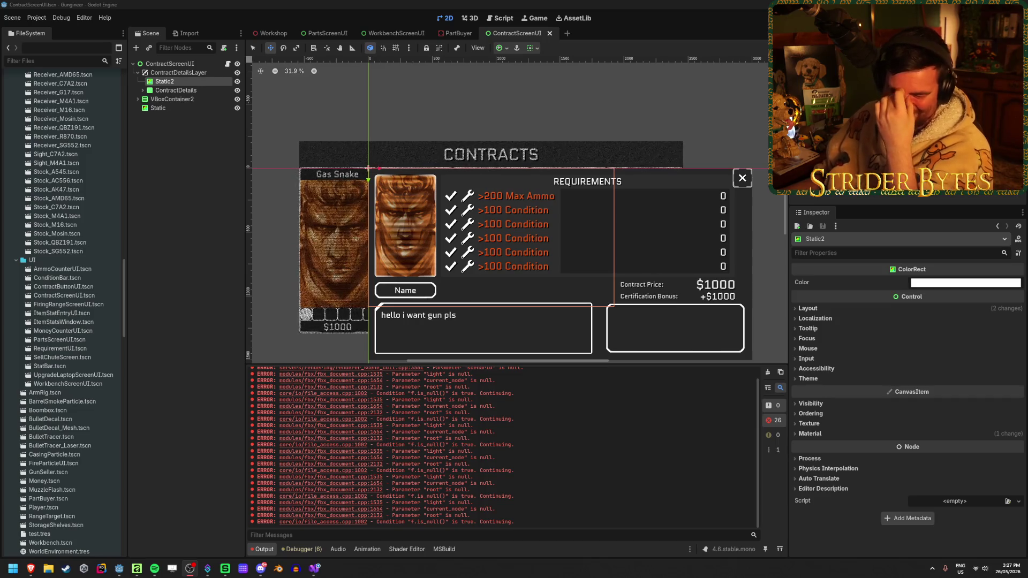
Save the ContractScreenUI scene and move Static2 back below ContractDetails.
left_click(193, 244)
key("ctrl+s")
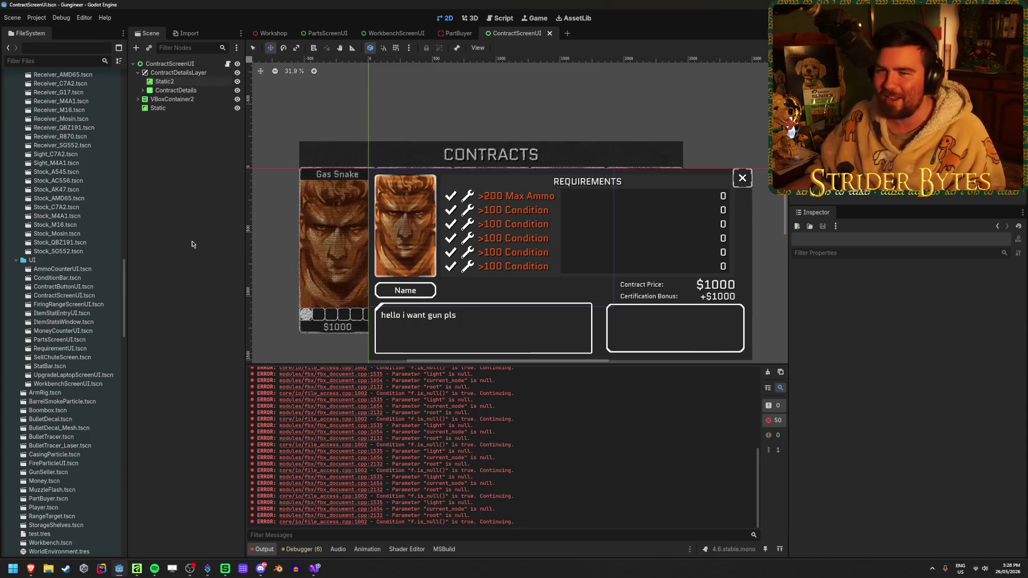
left_click_drag(178, 85, 179, 97)
left_click(182, 151)
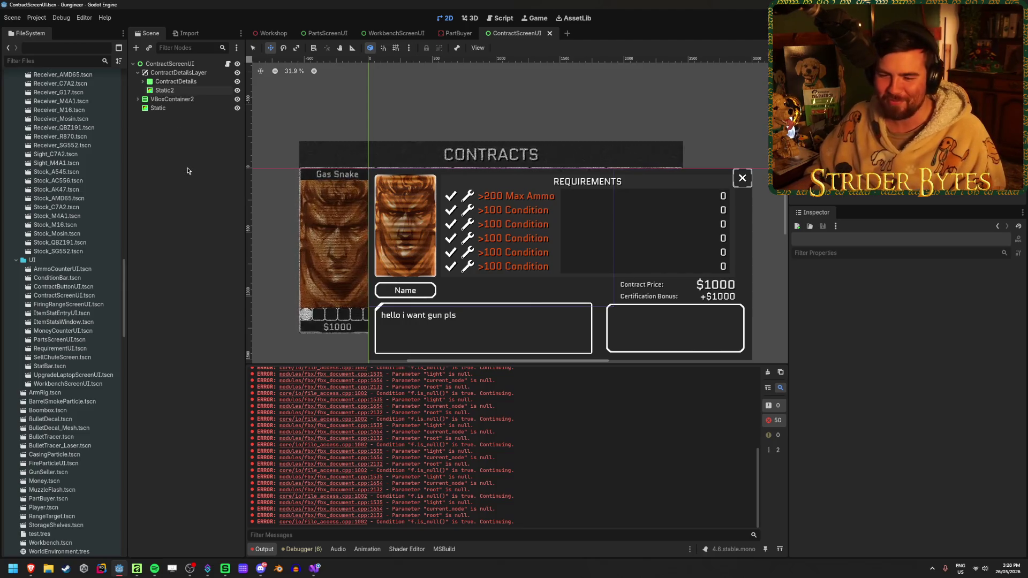
left_click(184, 89)
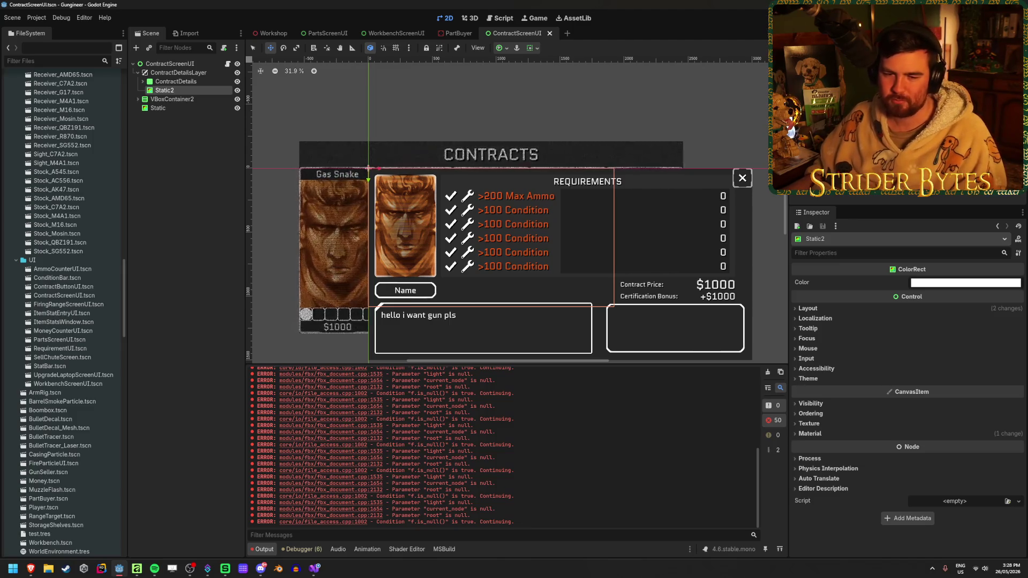
Compare Static2's and ContractDetails' properties, then nest Static2 inside ContractDetails.
key("alt+Tab")
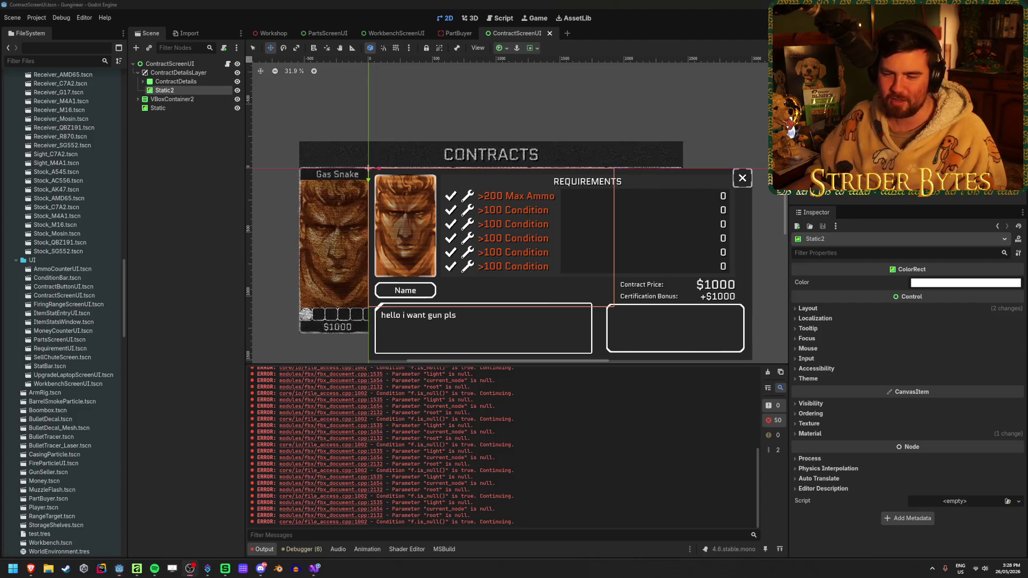
left_click(171, 203)
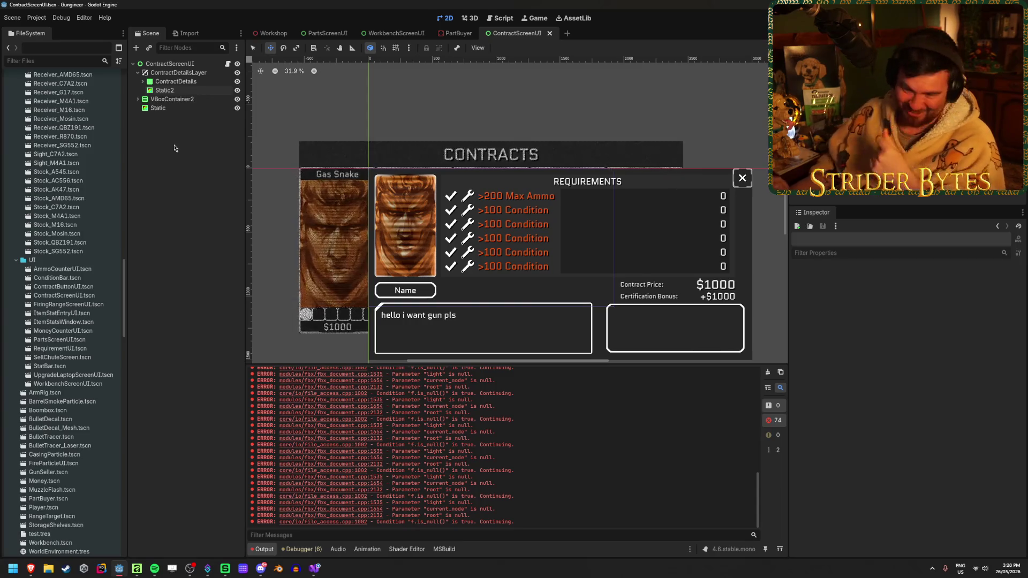
left_click(175, 82)
left_click(183, 92)
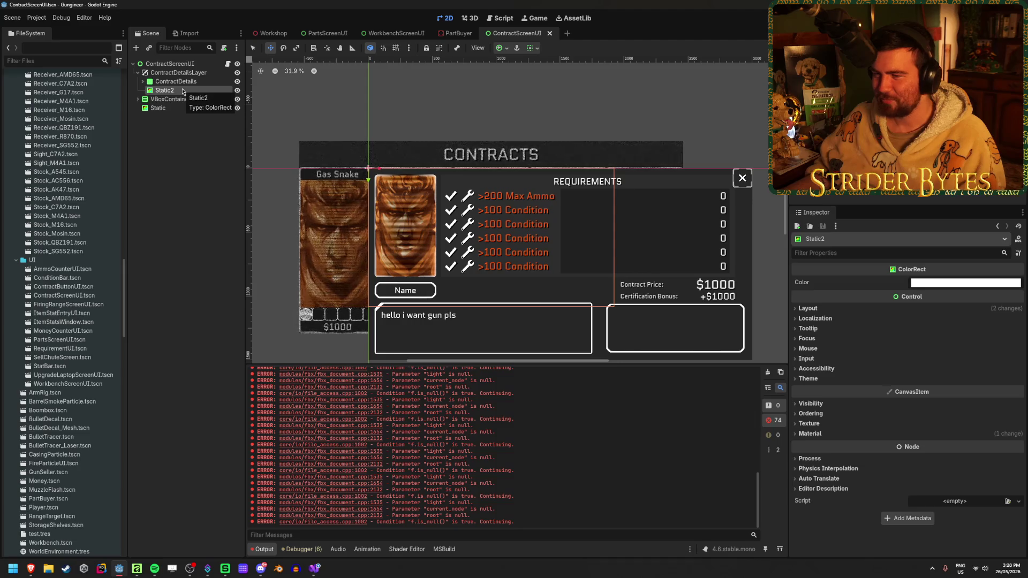
left_click(191, 83)
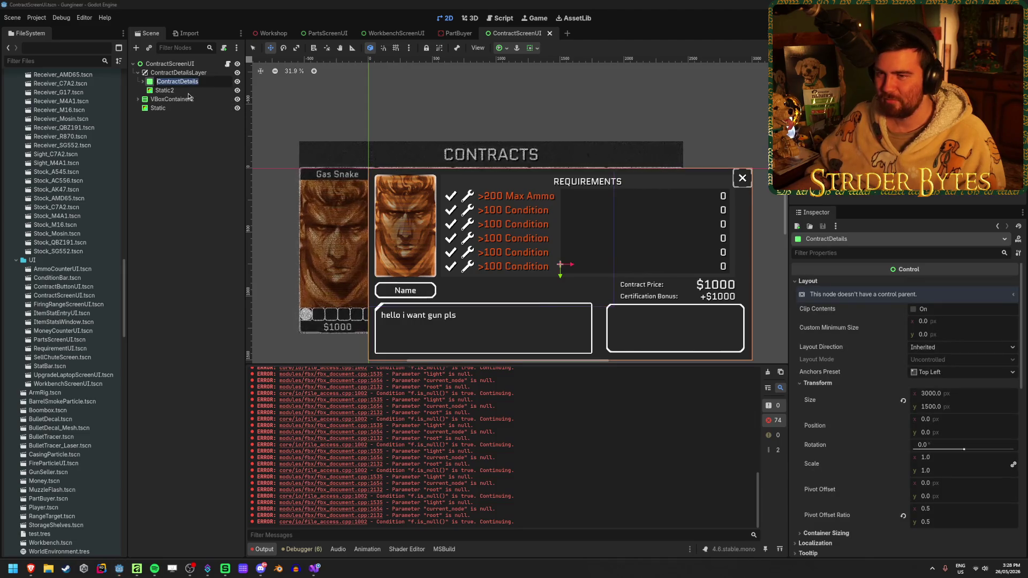
left_click(193, 90)
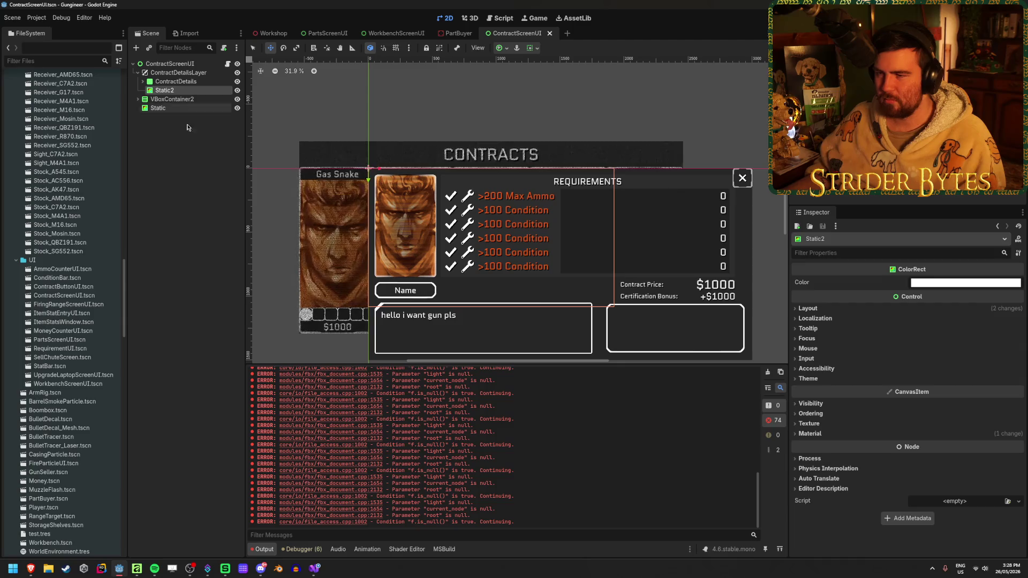
left_click_drag(164, 90, 182, 84)
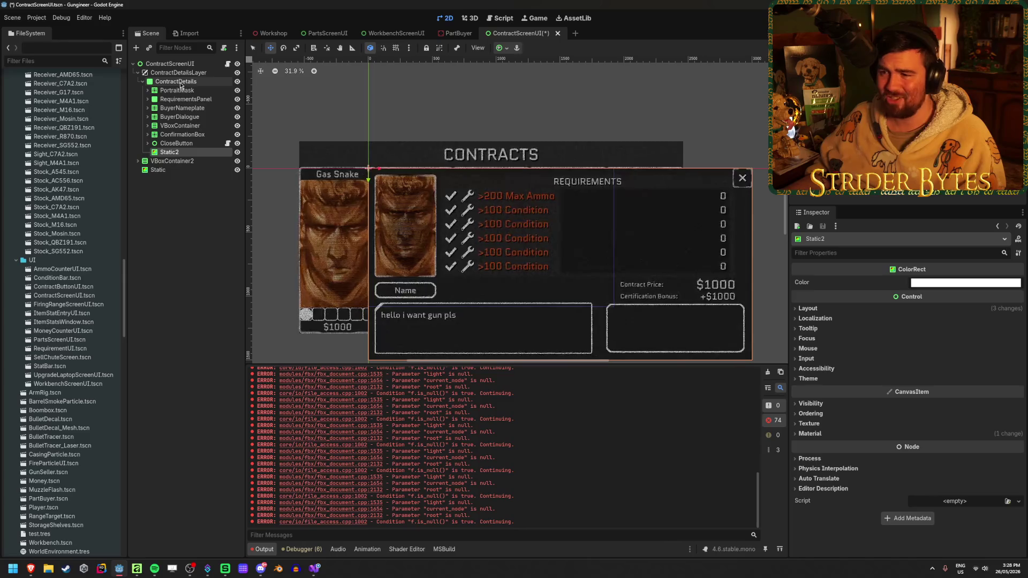
Save the new hierarchy, hide ContractDetails with its eye icon, and run the scene with F6.
key("ctrl+s")
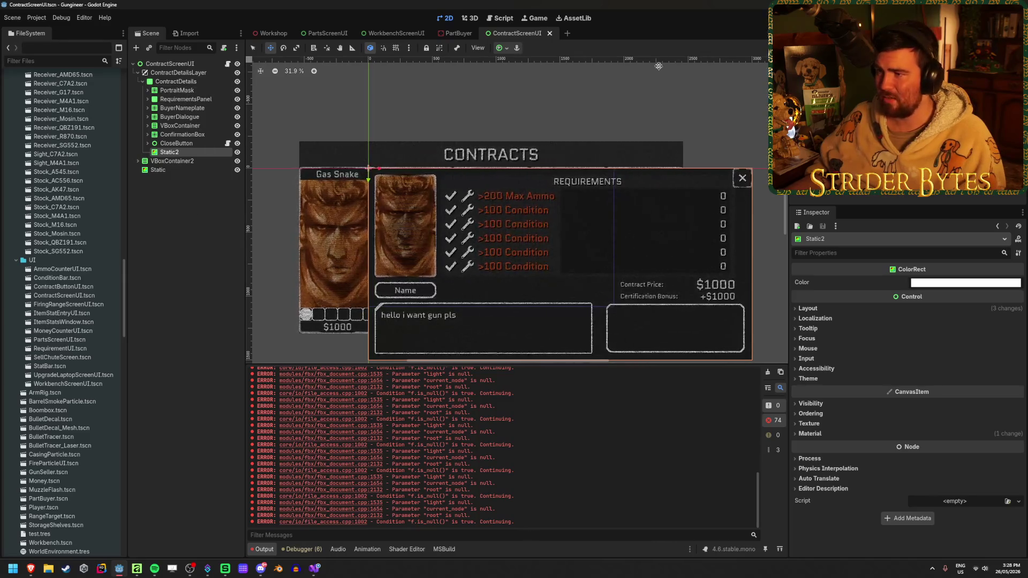
left_click(238, 82)
key("F6")
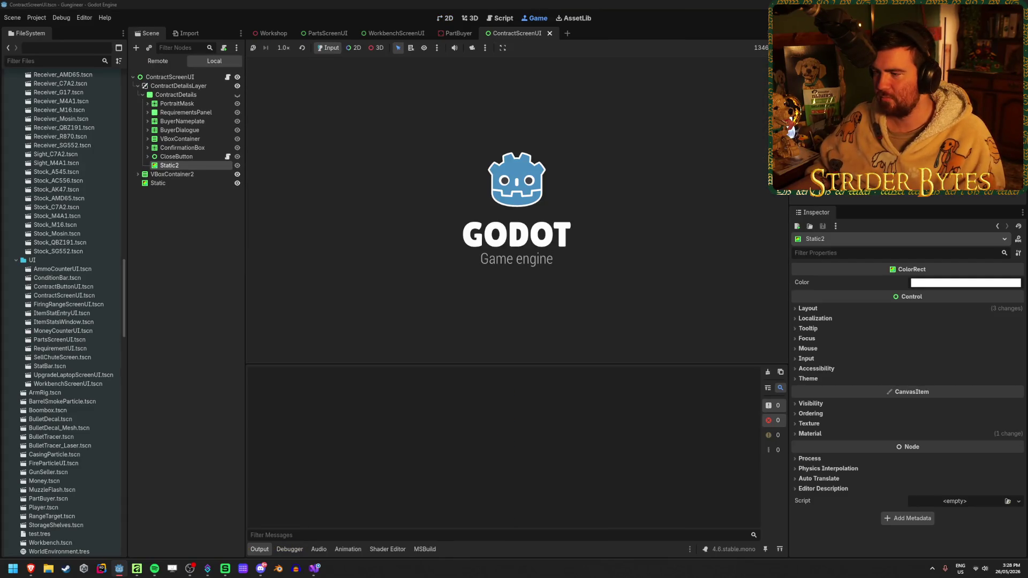
Walk to the contracts board, open and close a contract, inspect the static, then stop with F8.
key("w")
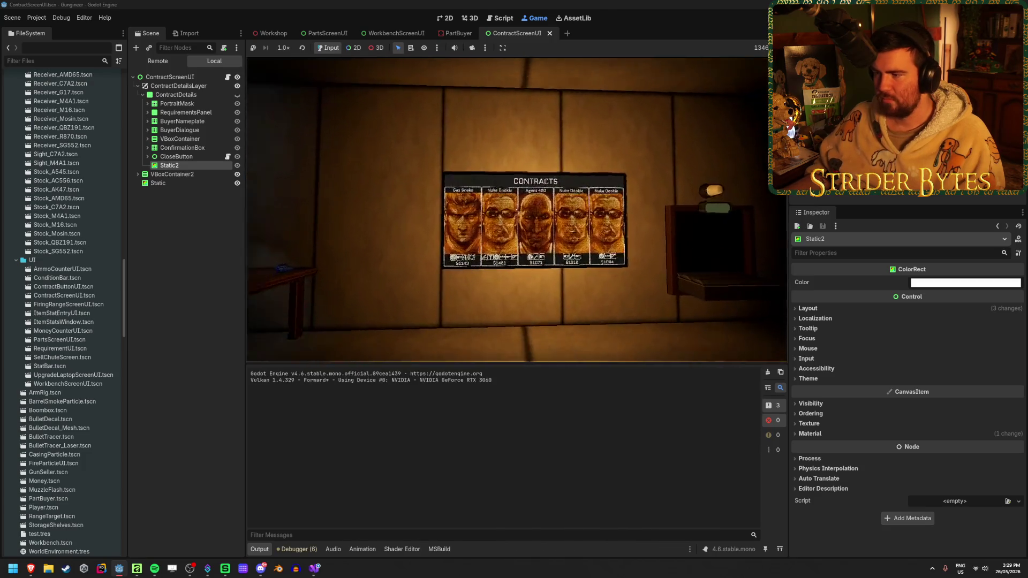
left_click(517, 209)
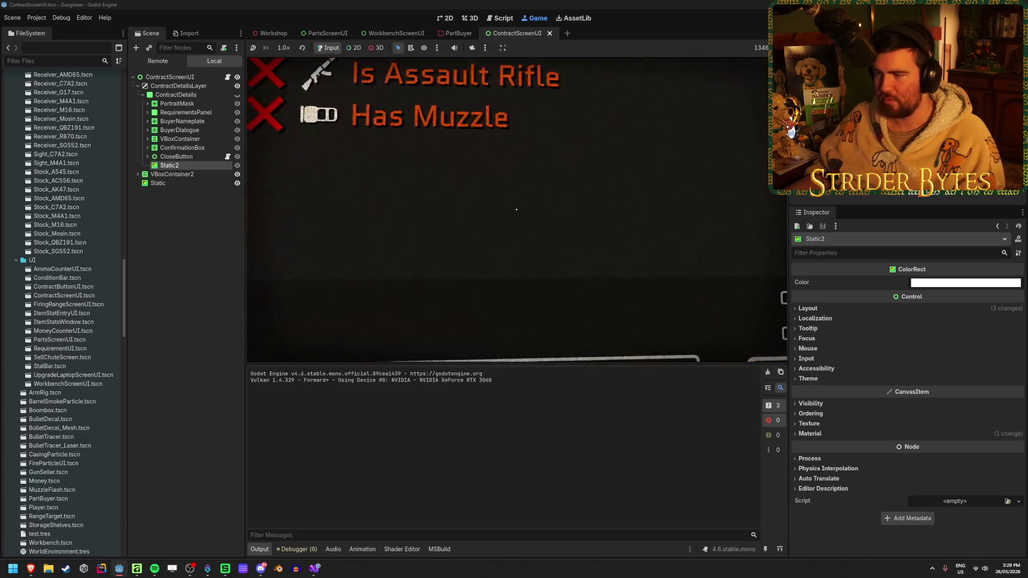
key("Escape")
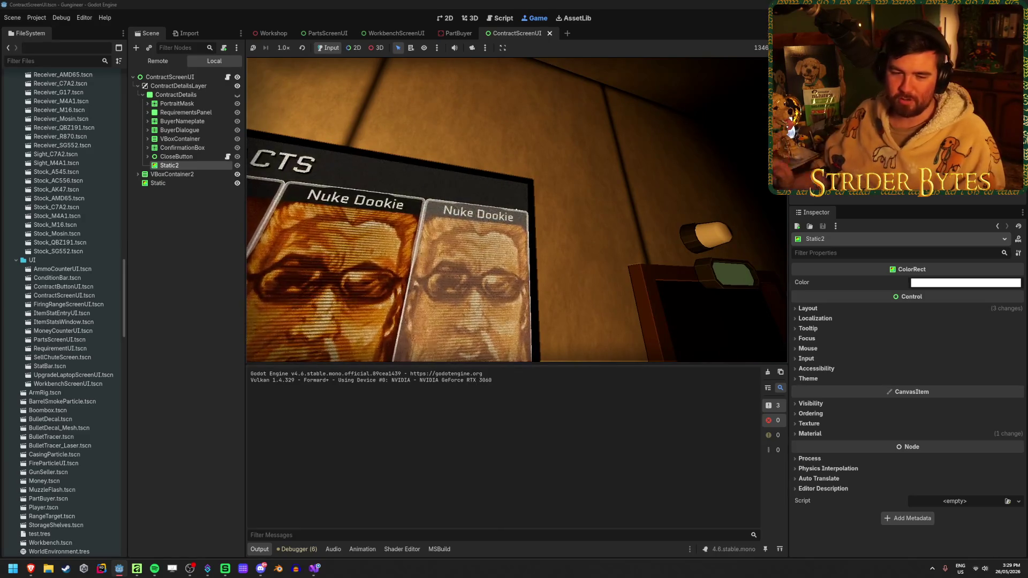
key("Escape")
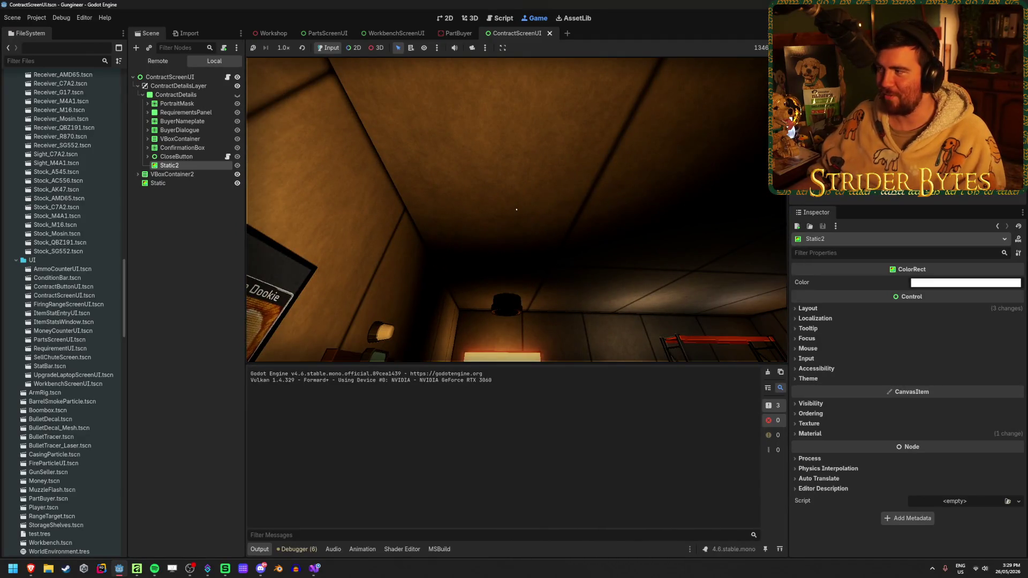
key("F8")
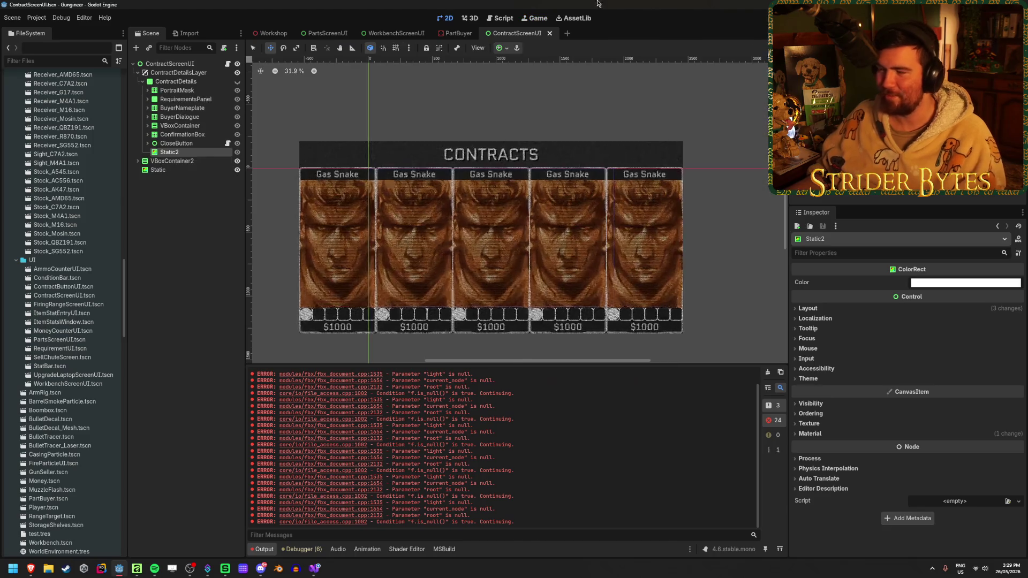
Clear the output log and bring up the Shader Editor showing ScreenGlow.gdshader.
left_click(768, 372)
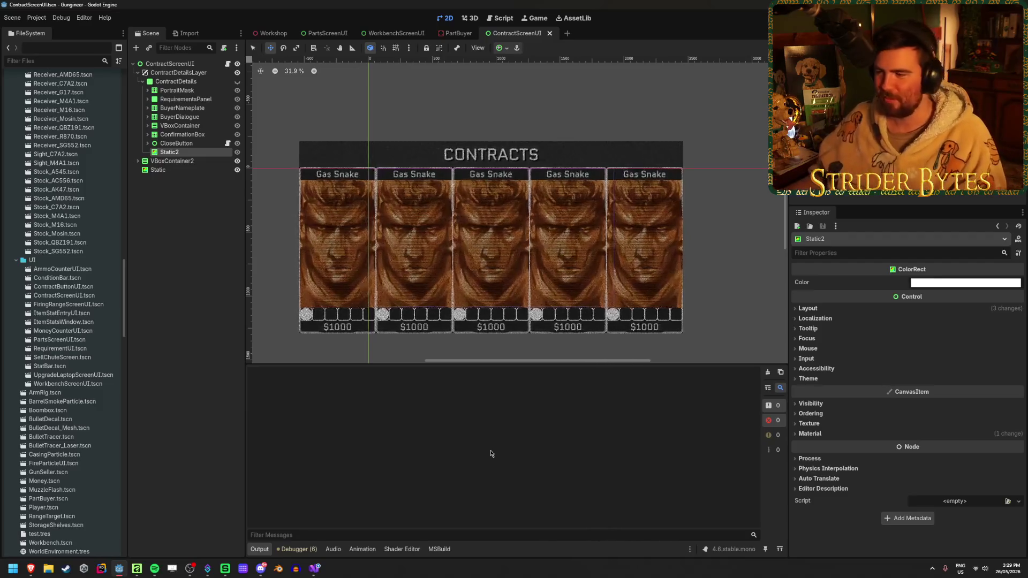
left_click(195, 340)
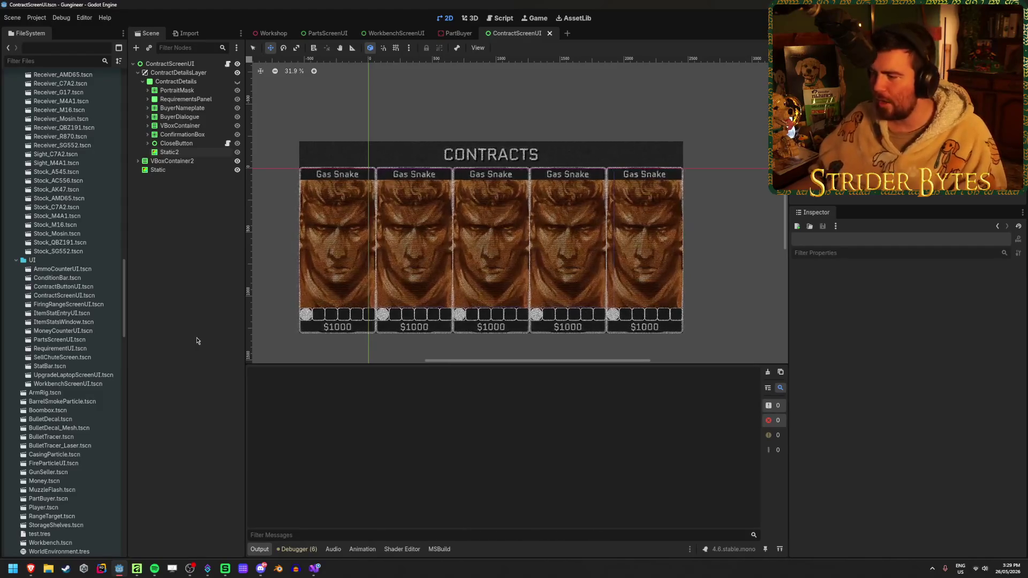
left_click_drag(505, 362, 500, 360)
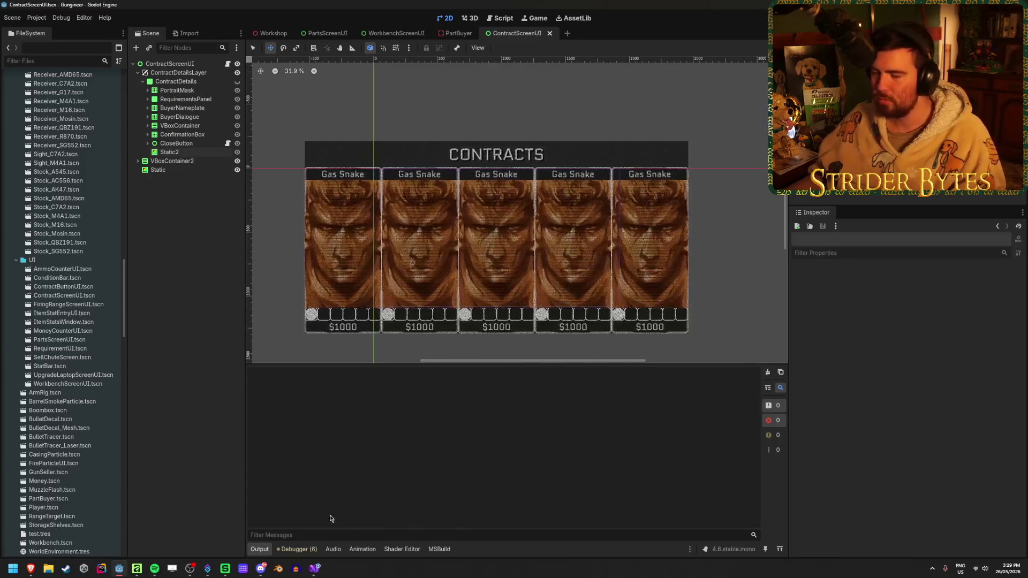
left_click(403, 550)
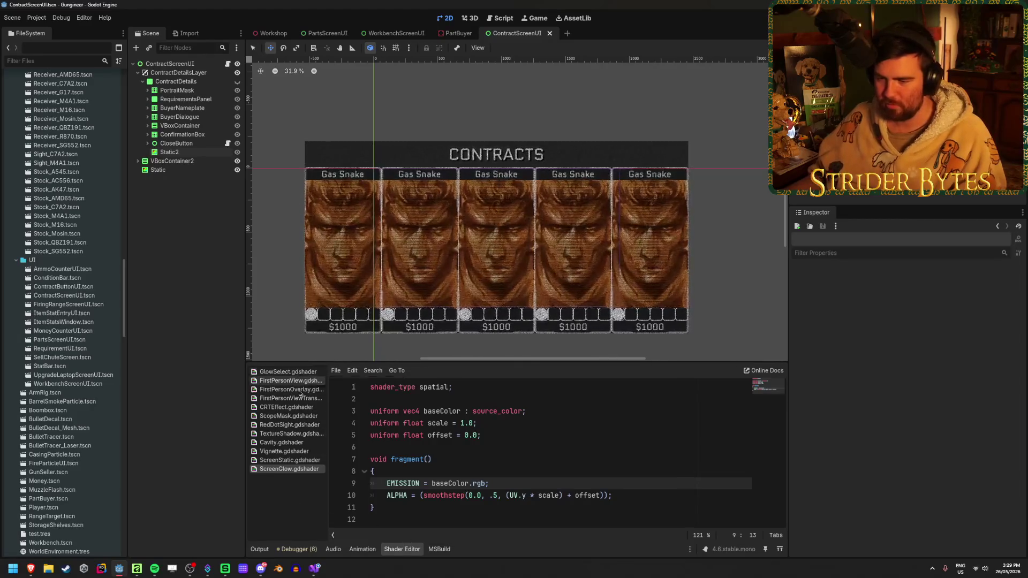
Open ScreenStatic.gdshader, enlarge the code area, and inspect the fragment's UV * TIME and noise lines.
left_click(289, 460)
mouse_move(530, 362)
left_mouse_down()
mouse_move(527, 316)
mouse_move(528, 356)
left_mouse_up()
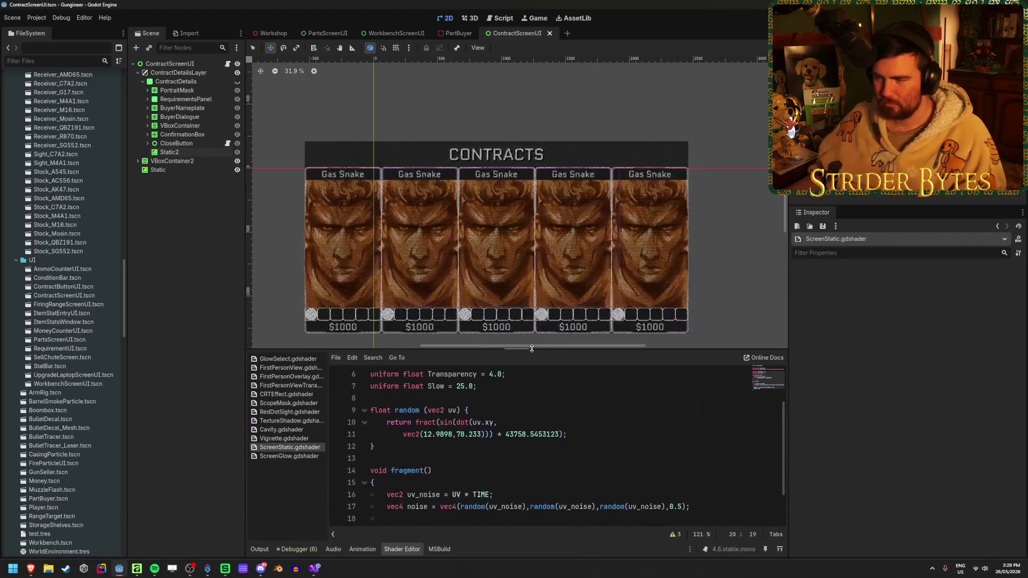
scroll(503, 253, "up", 5)
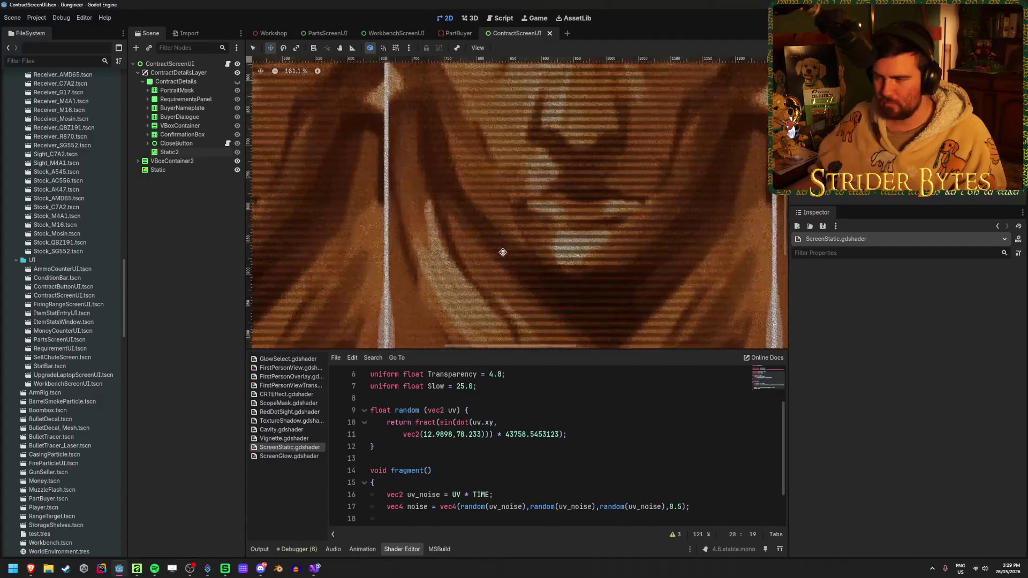
scroll(502, 253, "down", 5)
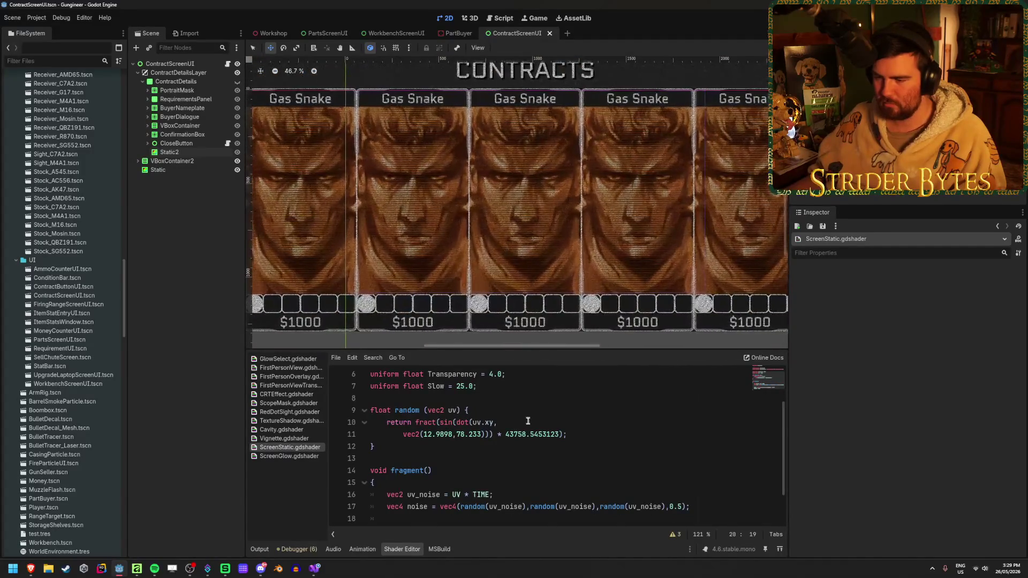
scroll(541, 428, "down", 2)
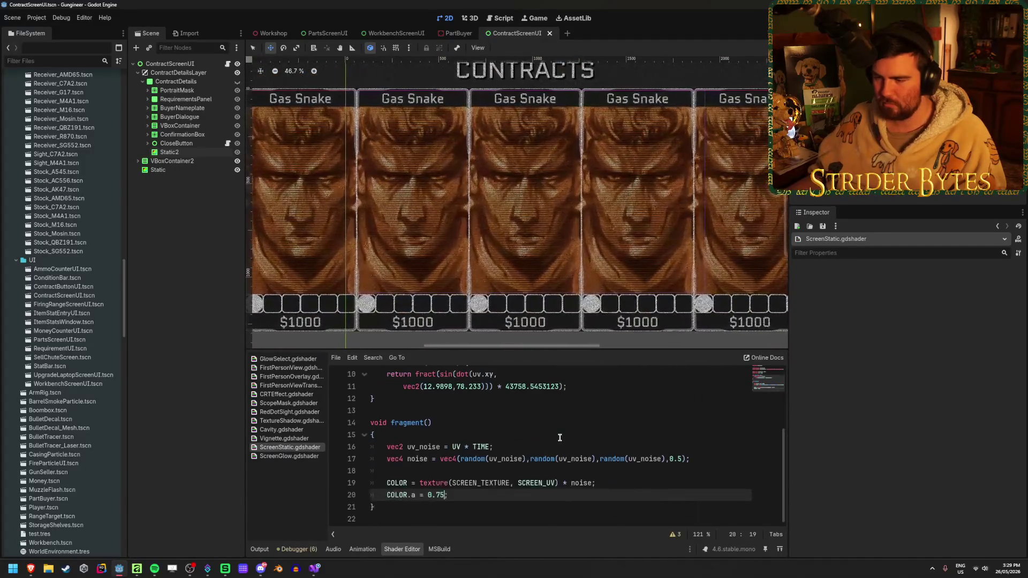
left_click(481, 502)
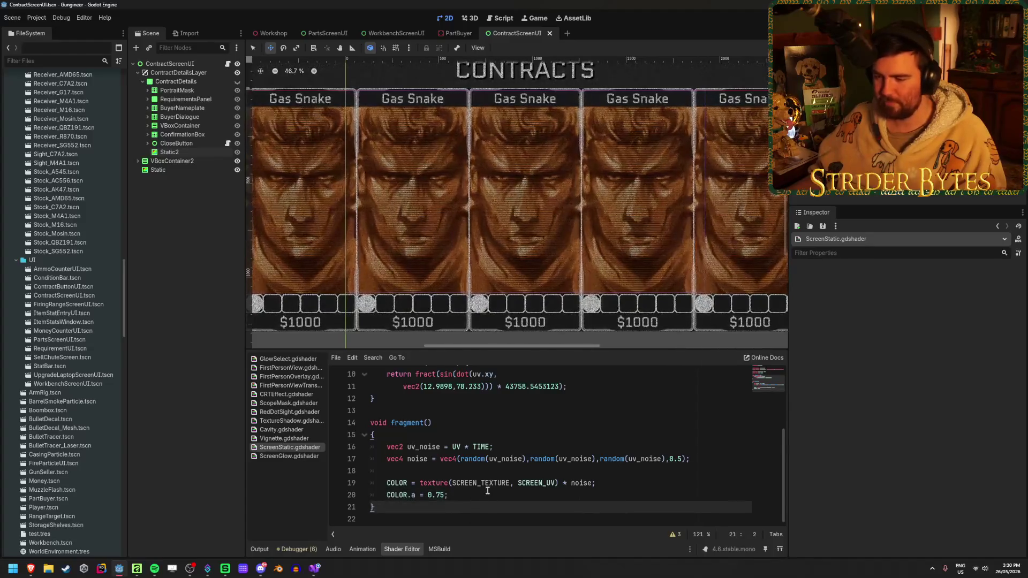
left_click(421, 431)
left_click(512, 447)
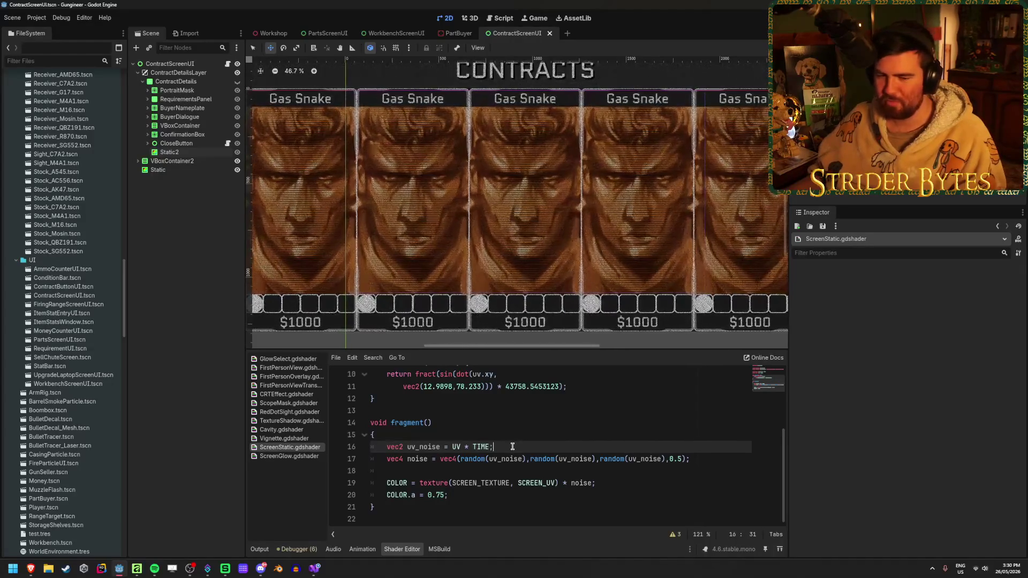
left_click(705, 459)
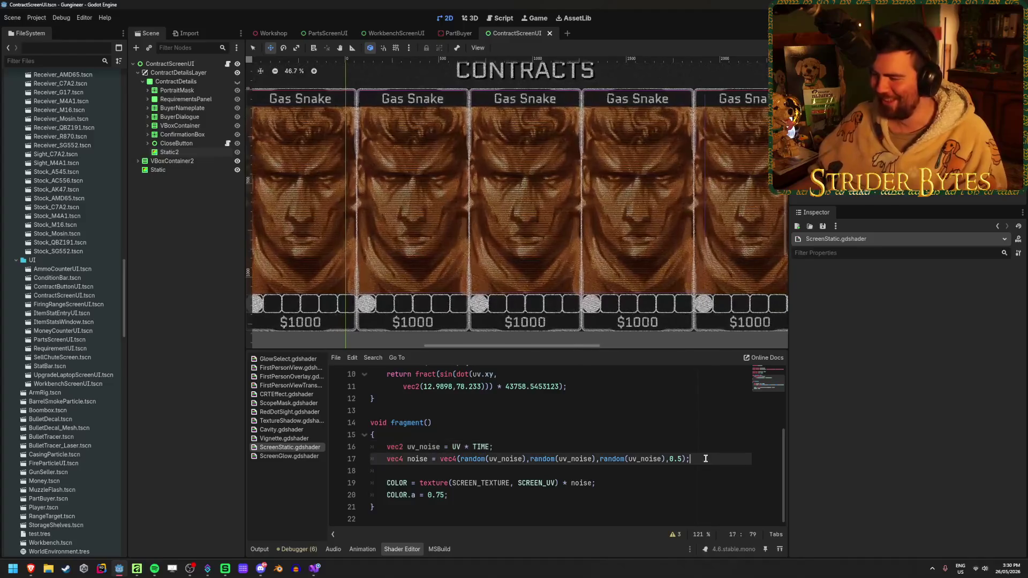
left_click(499, 448)
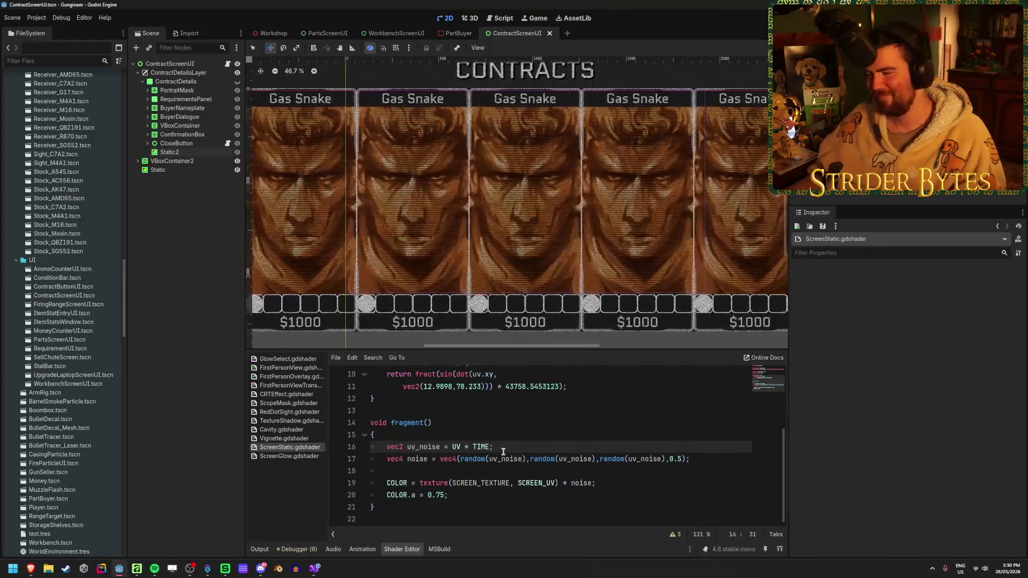
scroll(503, 452, "up", 2)
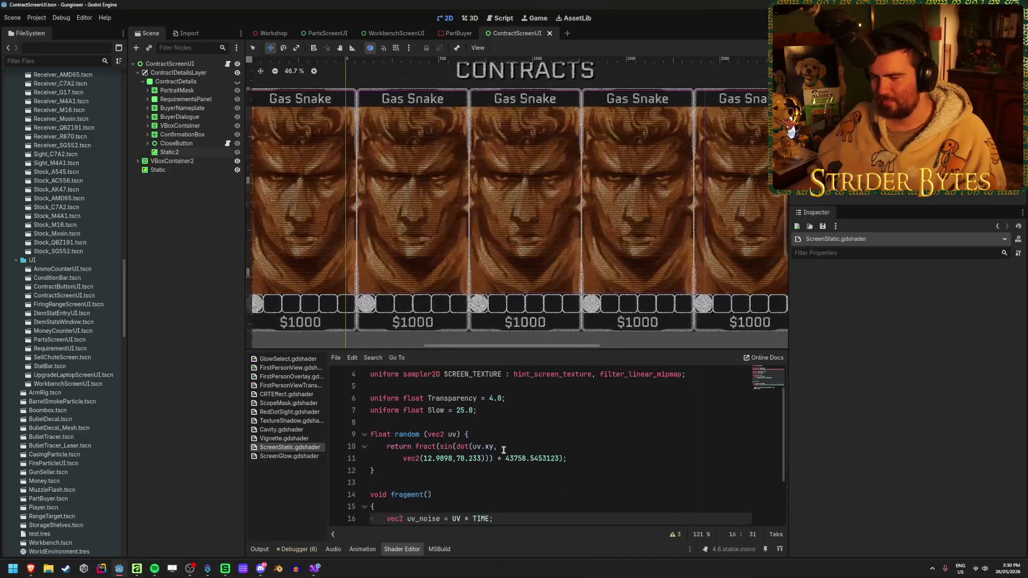
Review the random() helper function and the COLOR.a = 0.75 line of the fragment code.
left_click_drag(376, 471, 368, 437)
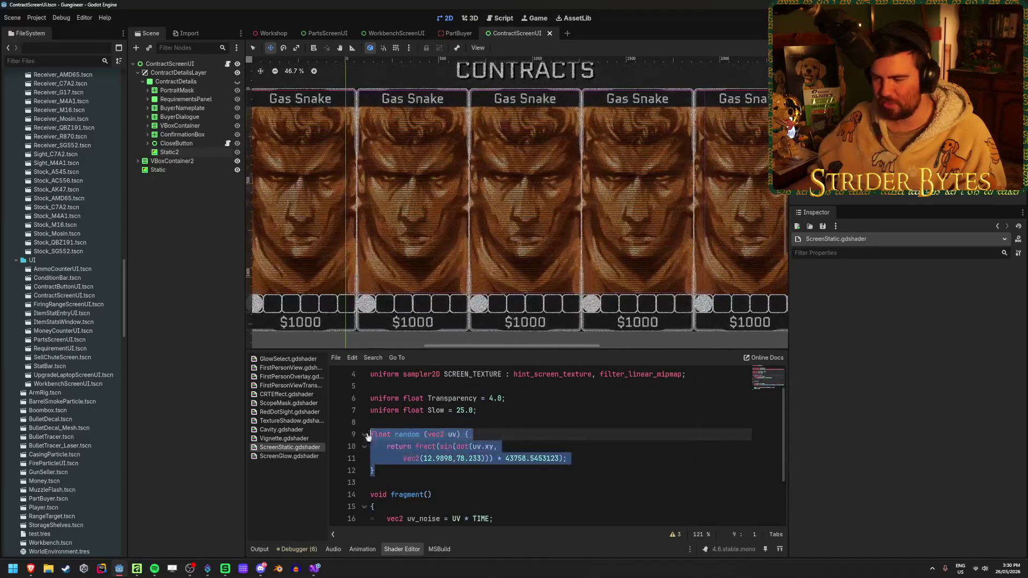
left_click(550, 433)
left_click(541, 446)
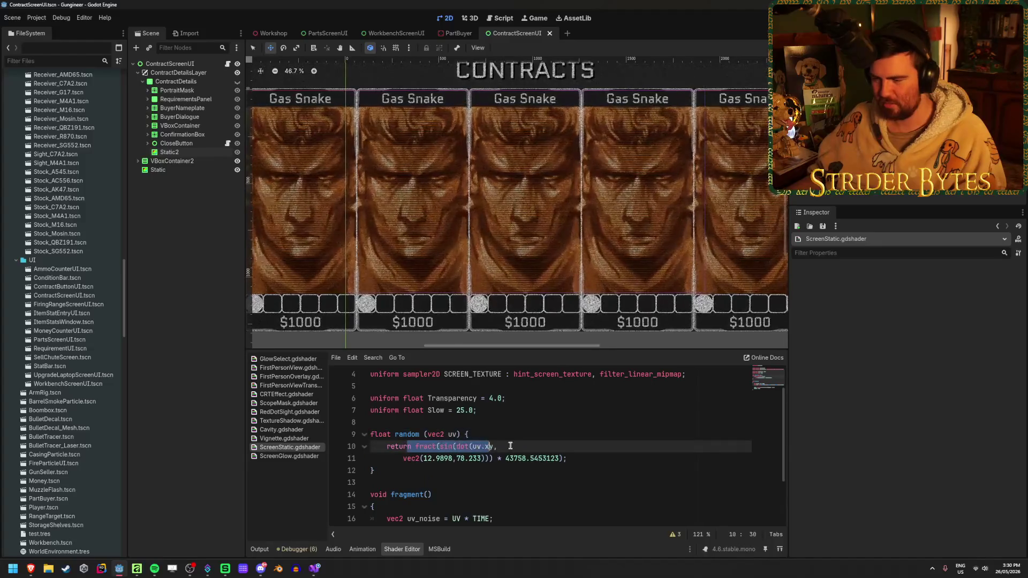
left_click_drag(599, 459, 407, 434)
left_click(534, 436)
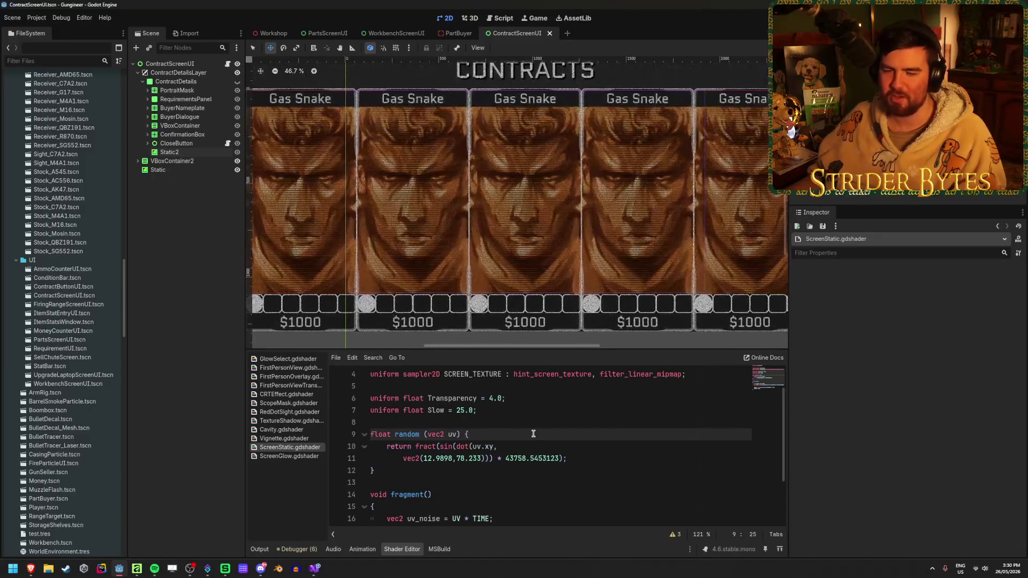
scroll(533, 433, "up", 2)
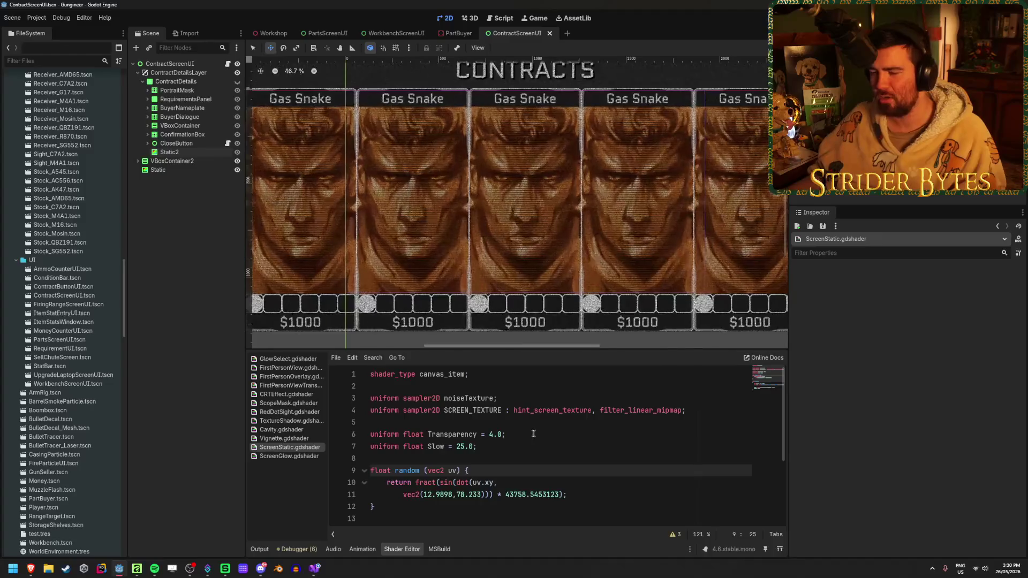
scroll(534, 434, "down", 3)
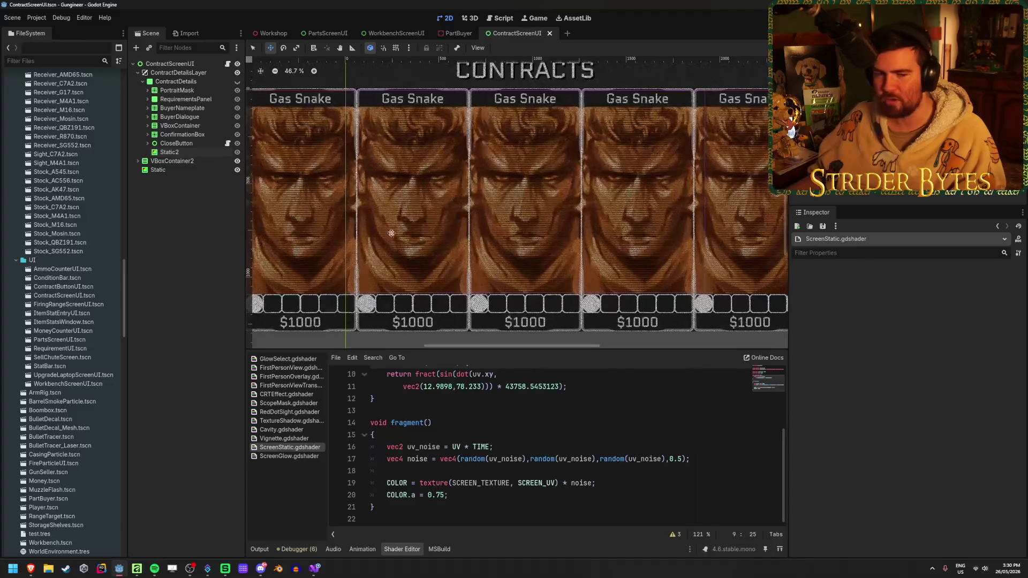
left_click(465, 493)
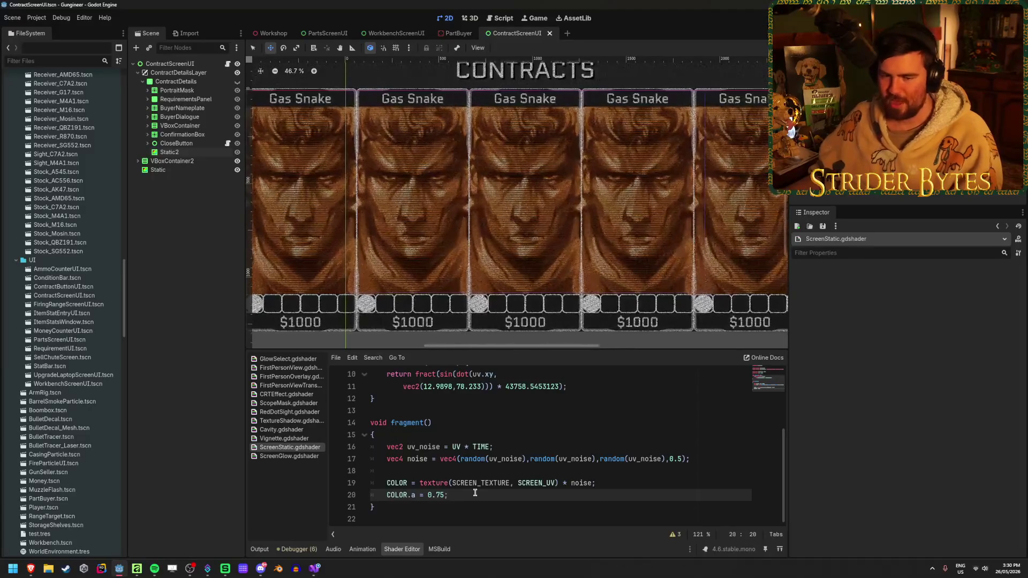
left_click(598, 483)
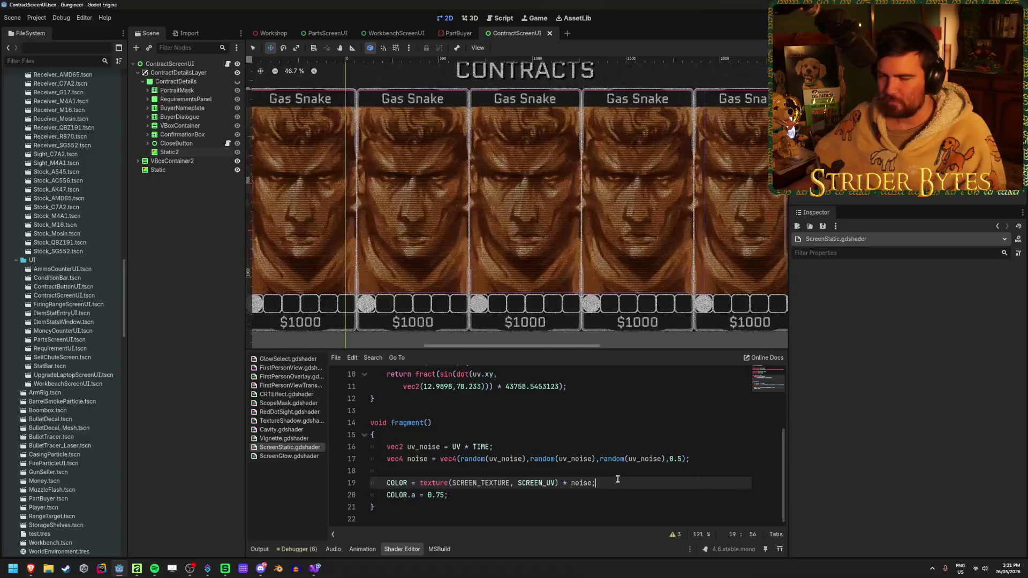
left_click(697, 461)
left_click(646, 482)
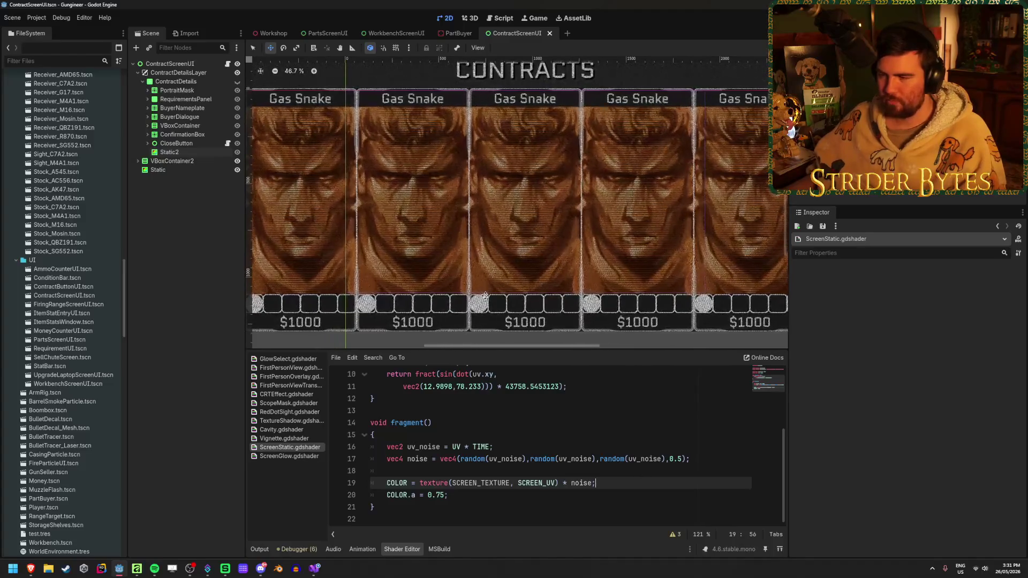
Comment out fragment lines 16–20 of ScreenStatic.gdshader with Ctrl+K.
scroll(571, 277, "up", 15)
scroll(463, 313, "up", 2)
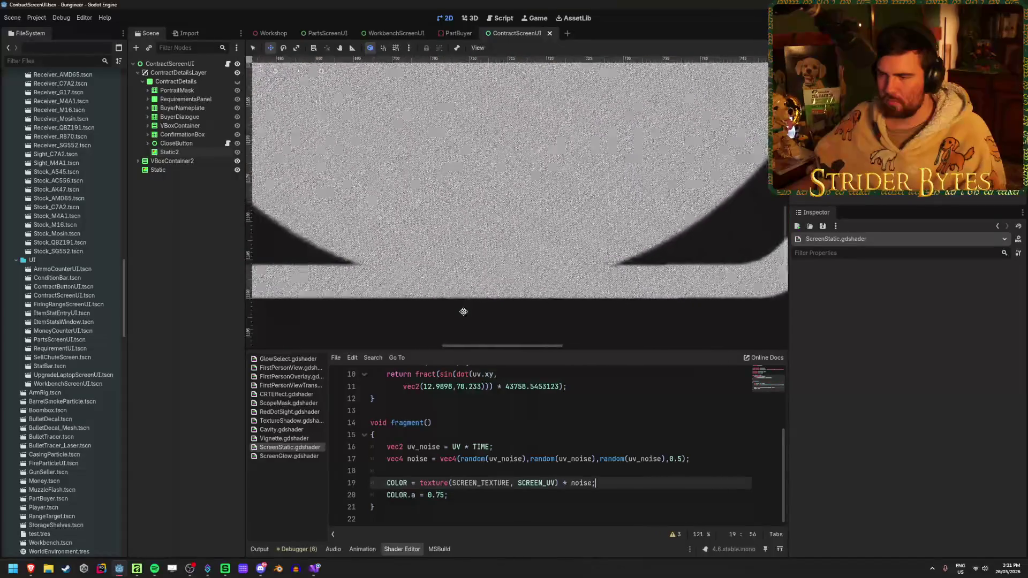
scroll(463, 311, "down", 12)
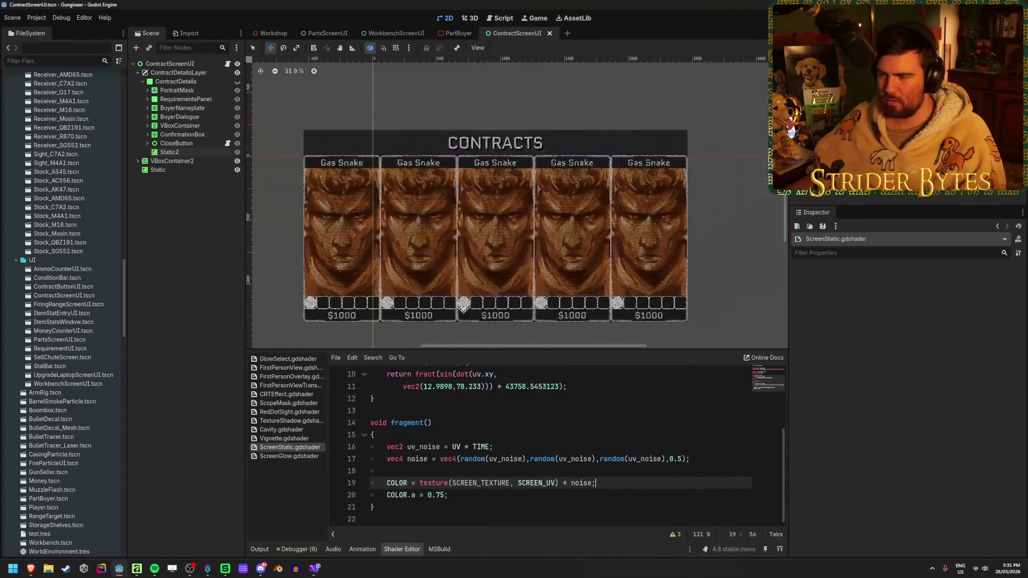
scroll(464, 310, "down", 3)
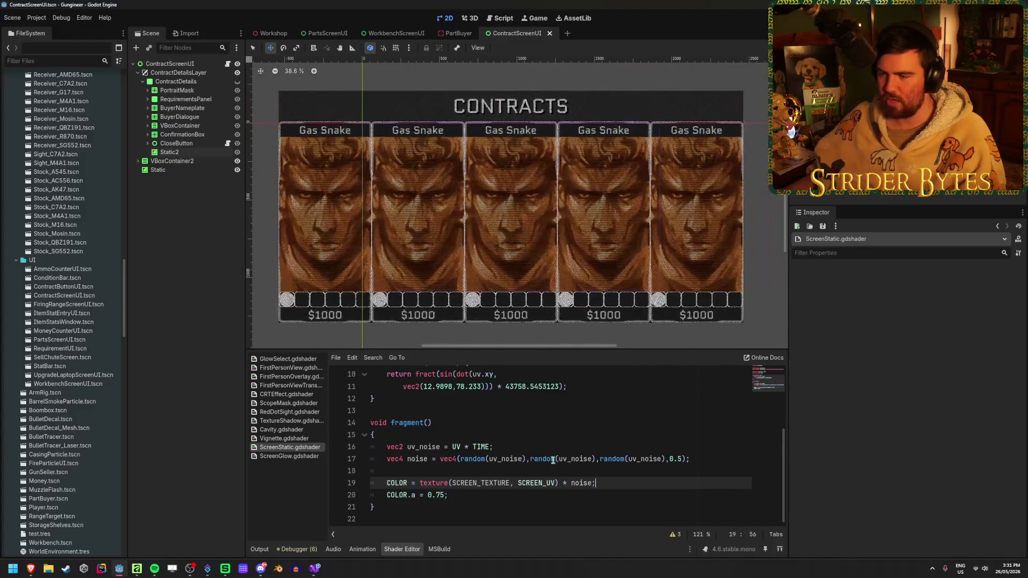
left_click_drag(456, 496, 373, 447)
key("ctrl+k")
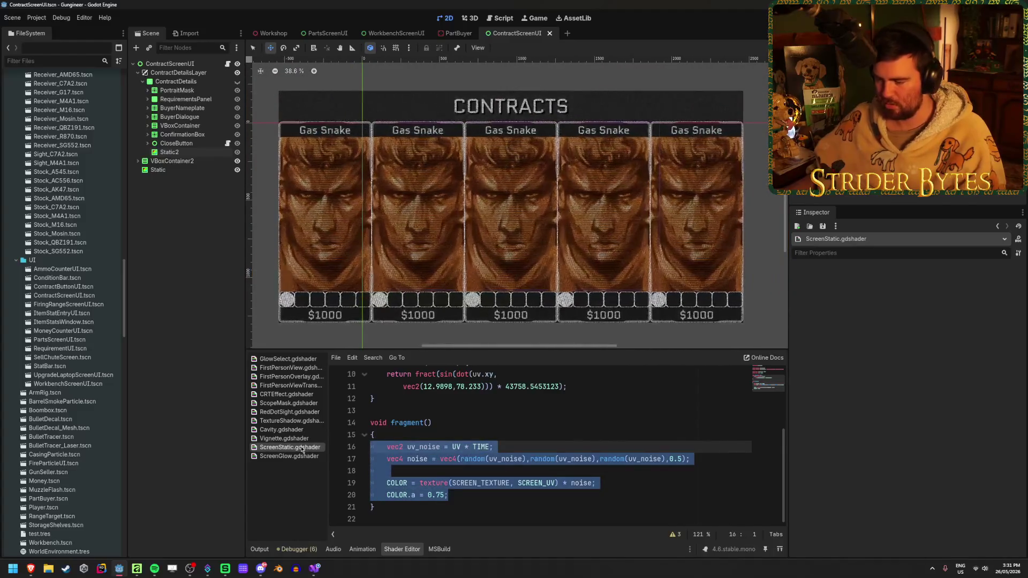
Add a fresh line at the end of fragment(), briefly typing and erasing a COLOR line.
left_click(491, 494)
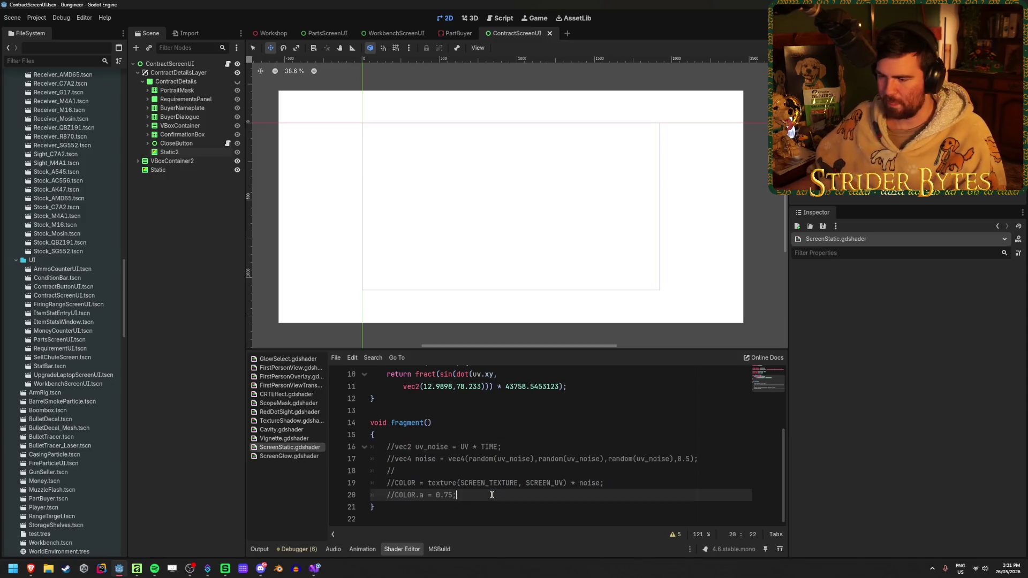
key("Down")
key("Down")
scroll(535, 480, "down", 1)
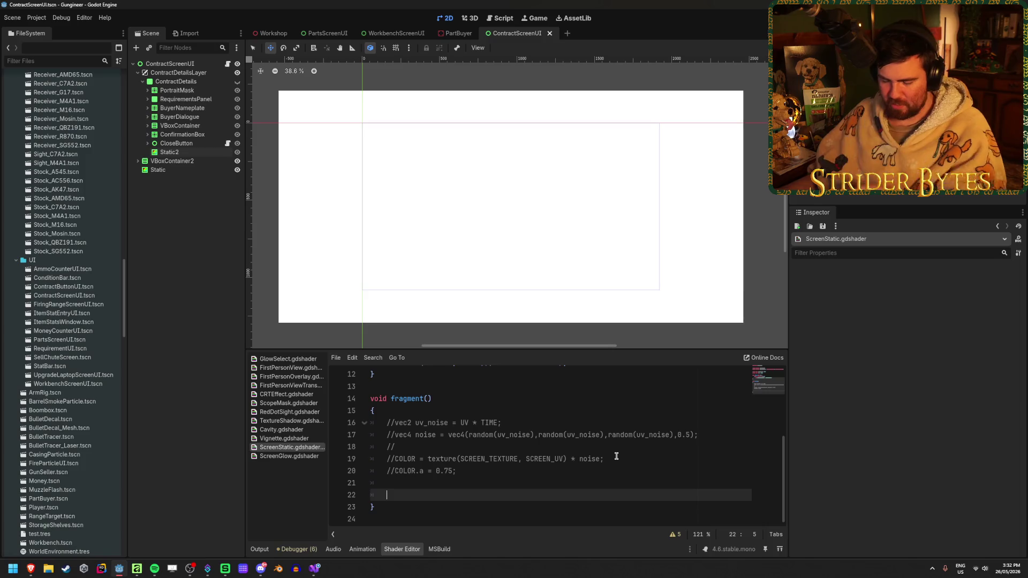
type("COLOR")
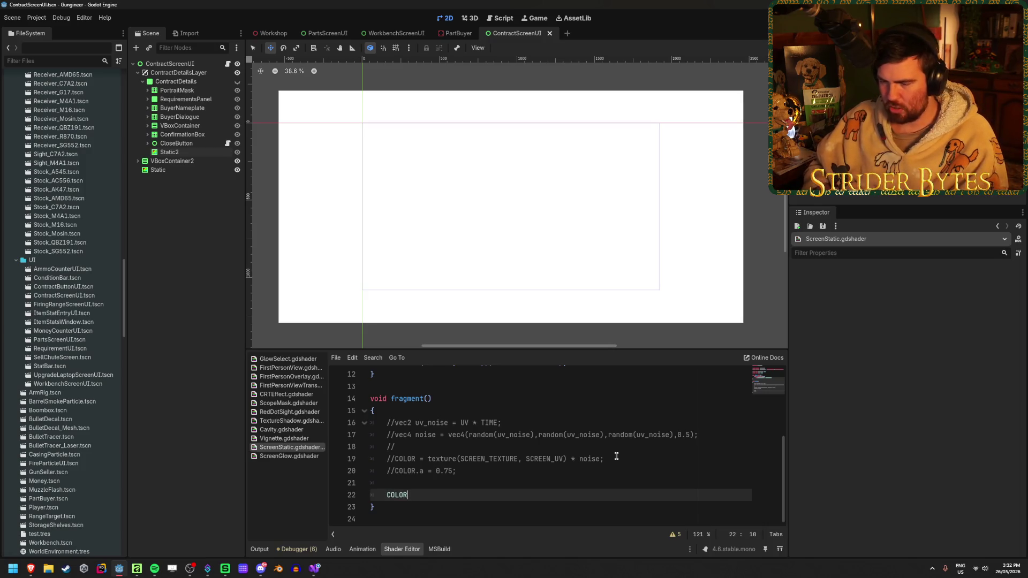
key("BackSpace")
key("BackSpace")
key("BackSpace")
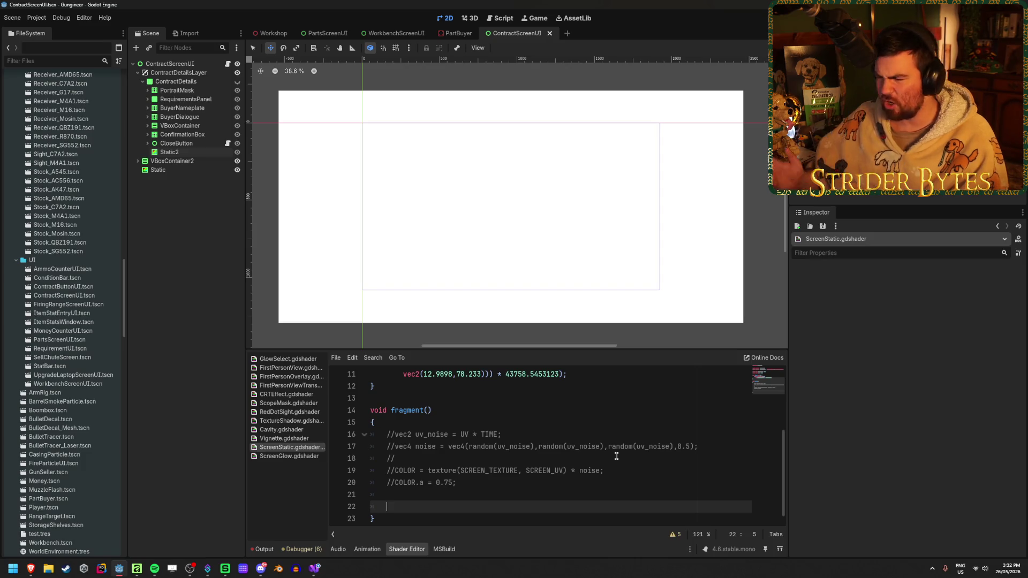
scroll(589, 458, "up", 3)
scroll(386, 466, "down", 3)
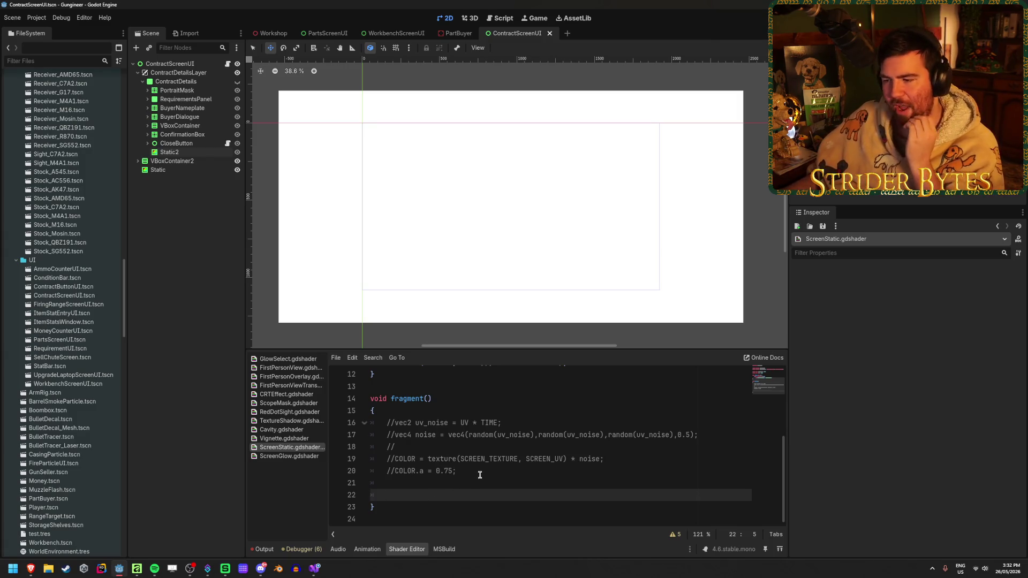
Delete the commented-out fragment code and the random() helper function.
mouse_move(475, 474)
left_mouse_down()
mouse_move(294, 446)
mouse_move(292, 423)
left_mouse_up()
key("BackSpace")
scroll(455, 470, "up", 4)
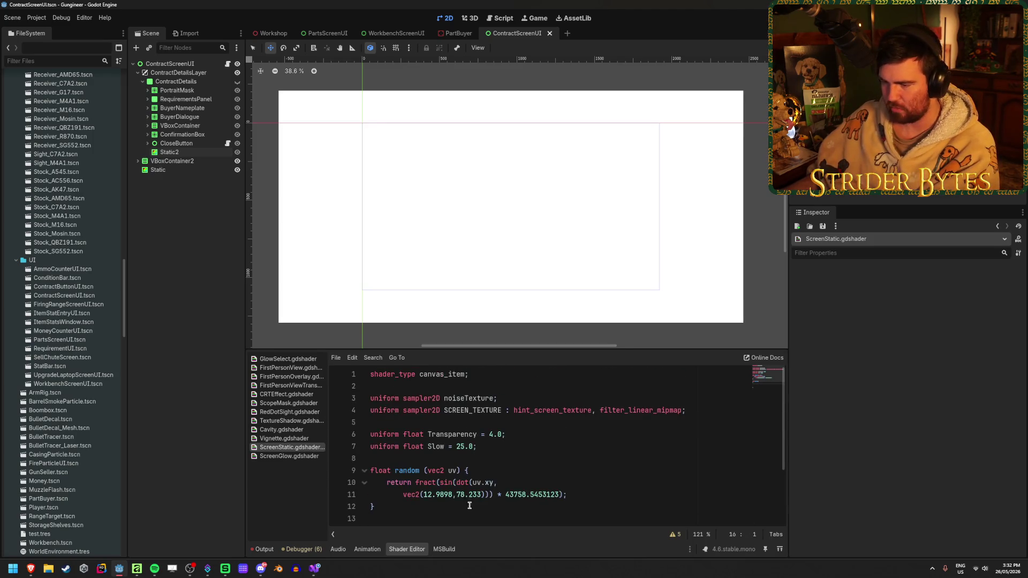
left_click_drag(379, 522, 334, 470)
key("BackSpace")
Delete the SCREEN_TEXTURE, Transparency and Slow uniforms, then tidy fragment's blank lines and indent.
mouse_move(401, 472)
left_mouse_down()
mouse_move(368, 433)
mouse_move(368, 411)
left_mouse_up()
key("BackSpace")
key("BackSpace")
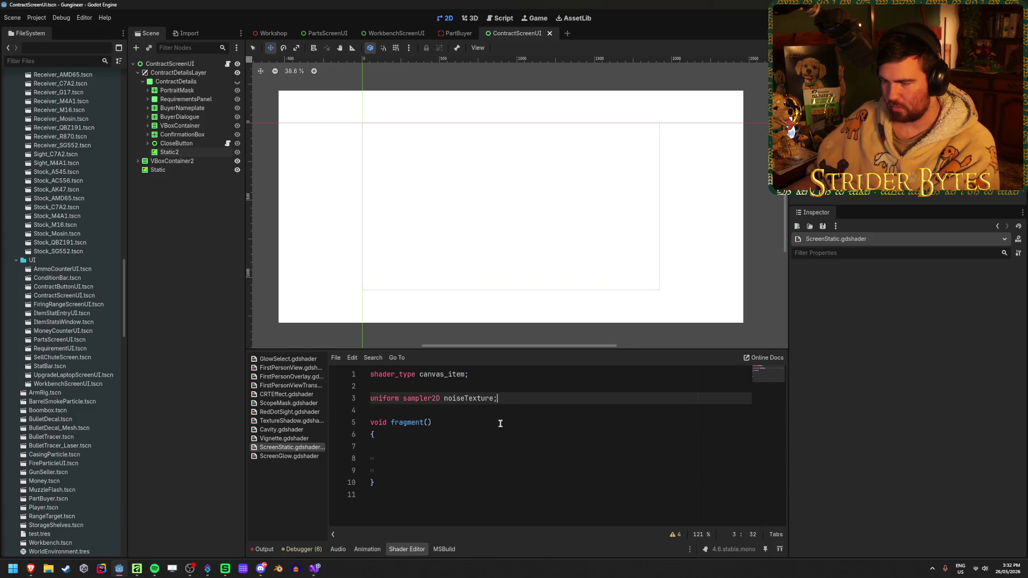
left_click(440, 447)
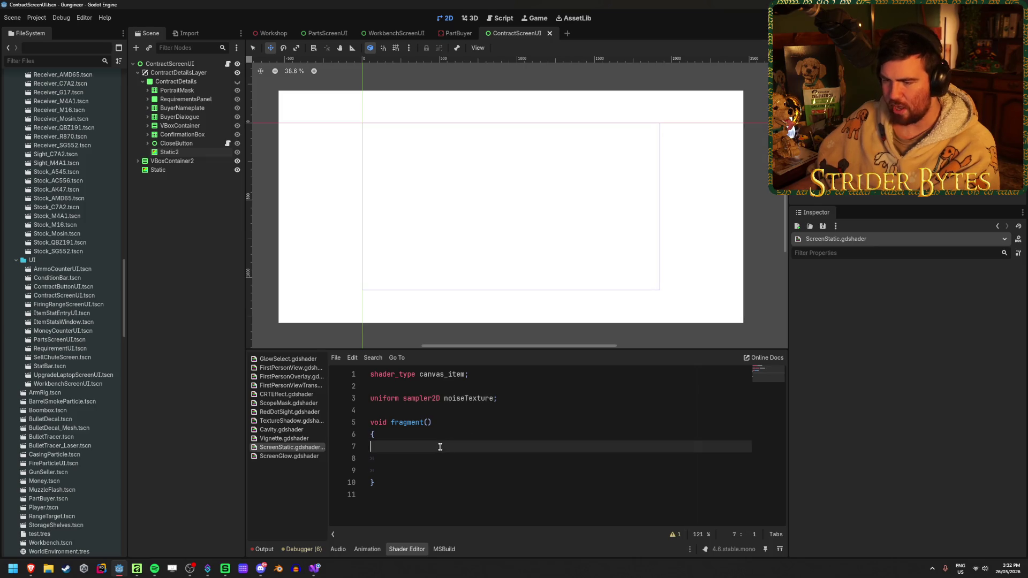
left_click(459, 466)
key("BackSpace")
key("BackSpace")
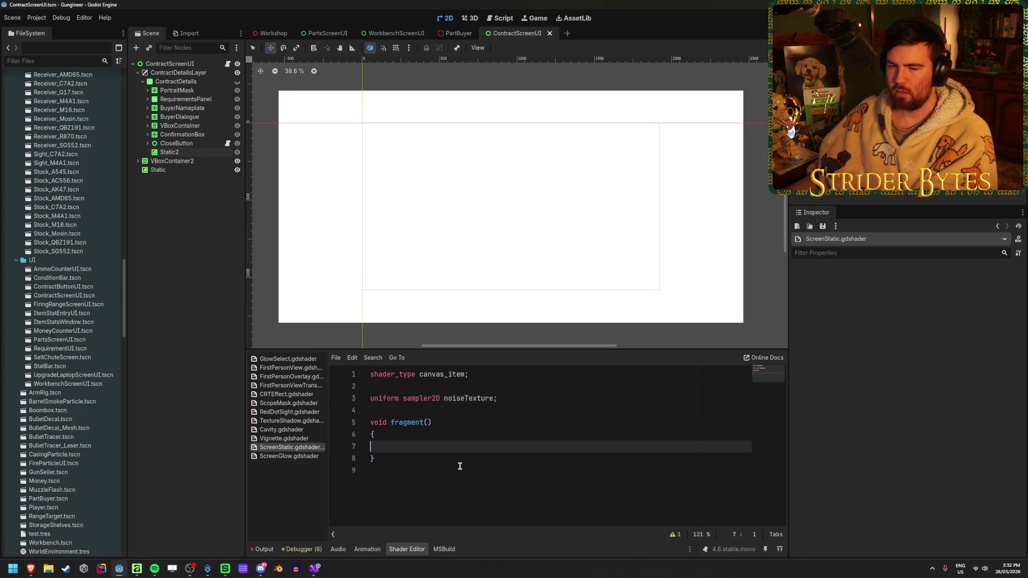
key("Tab")
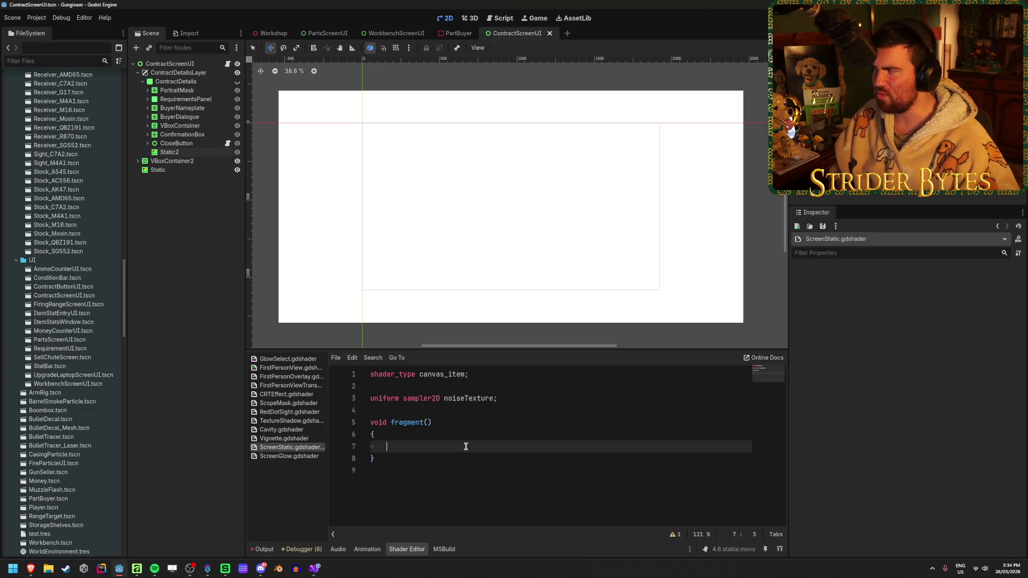
scroll(444, 317, "down", 4)
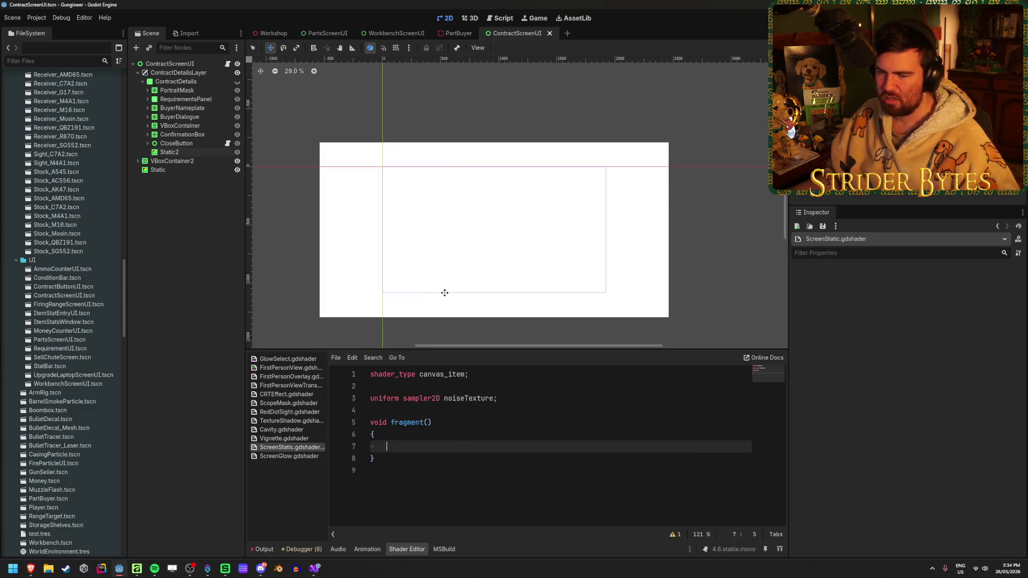
Start the fragment's COLOR assignment with the texture() function via autocomplete.
scroll(450, 233, "up", 3)
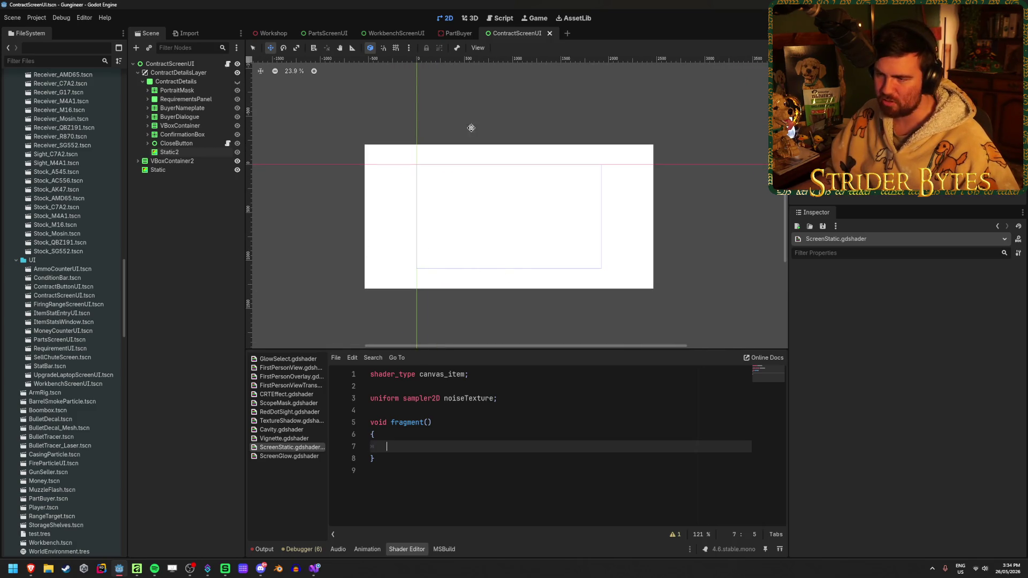
scroll(566, 275, "up", 4)
scroll(405, 244, "down", 2)
type("COLOR")
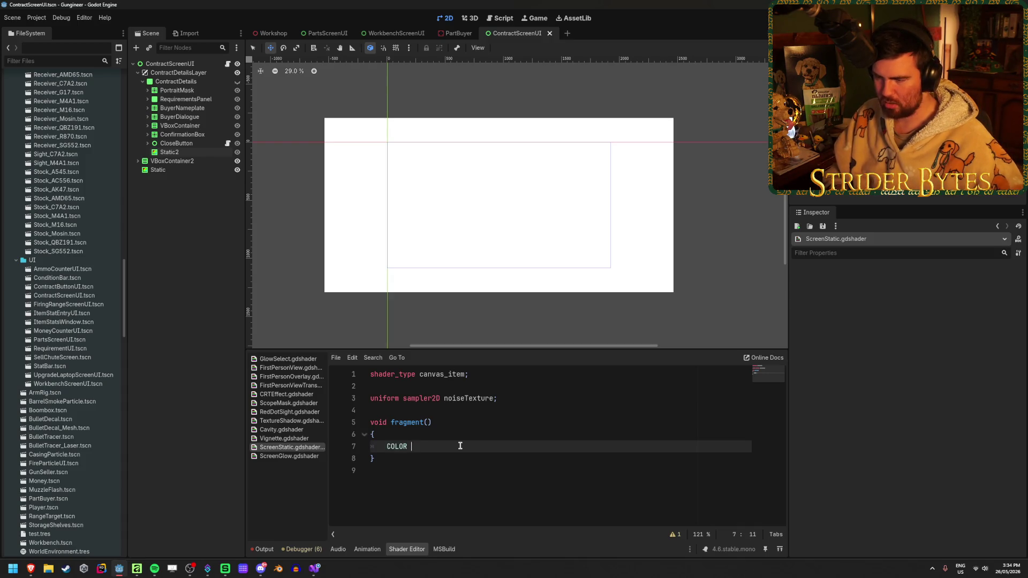
type("= te")
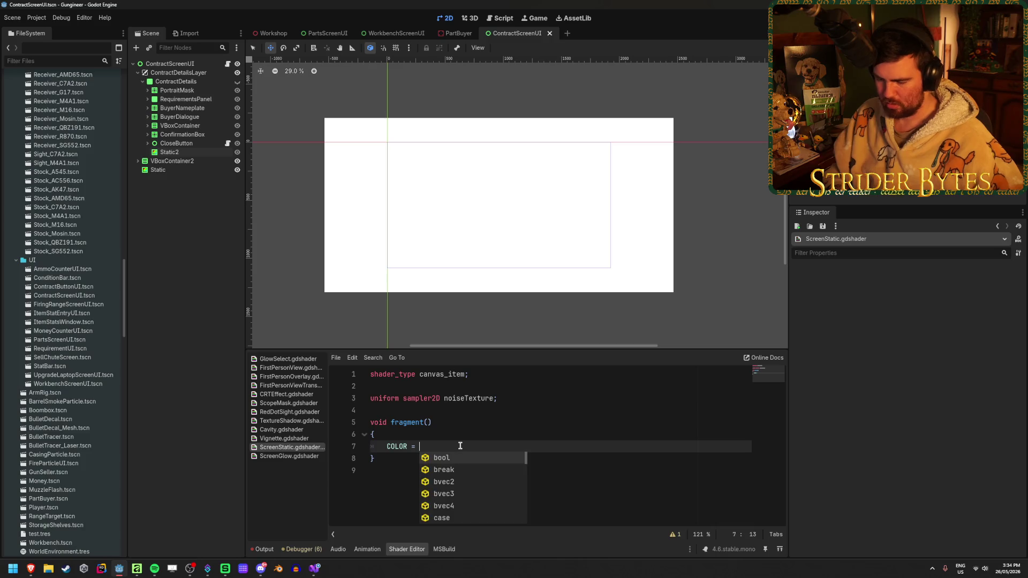
type("xture")
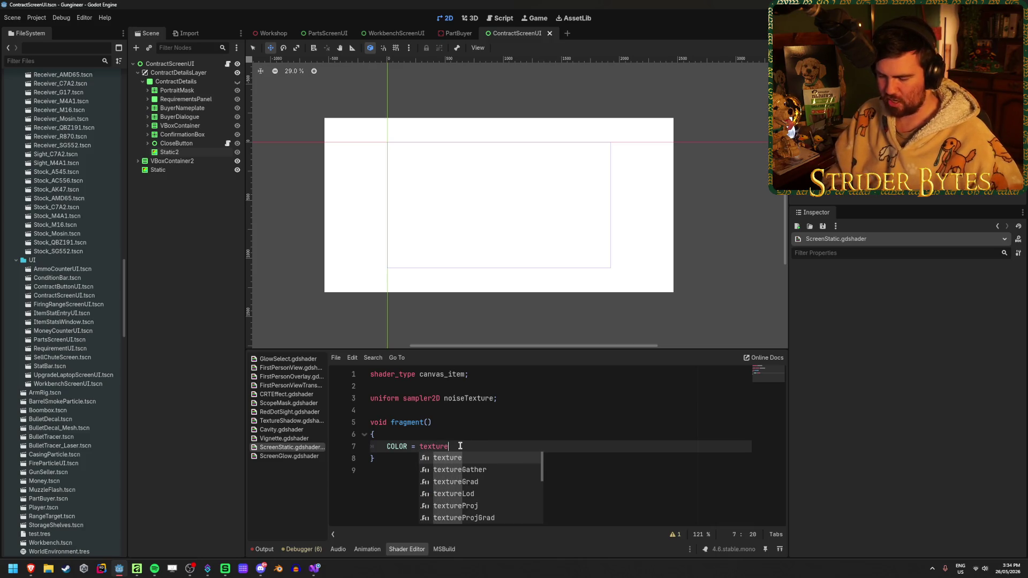
key("Return")
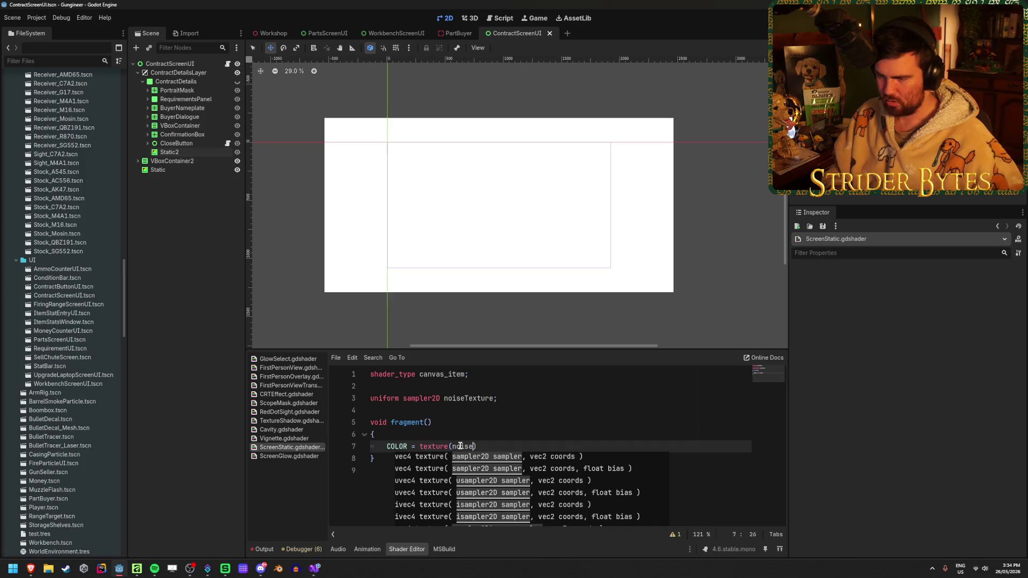
type("exture,")
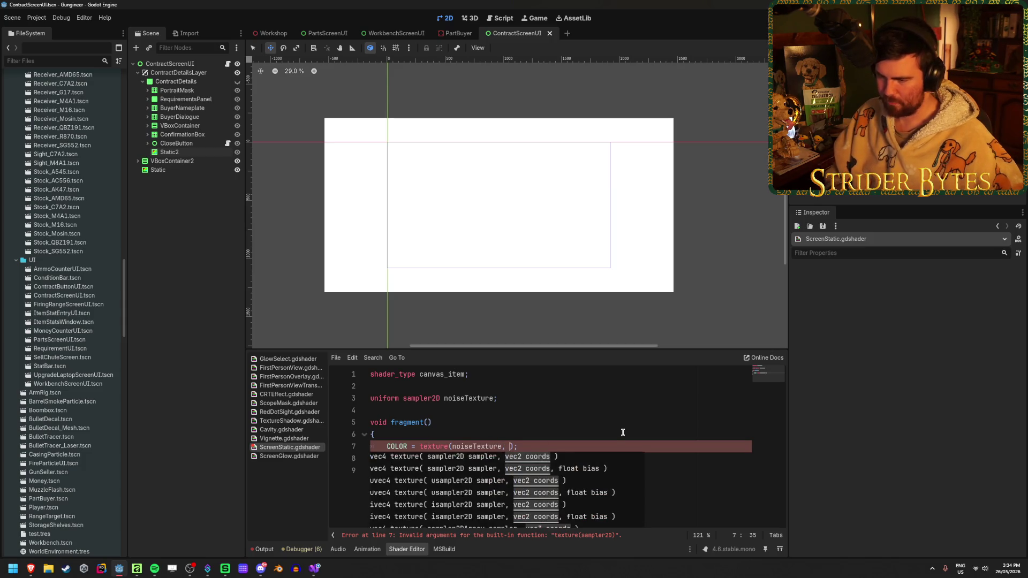
Complete it as COLOR = texture(noiseTexture, UV), correcting the noiseTexture.UV mistake.
type("nois")
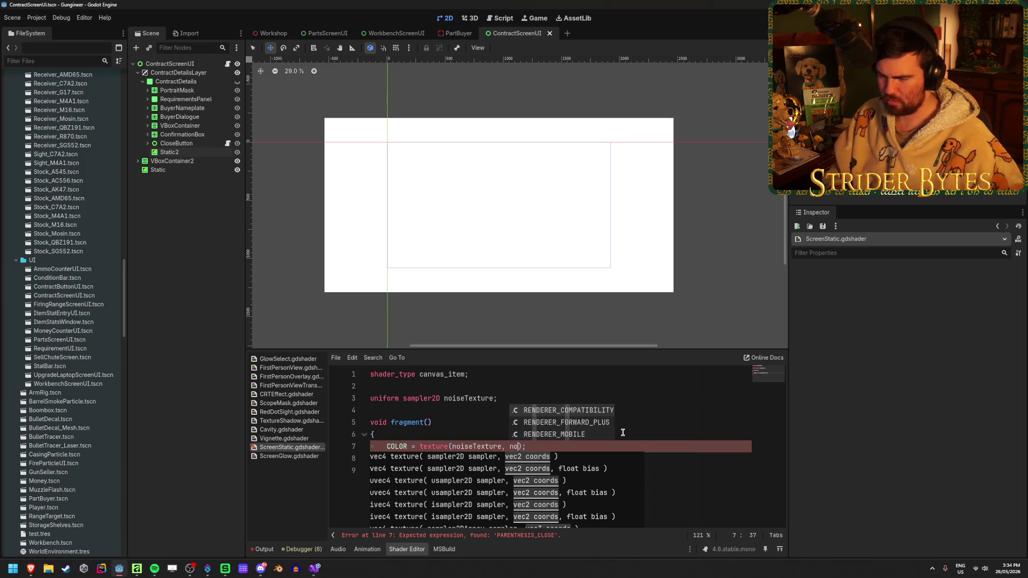
key("Return")
type(".UV")
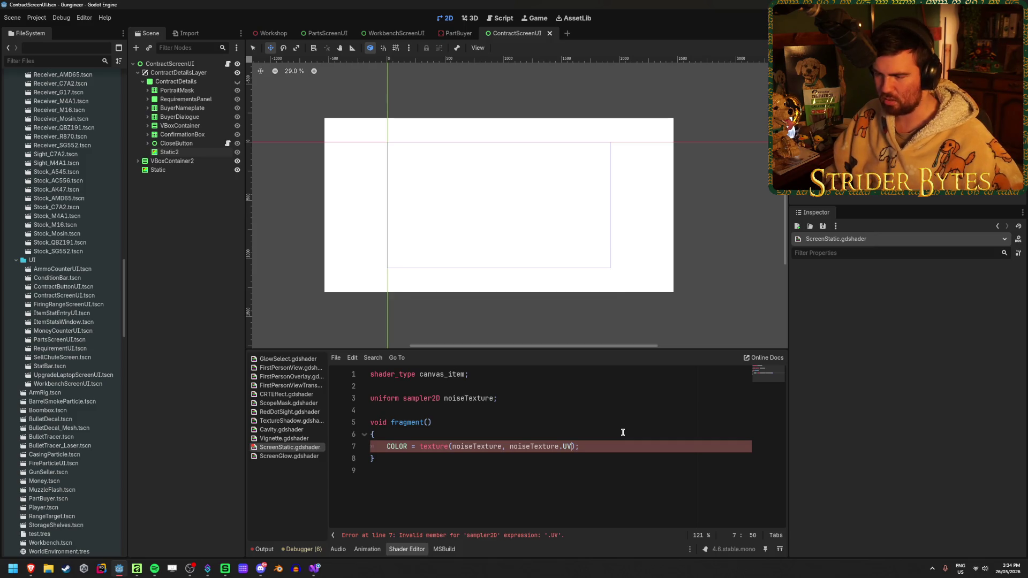
key("BackSpace")
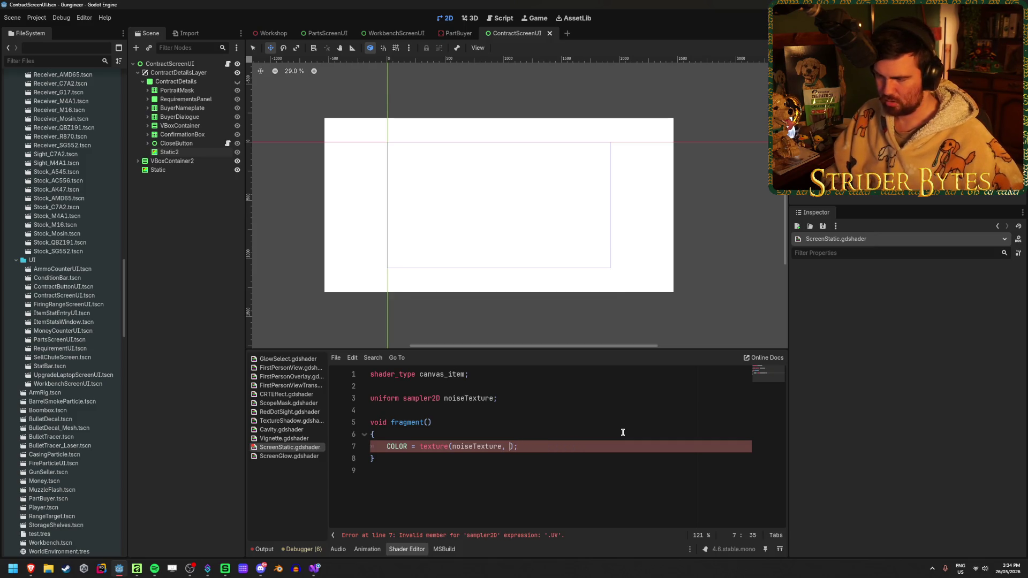
type("UV")
key("Escape")
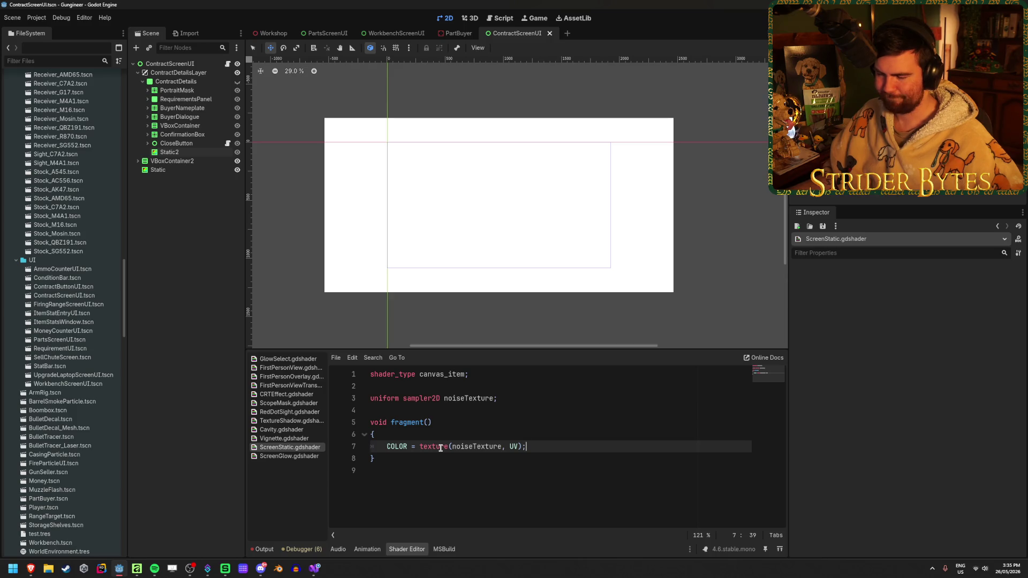
left_click(184, 152)
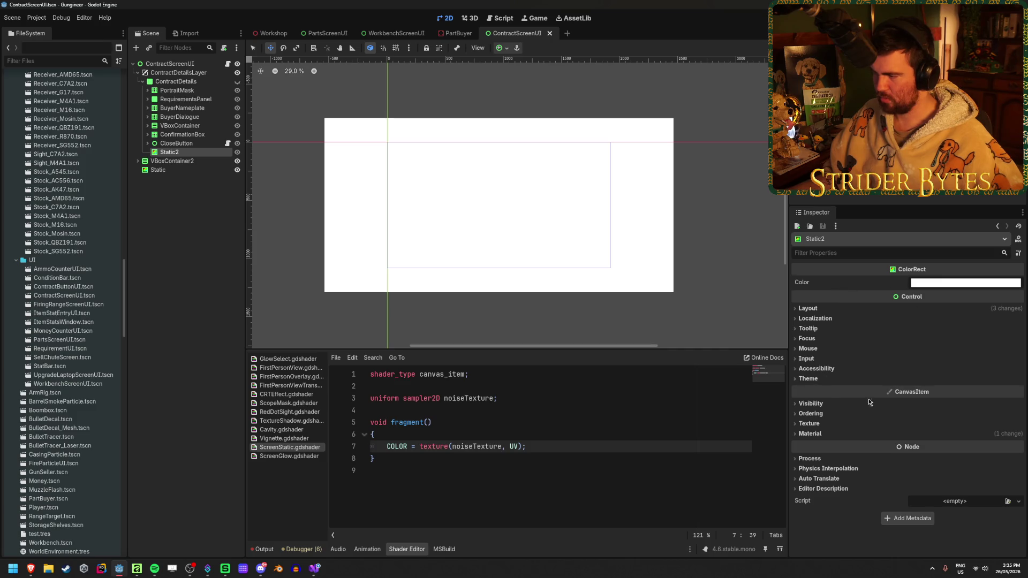
Expand Static2's ShaderMaterial parameters and assign a new NoiseTexture2D to Noise Texture.
left_click(810, 433)
left_click(954, 449)
left_click(966, 519)
scroll(924, 426, "down", 2)
left_click(830, 439)
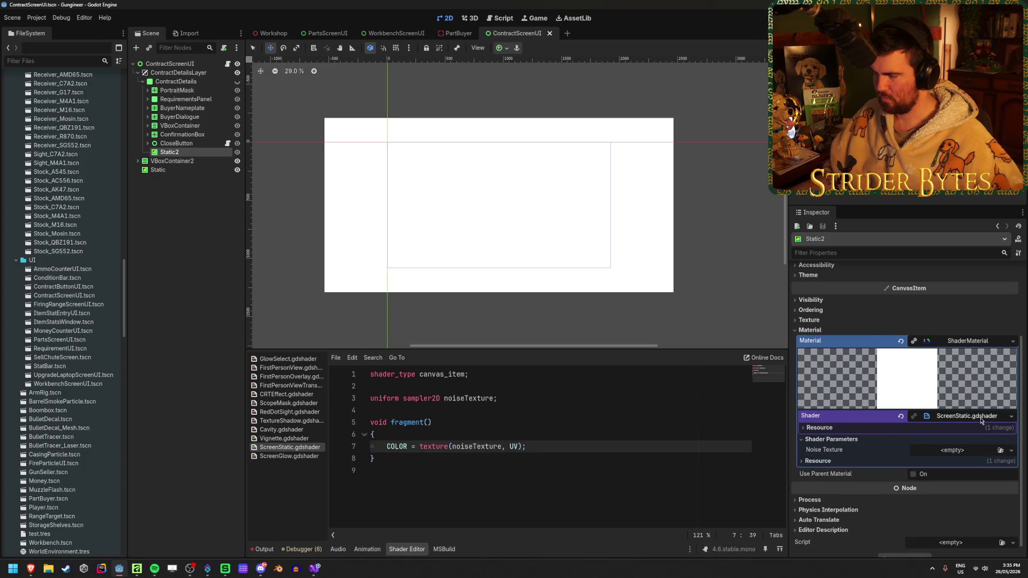
left_click(958, 416)
left_click(1013, 440)
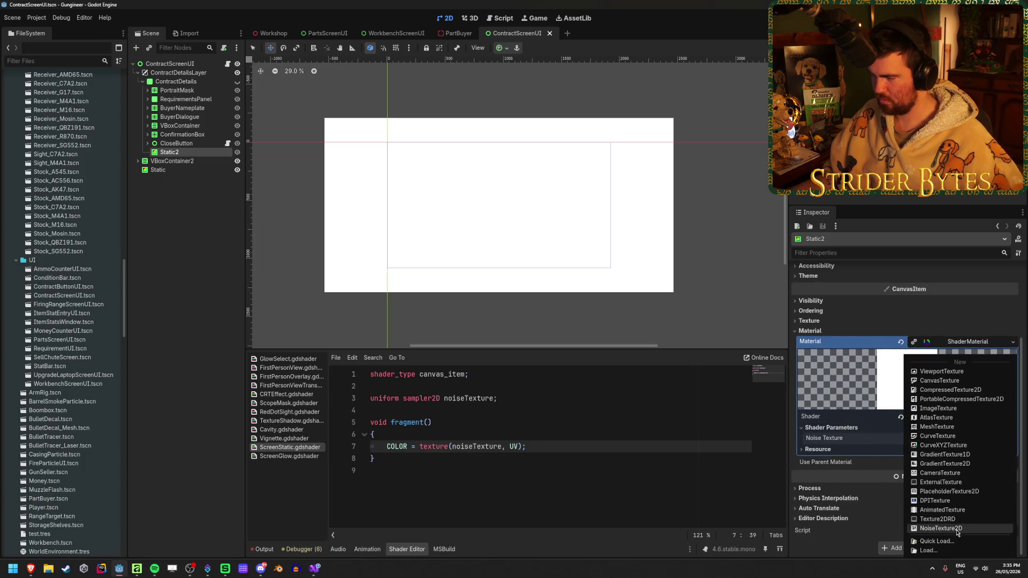
left_click(954, 530)
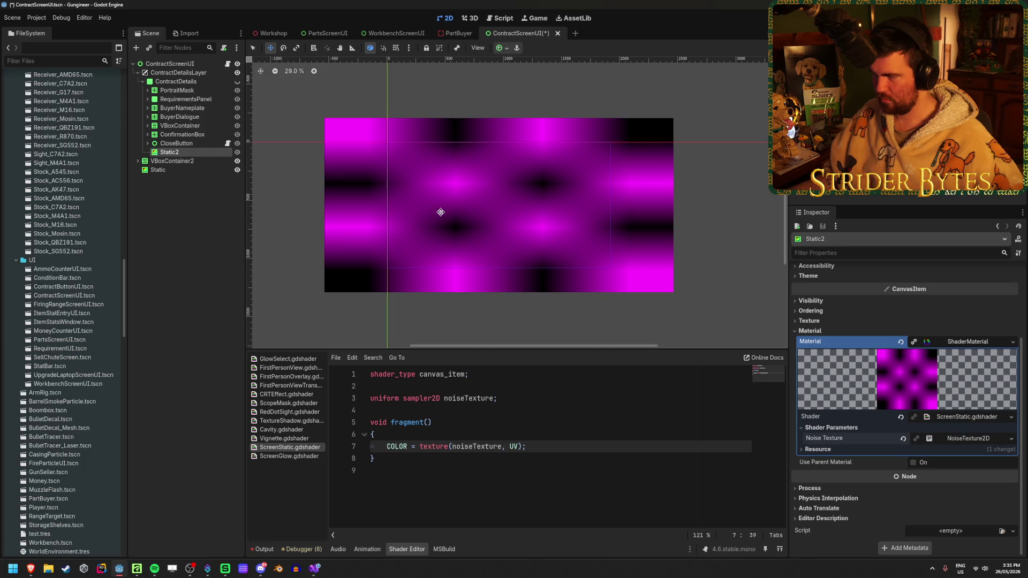
Cancel out of the file browser and quick texture picker, then expand the NoiseTexture2D settings.
left_click(1013, 439)
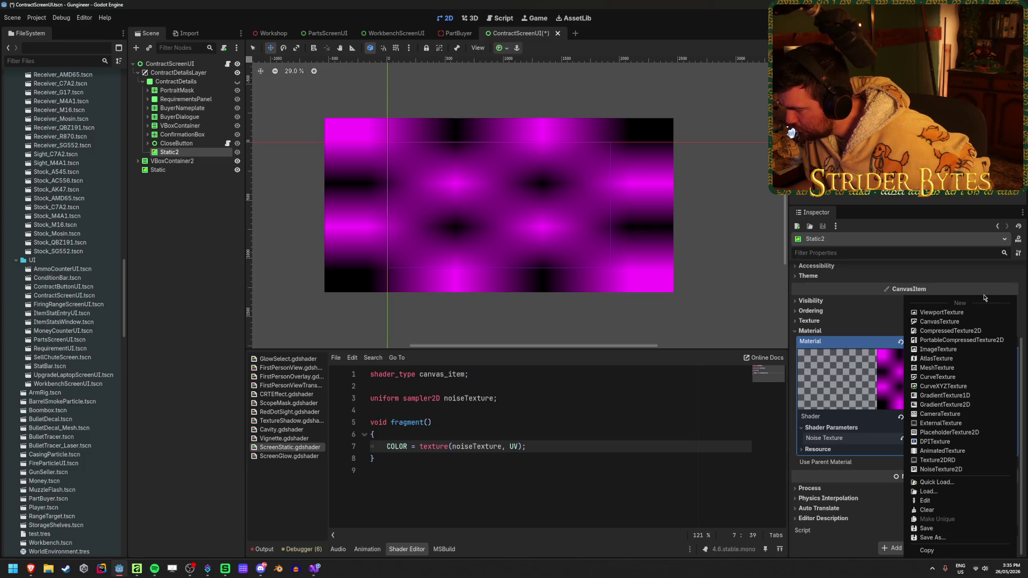
left_click(938, 491)
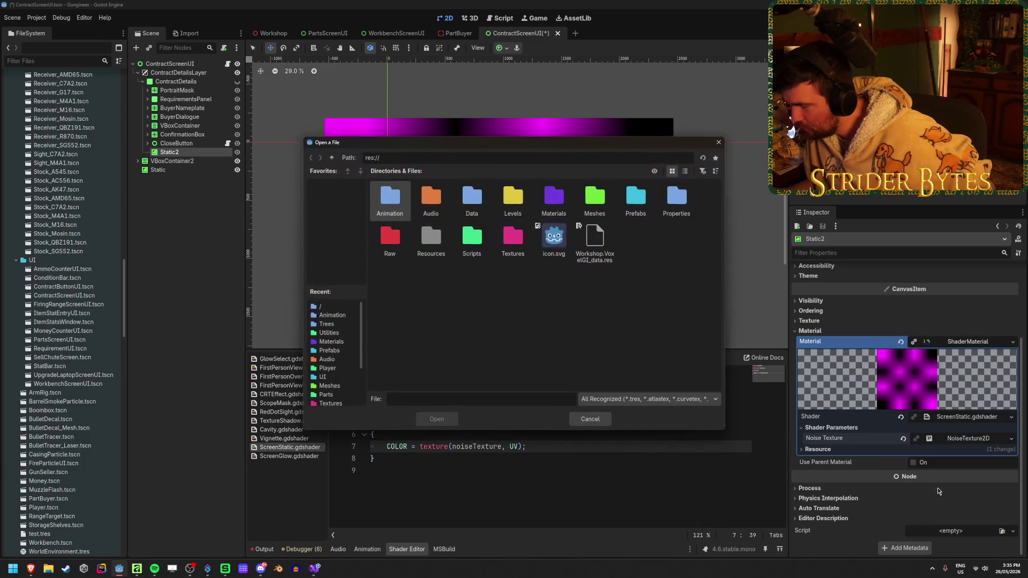
left_click(590, 419)
left_click(1011, 438)
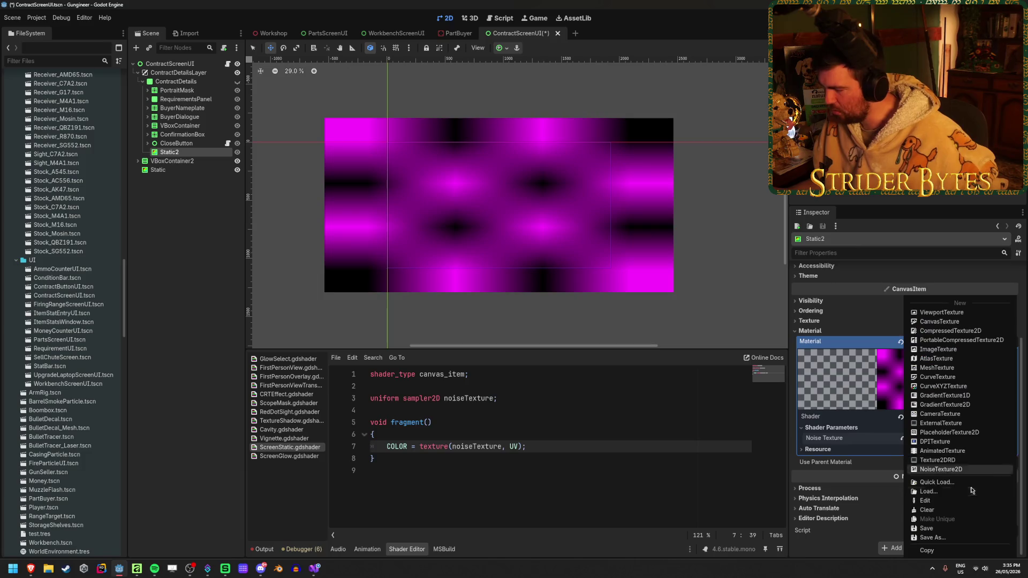
left_click(967, 487)
scroll(531, 196, "down", 3)
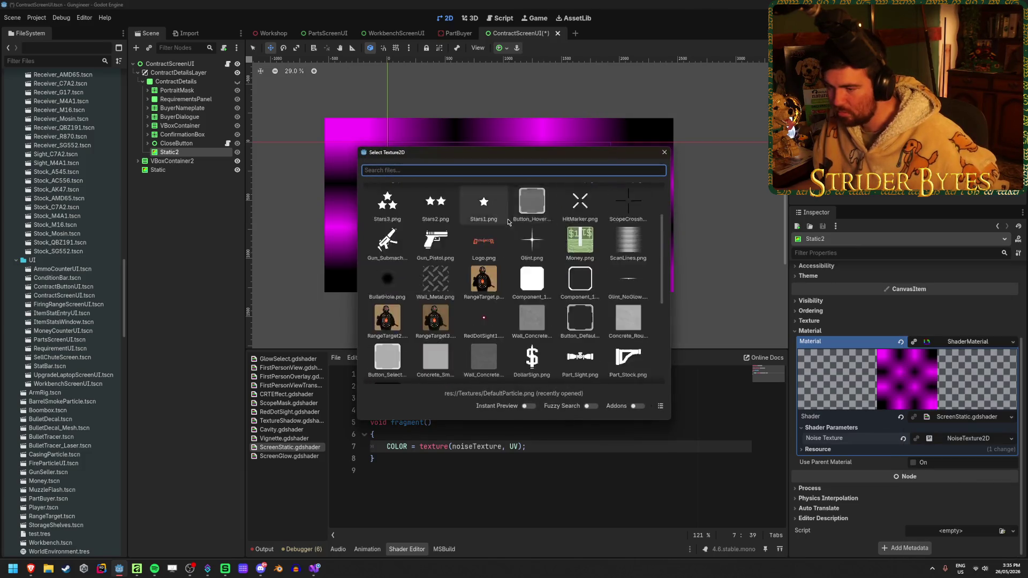
scroll(531, 196, "down", 4)
scroll(532, 213, "up", 8)
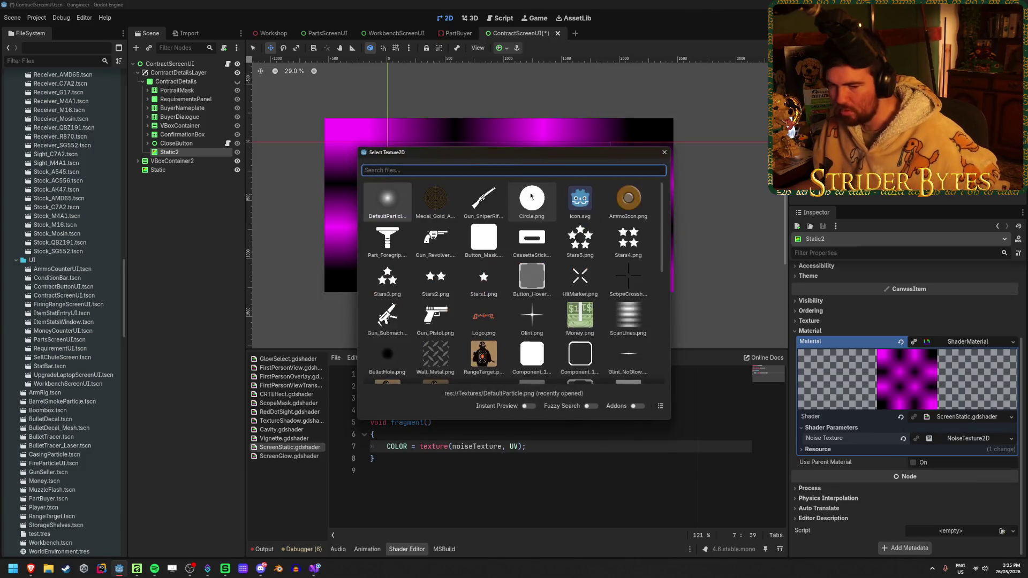
left_click(663, 154)
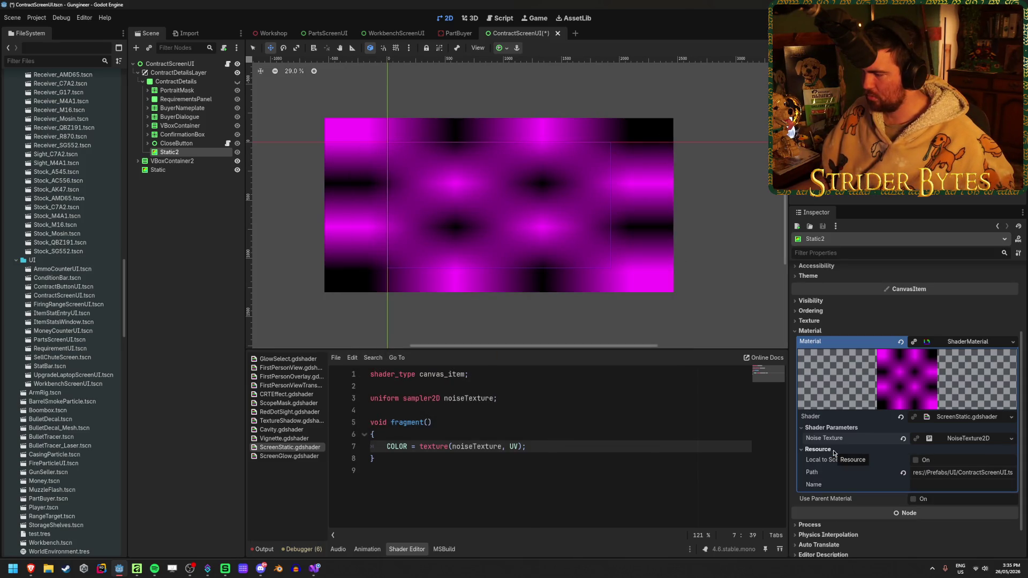
left_click(984, 442)
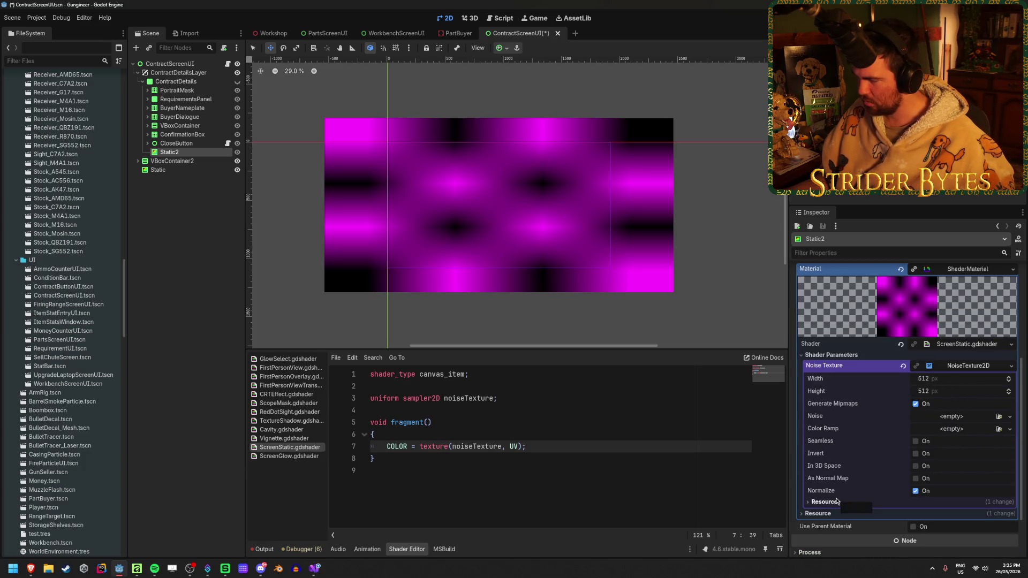
Set the NoiseTexture2D's Noise to a new FastNoiseLite and save the scene.
left_click(1010, 417)
left_click(985, 440)
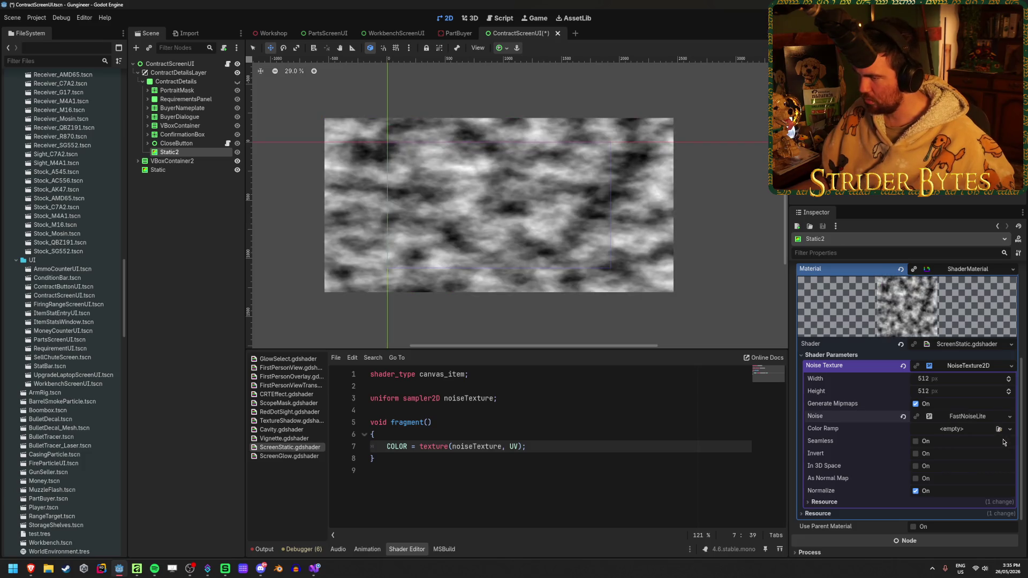
left_click(972, 417)
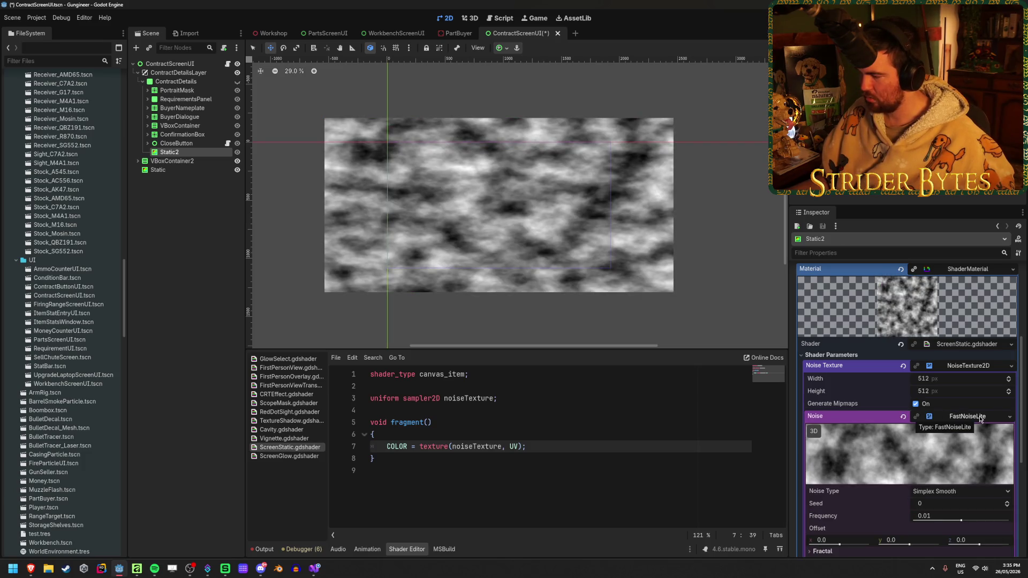
left_click(981, 419)
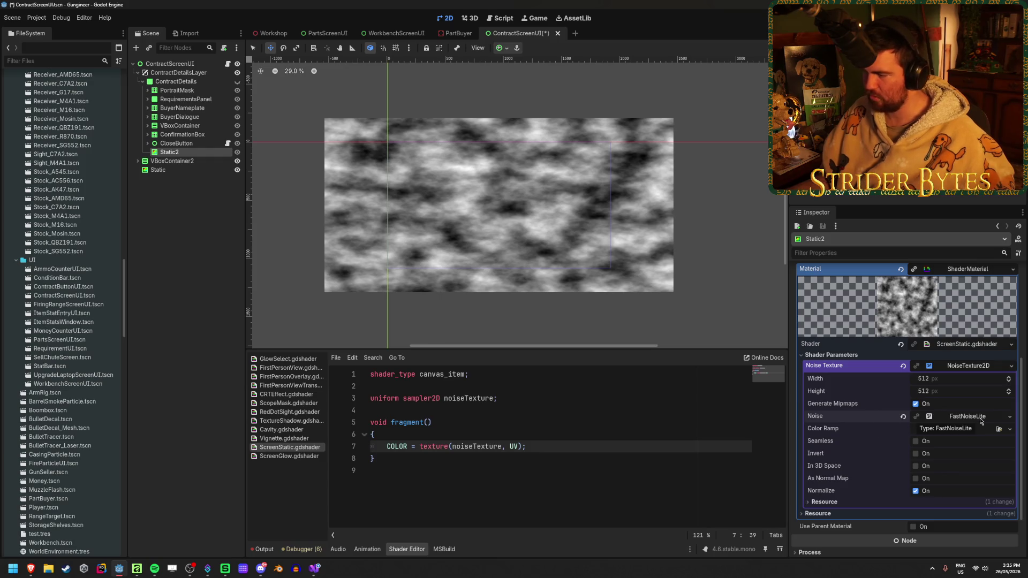
key("ctrl+s")
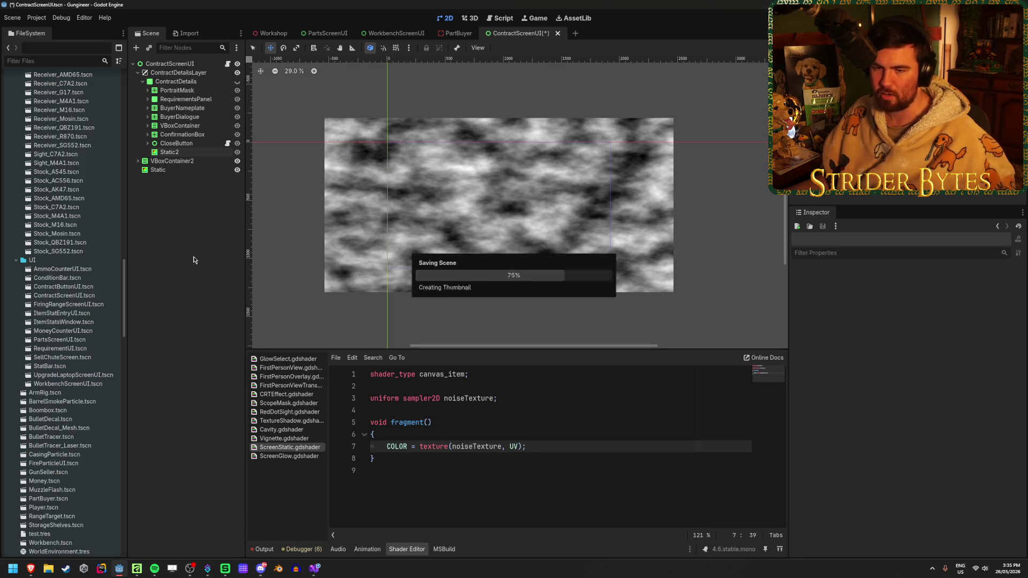
On Static2, try shrinking the texture width, undo back to 512, and toggle mipmap generation.
left_click(182, 153)
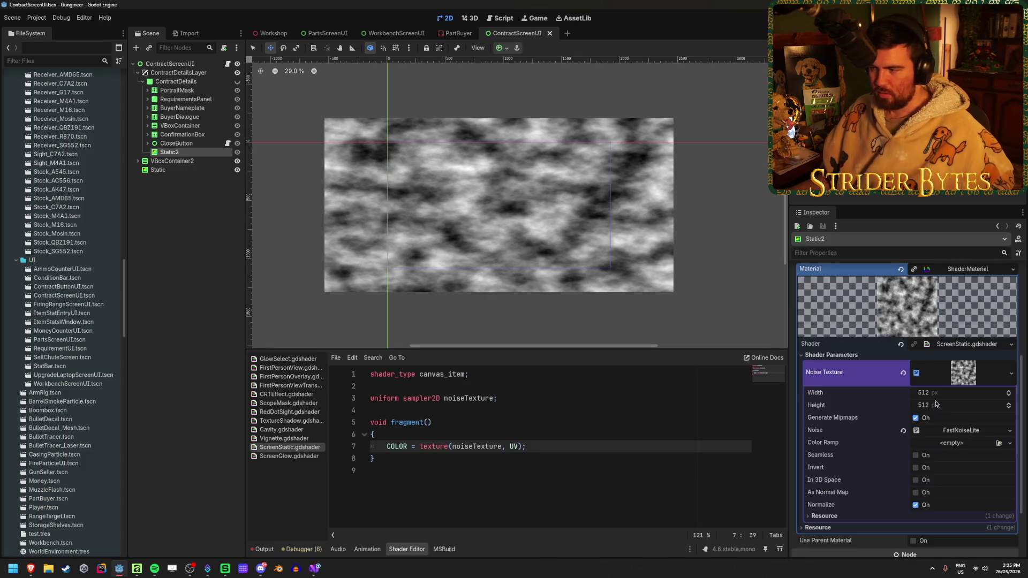
left_click_drag(943, 392, 862, 392)
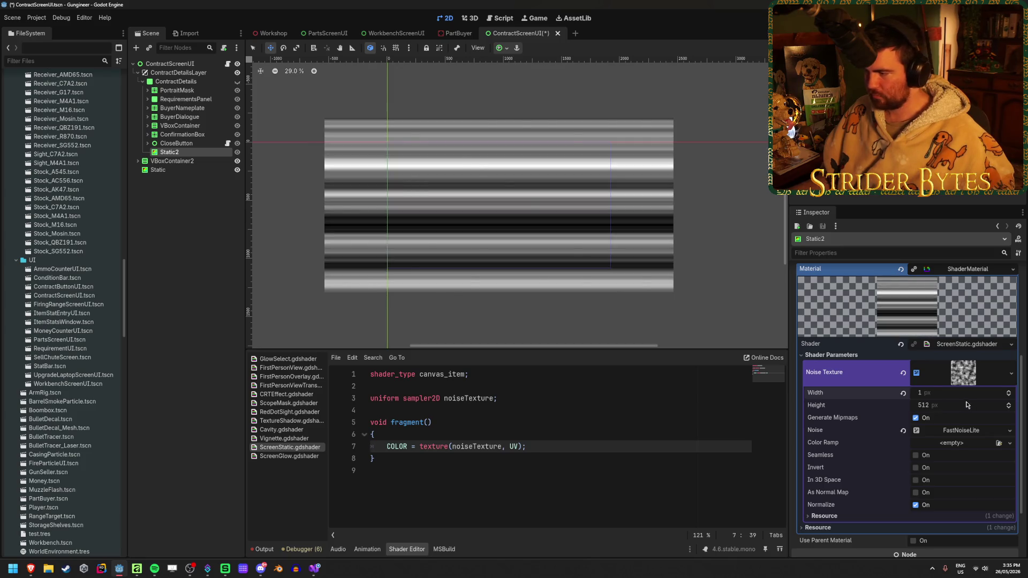
key("ctrl+z")
left_click(916, 418)
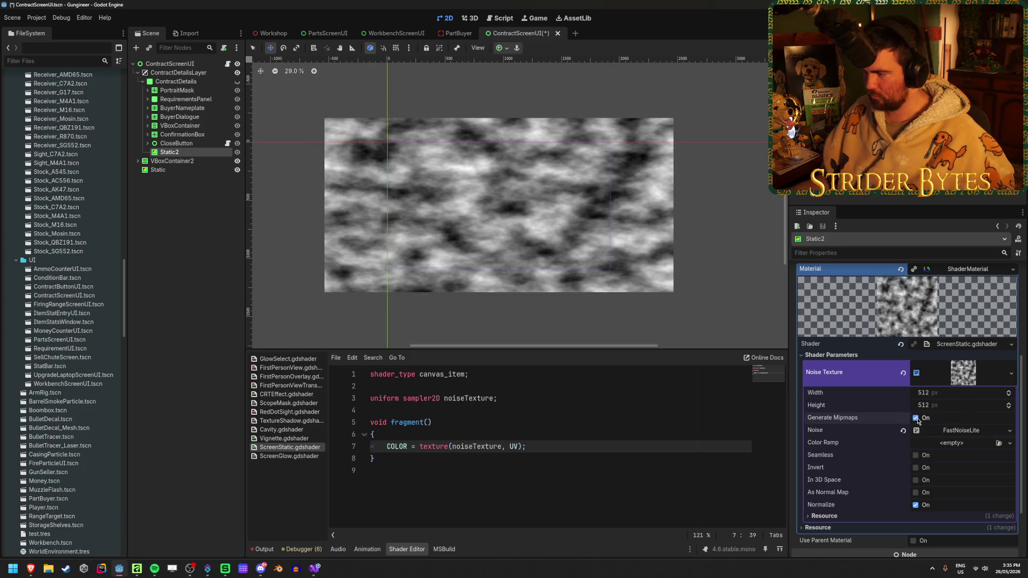
scroll(516, 252, "up", 8)
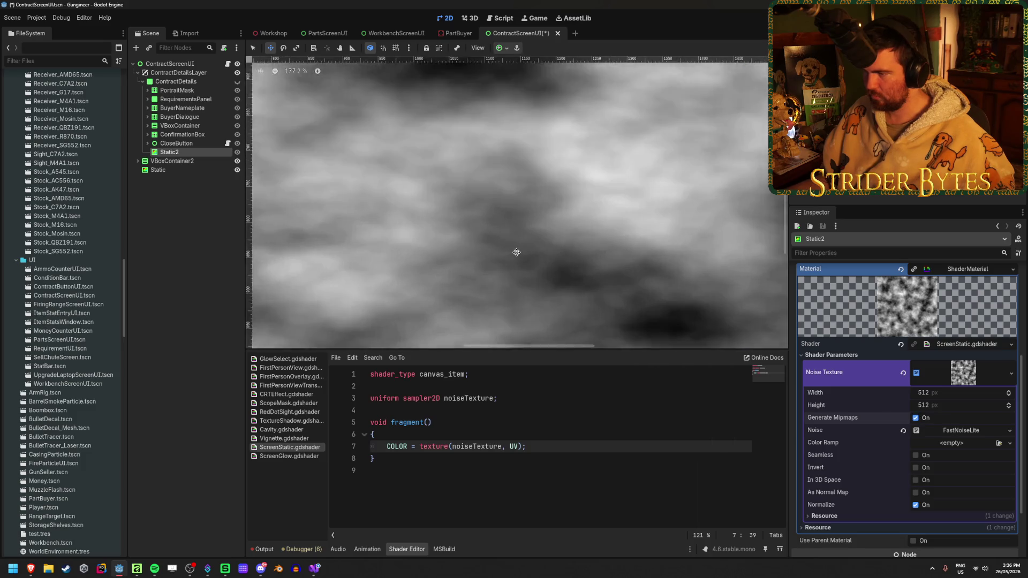
scroll(516, 252, "down", 7)
scroll(516, 252, "up", 2)
scroll(516, 252, "down", 3)
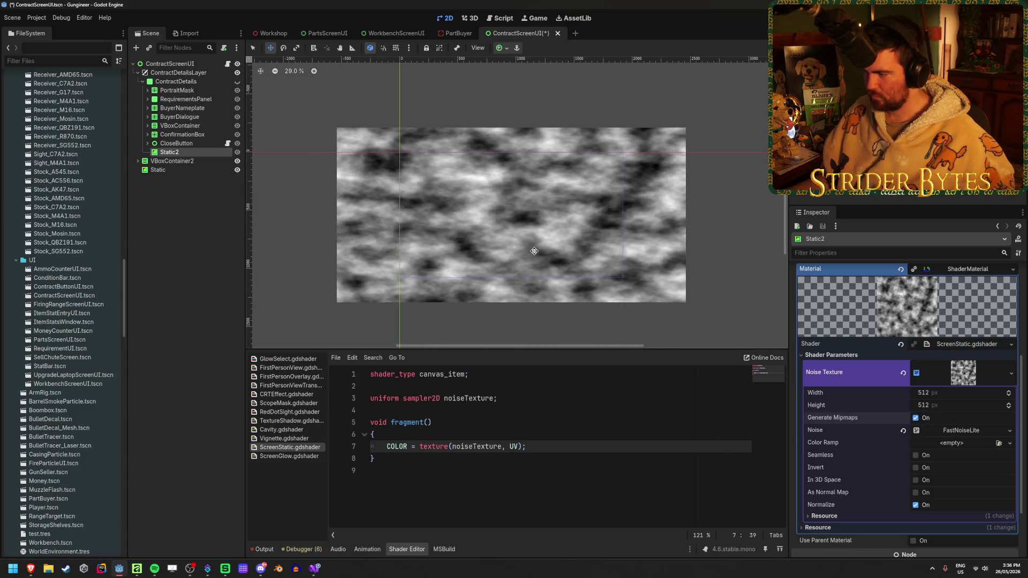
scroll(536, 252, "up", 1)
Test-toggle Seamless, As Normal Map and Invert back off, then expand the FastNoiseLite settings.
left_click(915, 456)
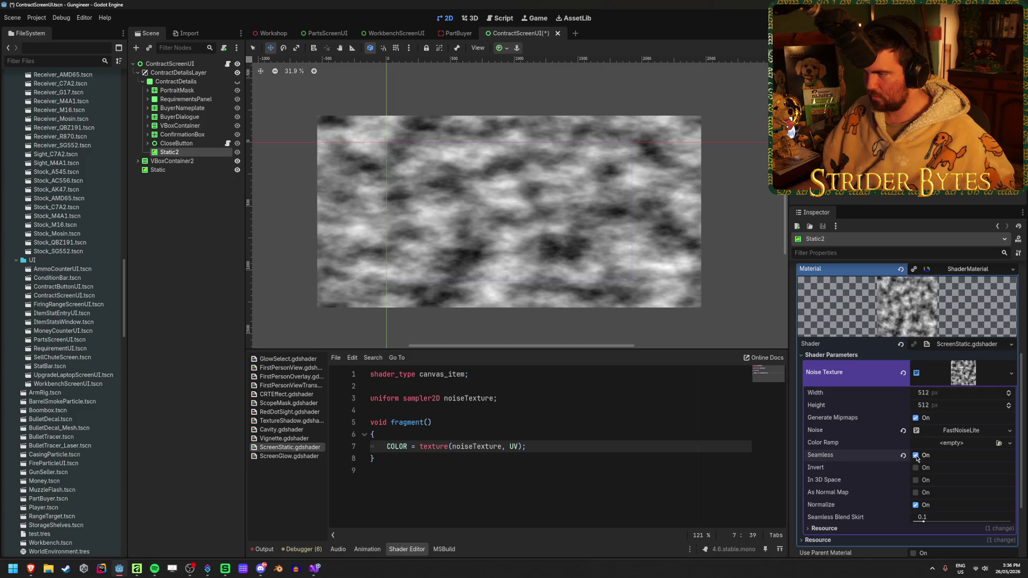
left_click(916, 455)
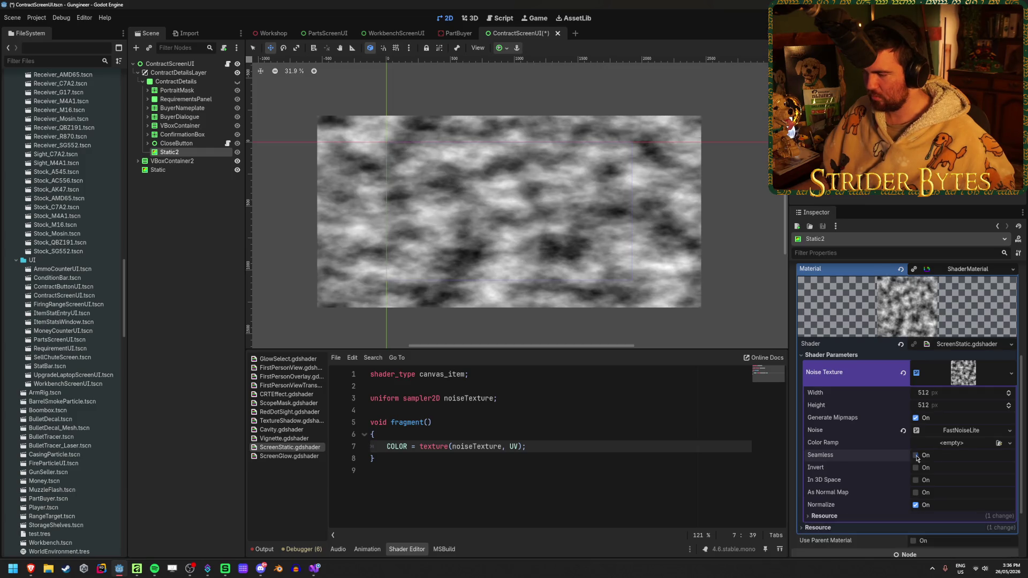
left_click(916, 492)
left_click(915, 493)
left_click(916, 468)
left_click(915, 468)
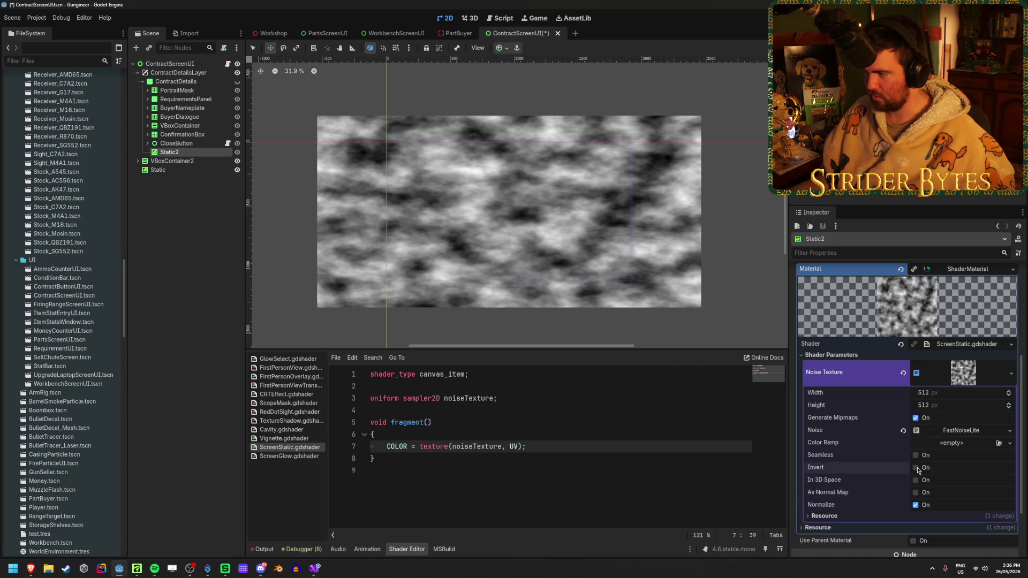
left_click(950, 431)
scroll(949, 423, "down", 2)
Raise FastNoiseLite frequency to 1.0, try a seed then reset it to 0, and shift the x offset.
left_click_drag(962, 426, 1019, 426)
left_click_drag(937, 409, 1017, 409)
left_click(903, 408)
left_click_drag(839, 449, 876, 450)
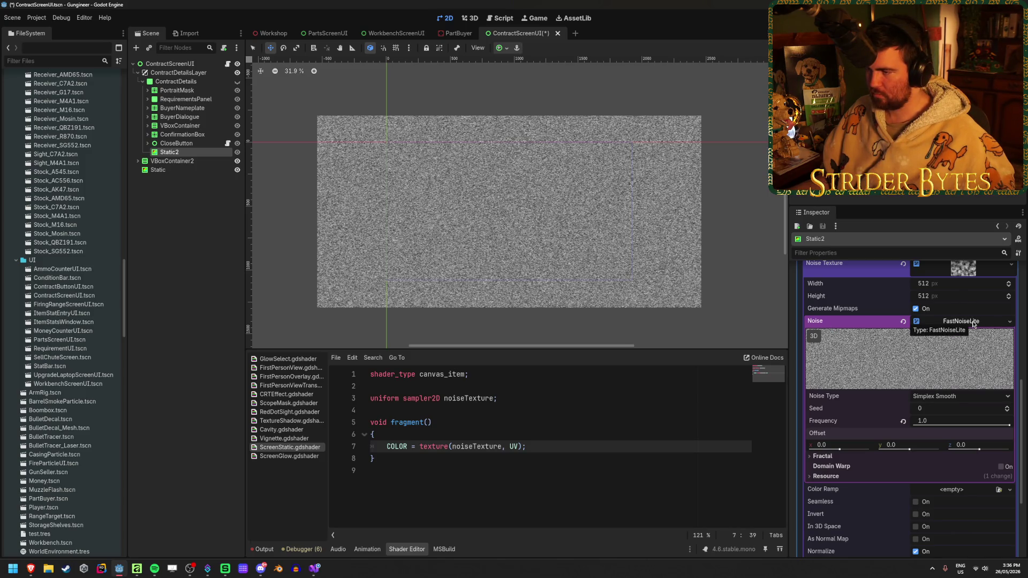
Reset the noise texture width to 512, toggle mipmap generation, and save the scene.
scroll(532, 269, "up", 15)
scroll(532, 269, "up", 3)
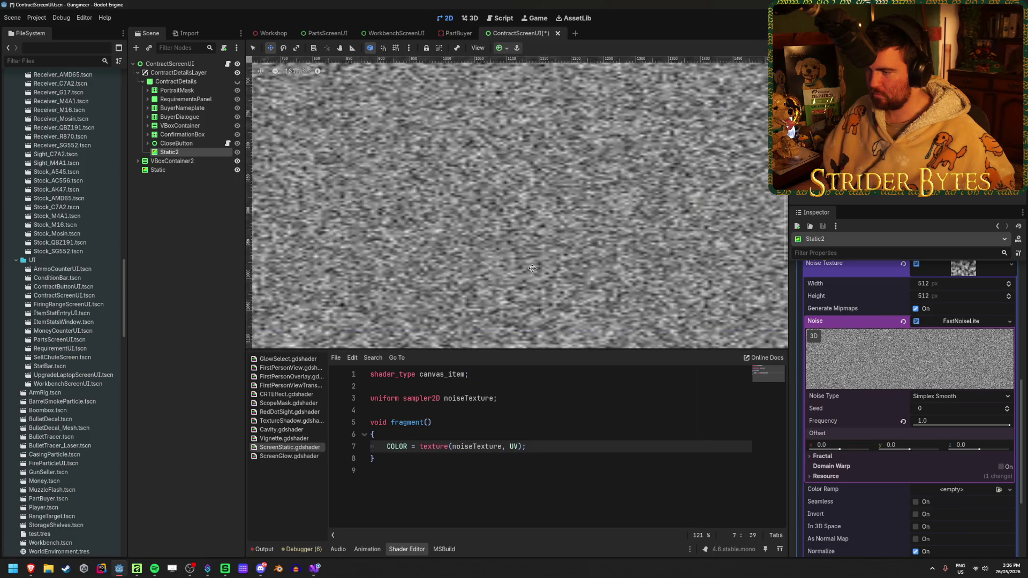
scroll(873, 309, "up", 2)
mouse_move(926, 357)
left_mouse_down()
mouse_move(991, 357)
mouse_move(927, 356)
left_mouse_up()
left_click(903, 356)
left_click(915, 382)
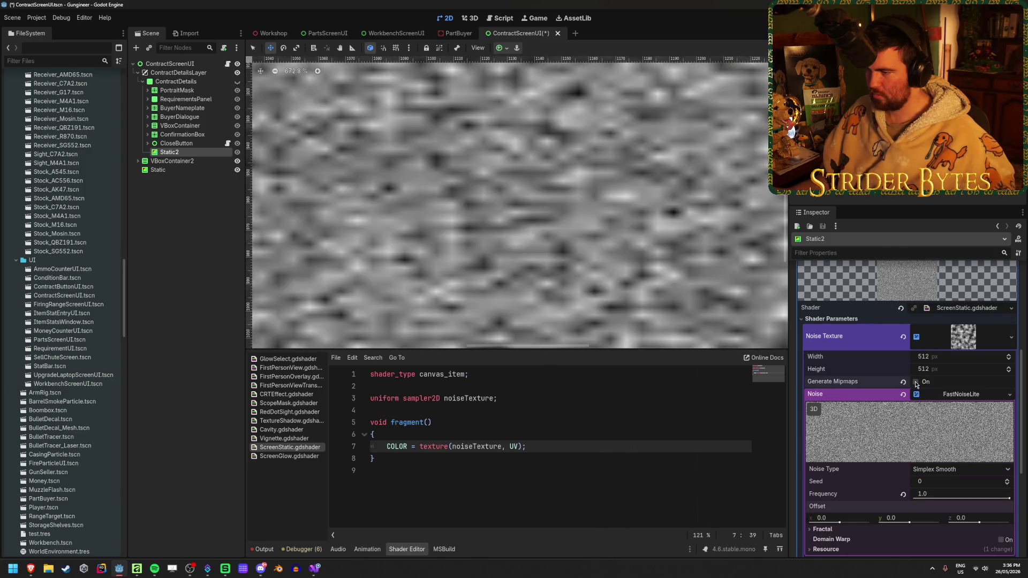
scroll(375, 278, "down", 12)
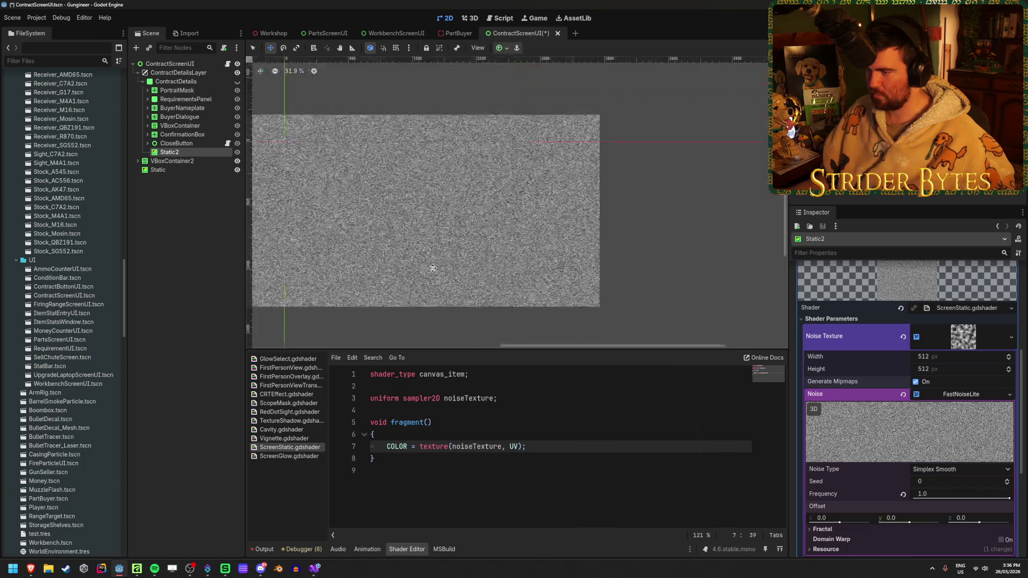
scroll(385, 296, "up", 1)
scroll(385, 297, "up", 8)
scroll(467, 209, "down", 9)
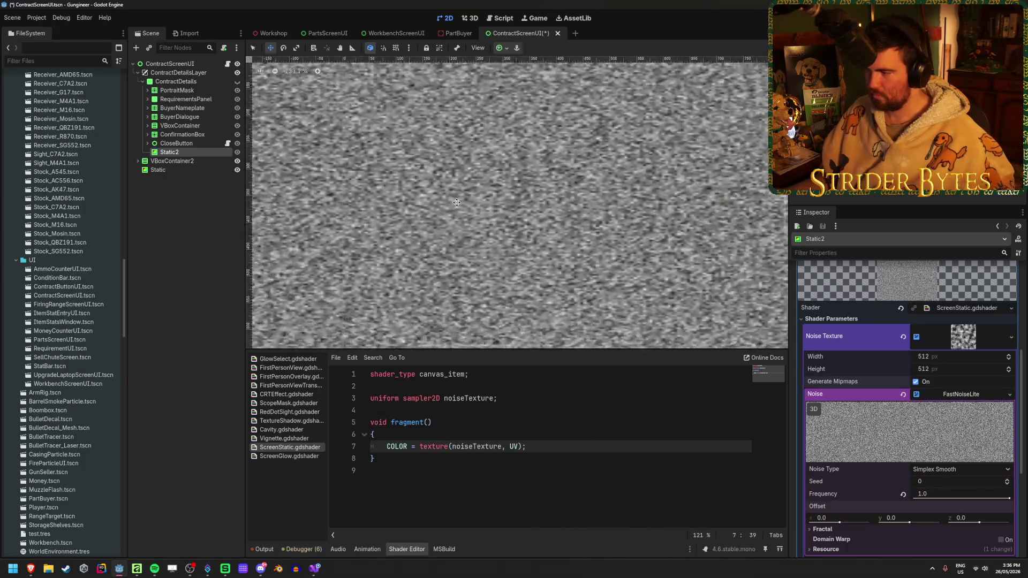
scroll(467, 209, "up", 3)
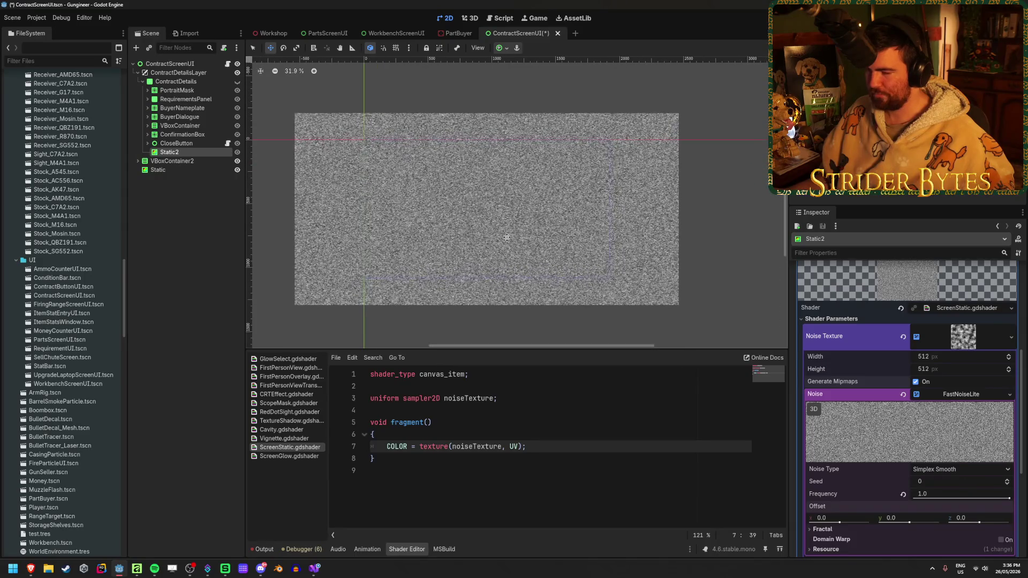
key("ctrl+s")
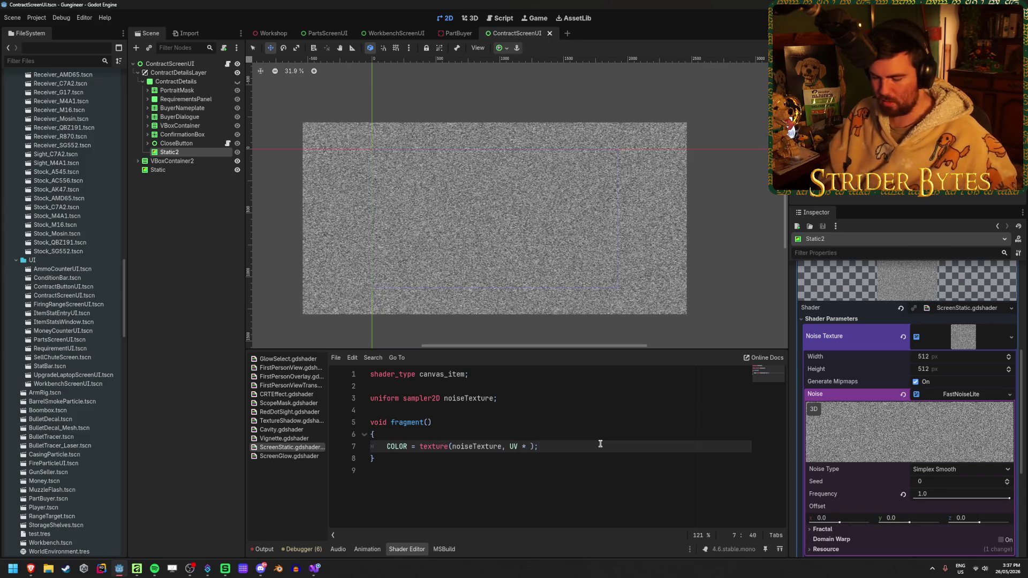
Complete the cos(TIME) term in the shader's texture UV expression.
type("cos(TIME")
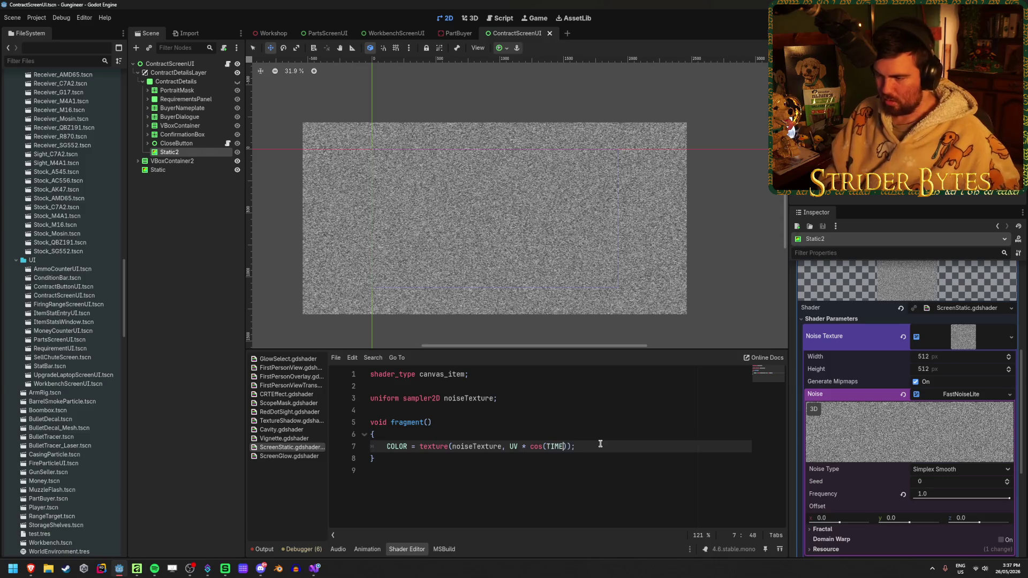
key("End")
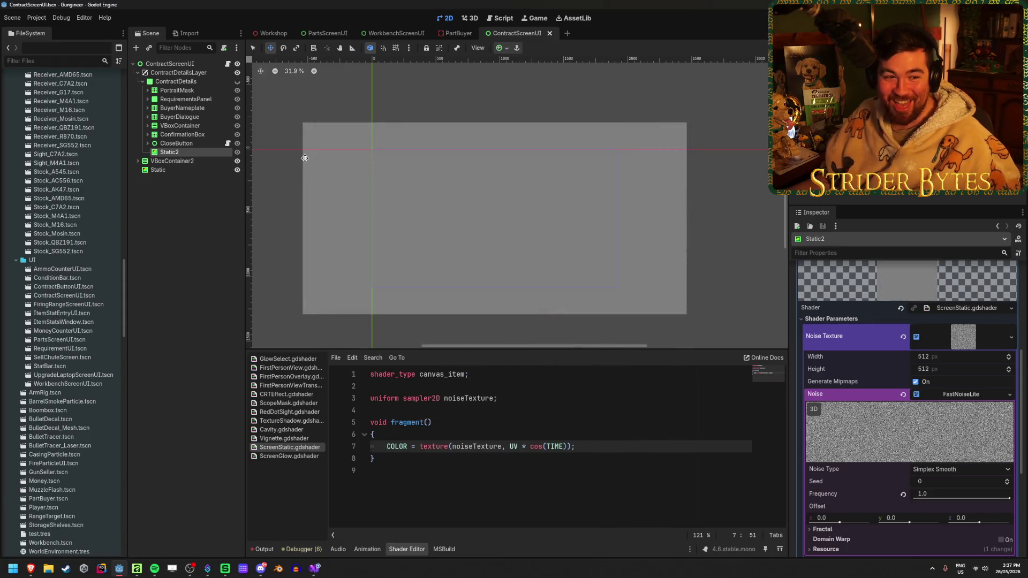
left_click_drag(412, 226, 431, 233)
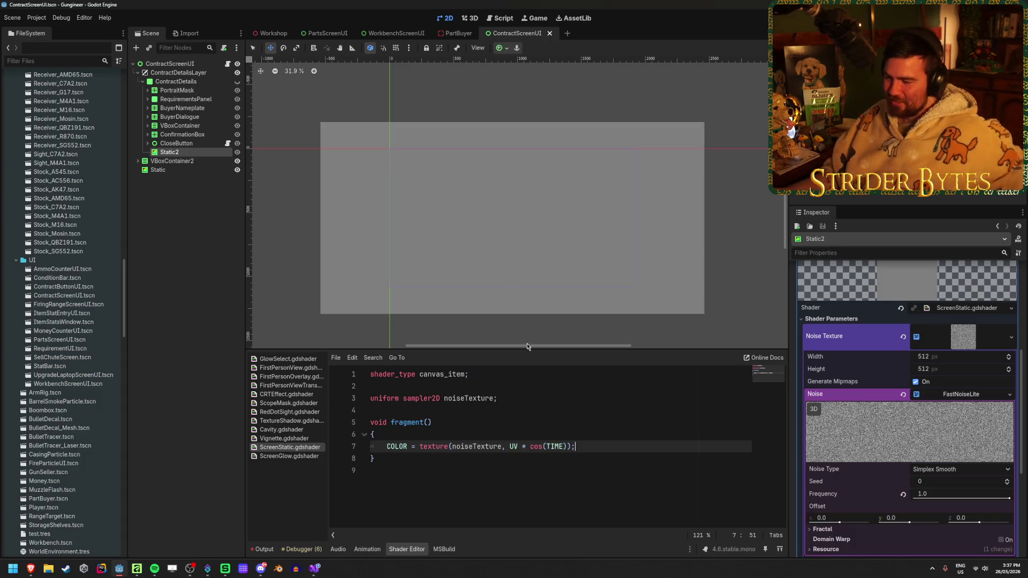
Replace the multiplication with + so the line reads UV + cos(TIME), then save.
left_click(526, 447)
key("BackSpace")
type("+")
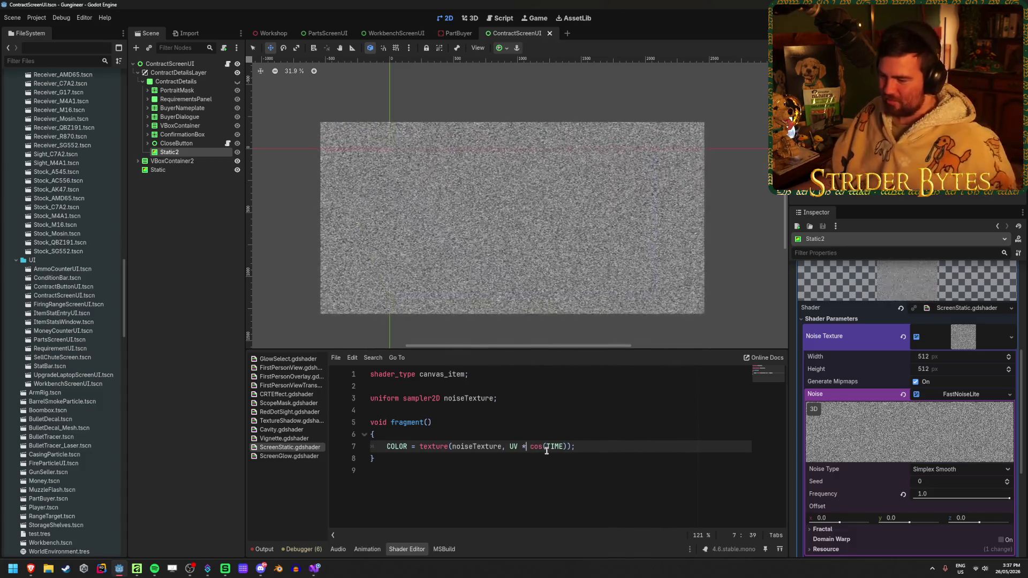
key("ctrl+s")
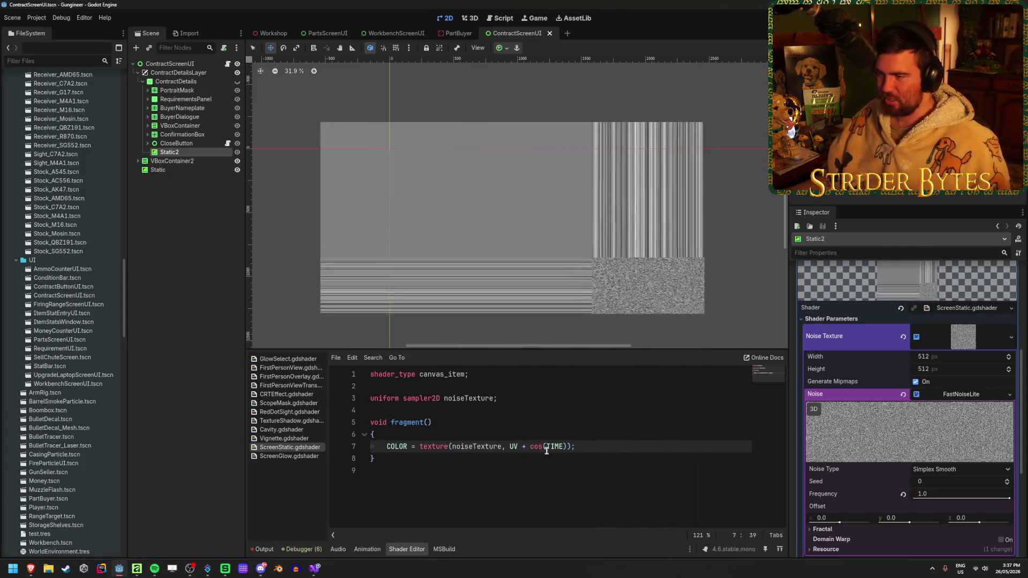